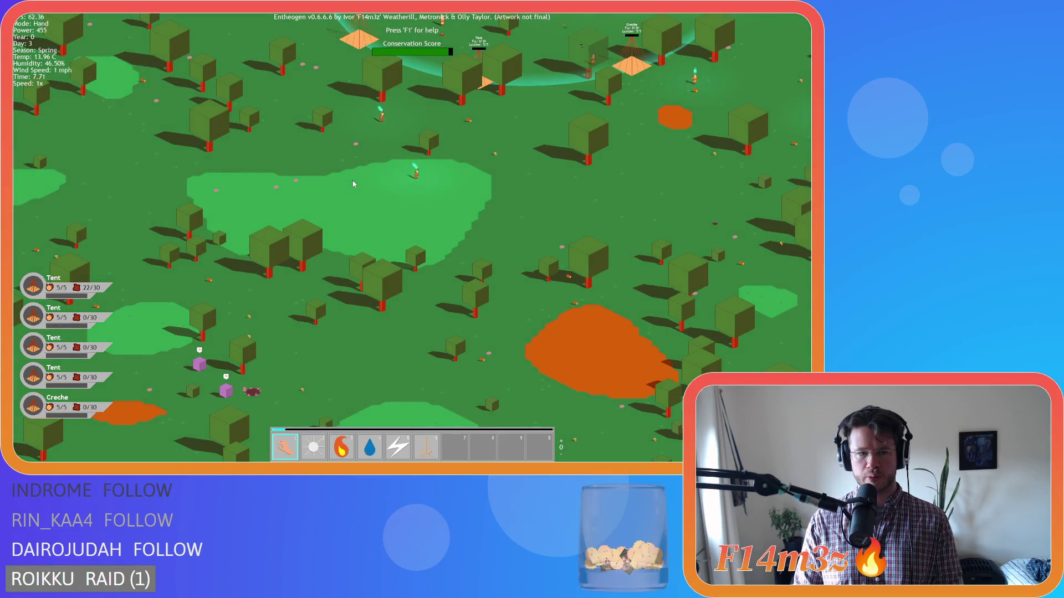
Step: Pan across the forest to the purple cubes with red arrow markers and zoom in
key("s")
key("d")
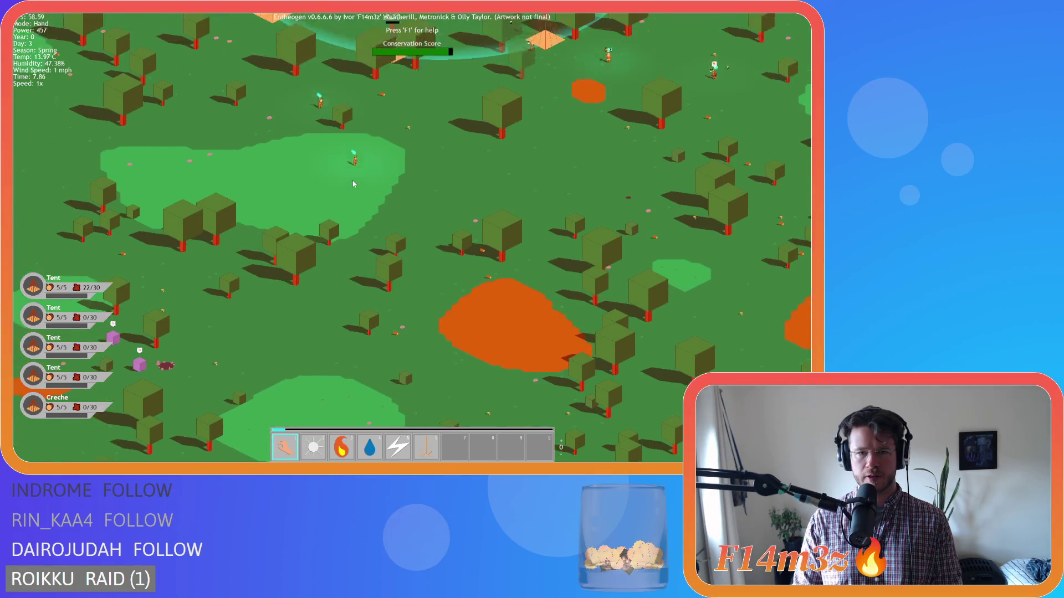
key("a")
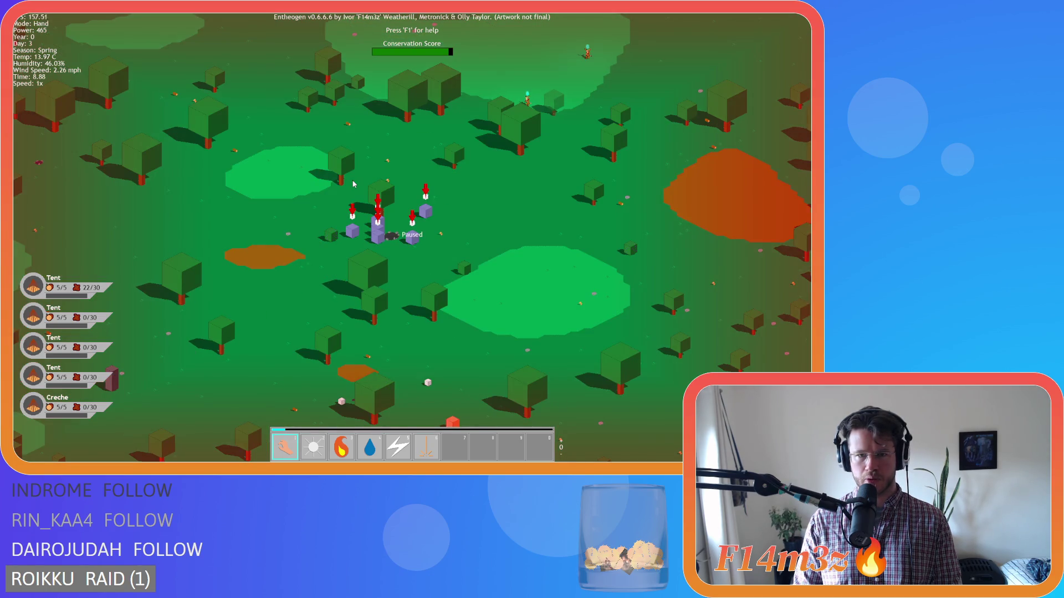
key("w")
key("d")
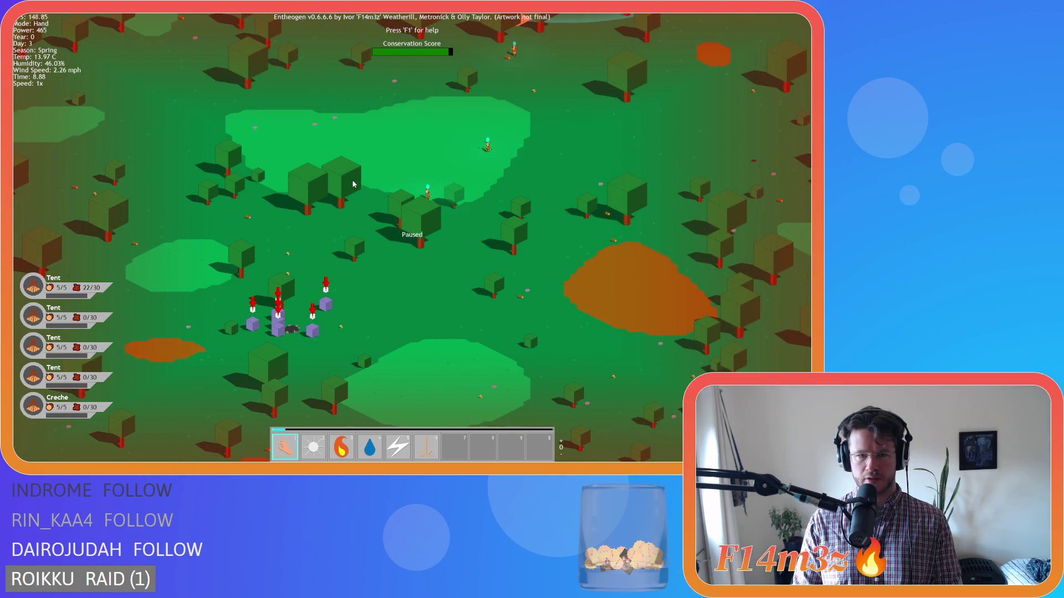
scroll(354, 184, "up", 5)
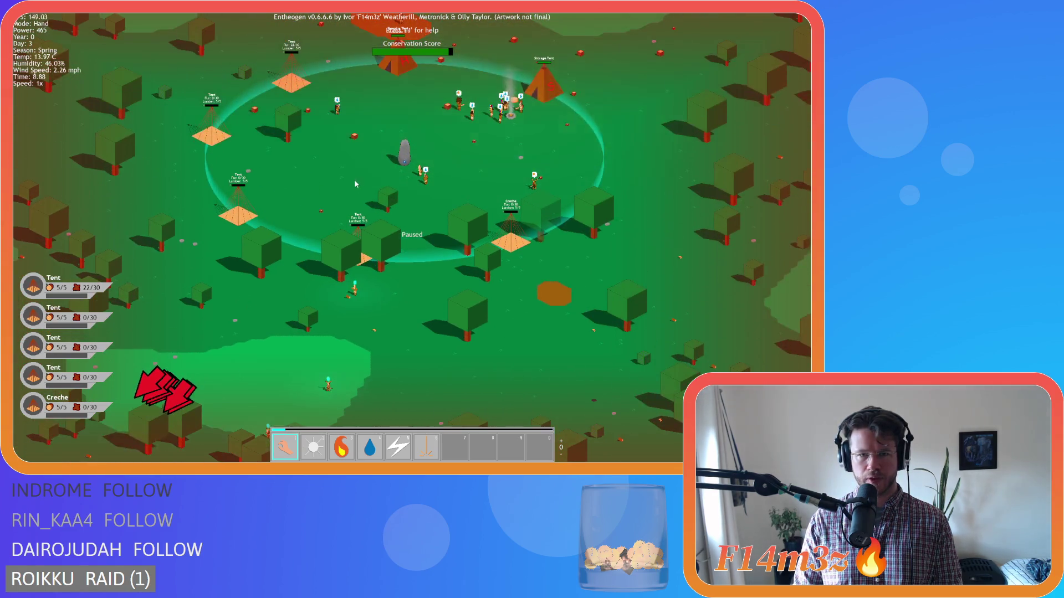
Step: Zoom in and pan from the storage tent and settlement ring through the forest to the purple cubes
key("w")
key("d")
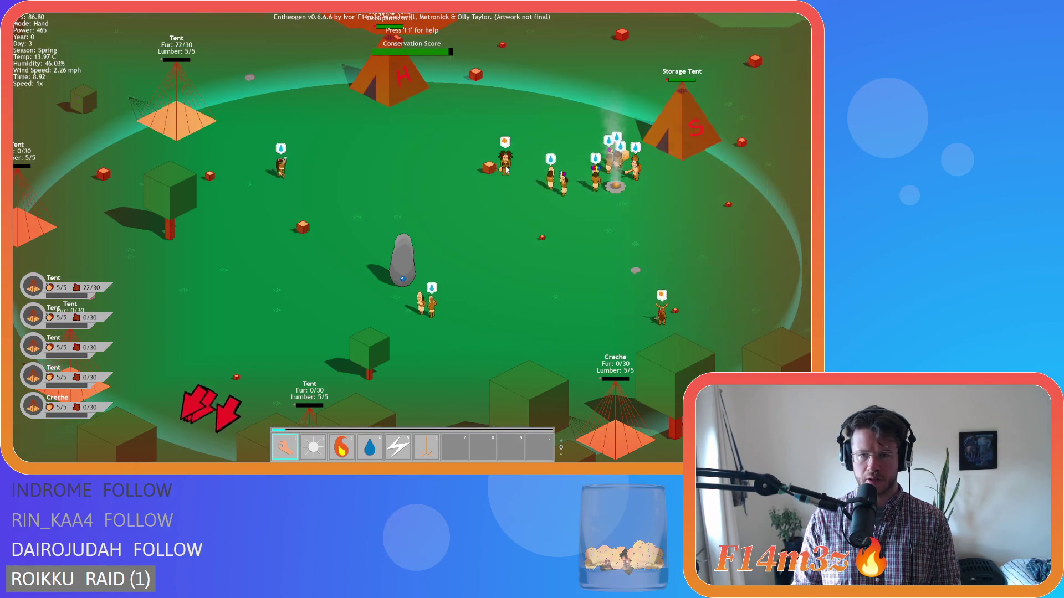
key("s")
key("a")
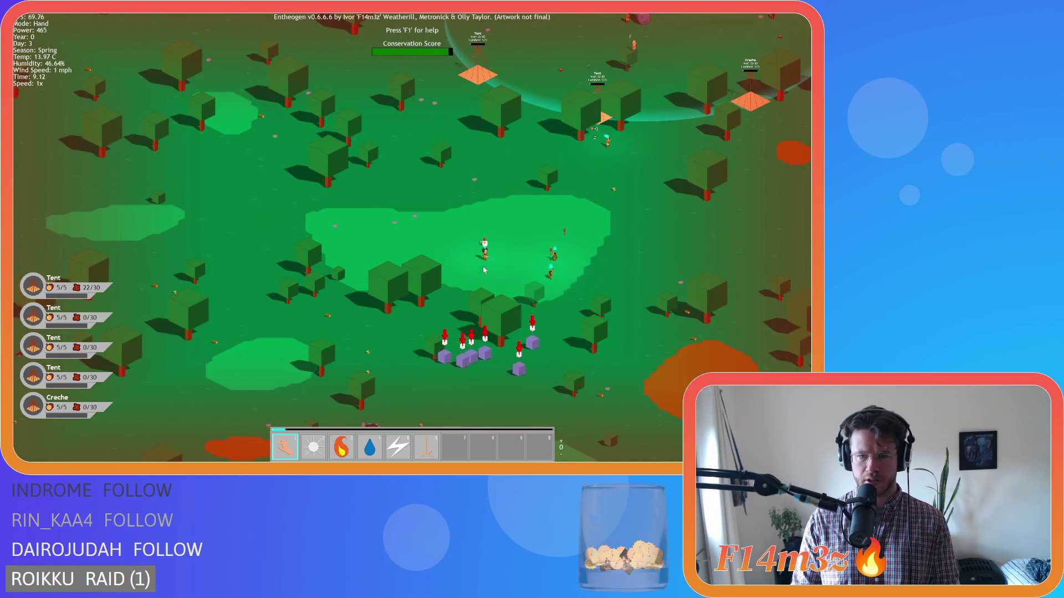
key("w")
key("d")
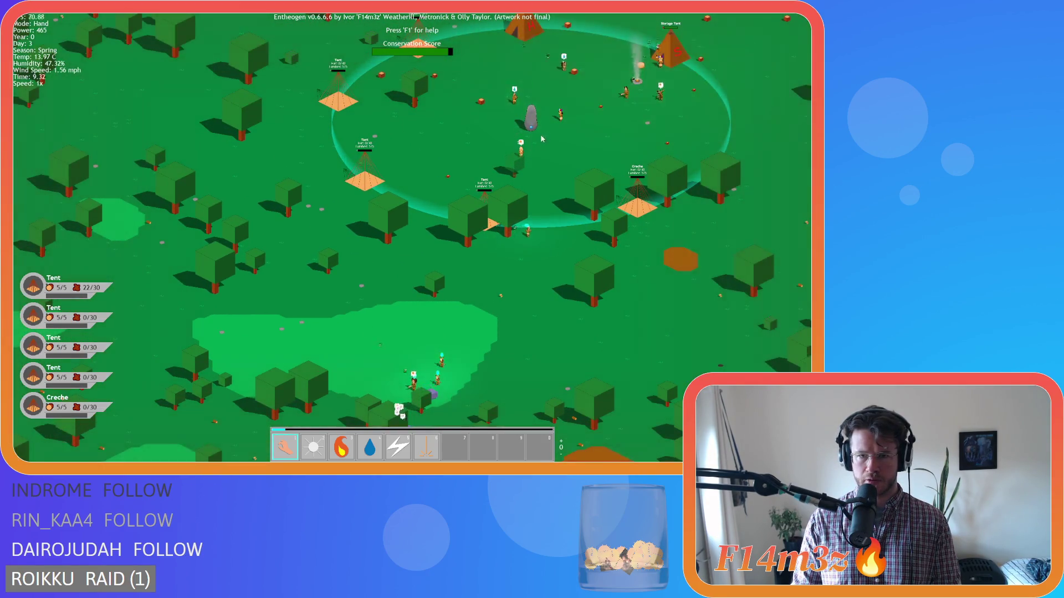
key("s")
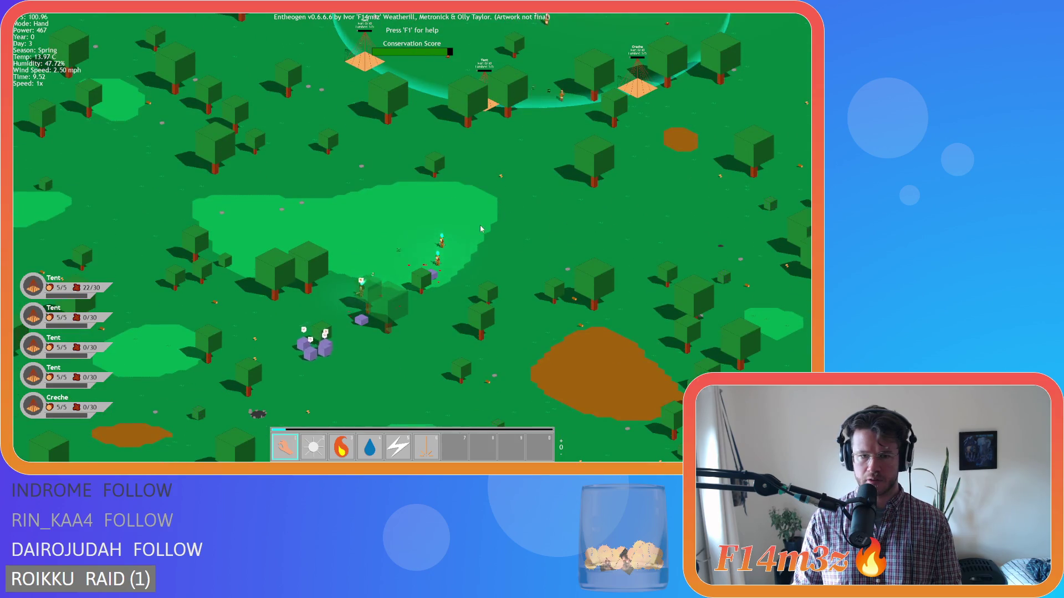
scroll(481, 228, "up", 5)
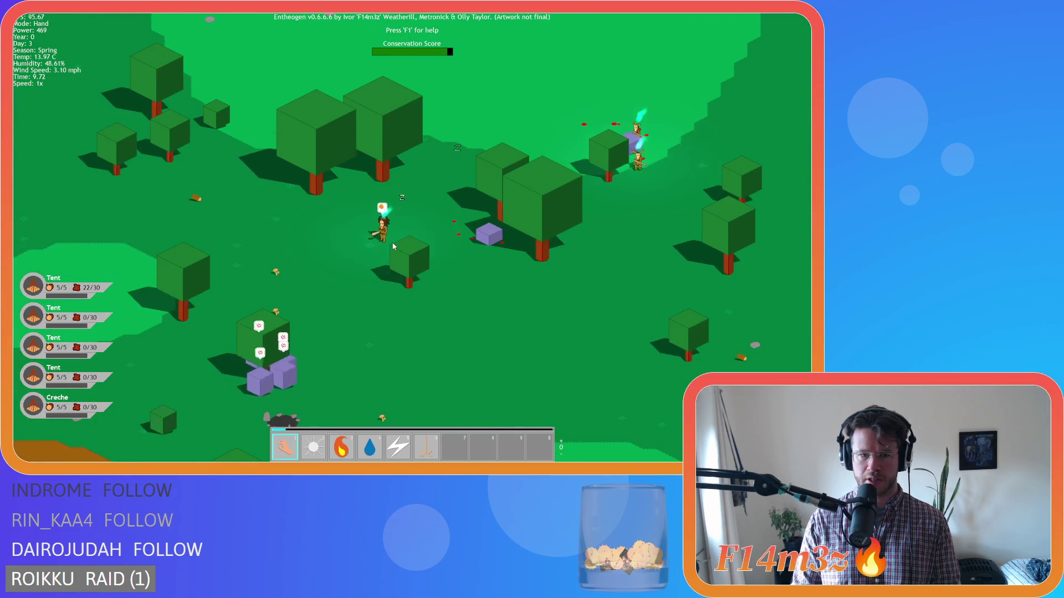
key("a")
key("s")
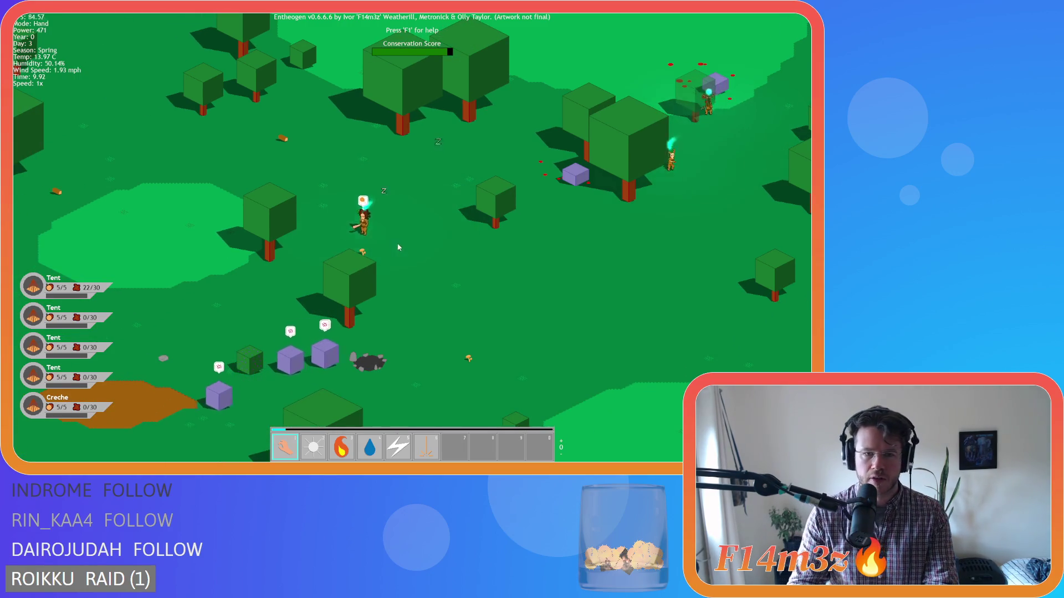
key("a")
key("s")
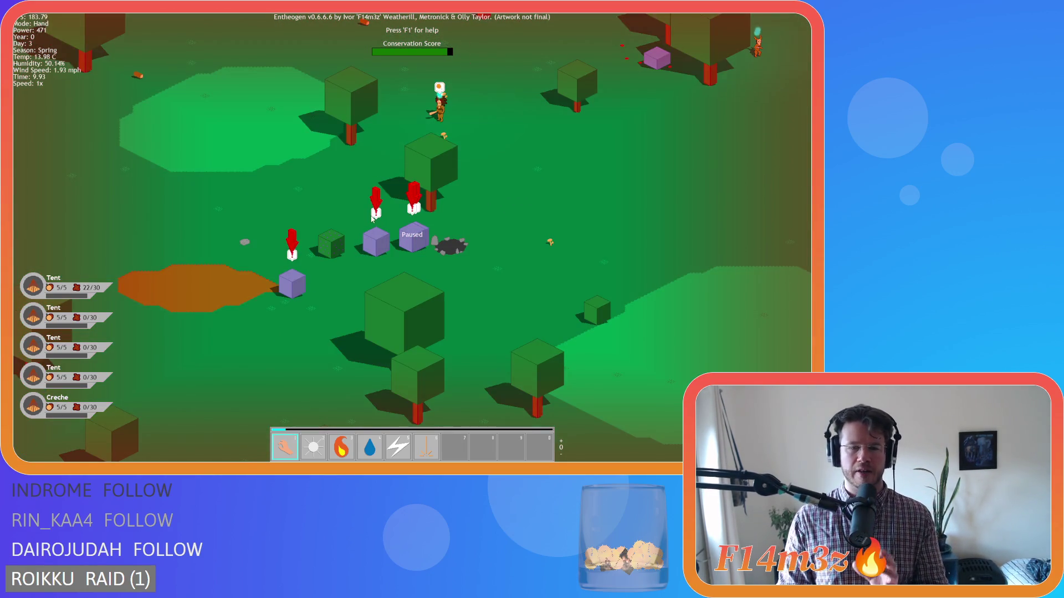
key("w")
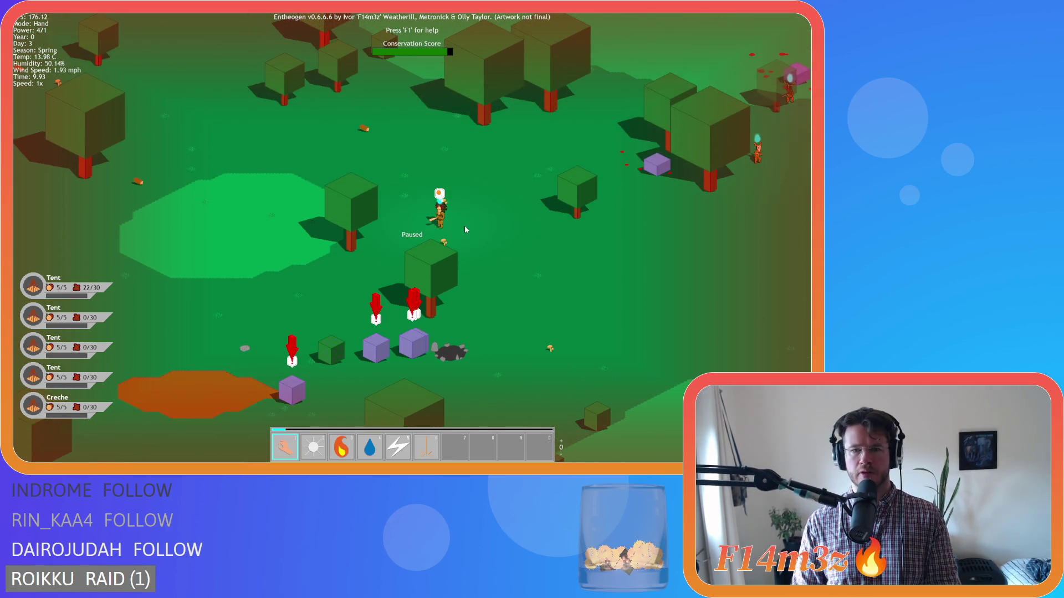
key("d")
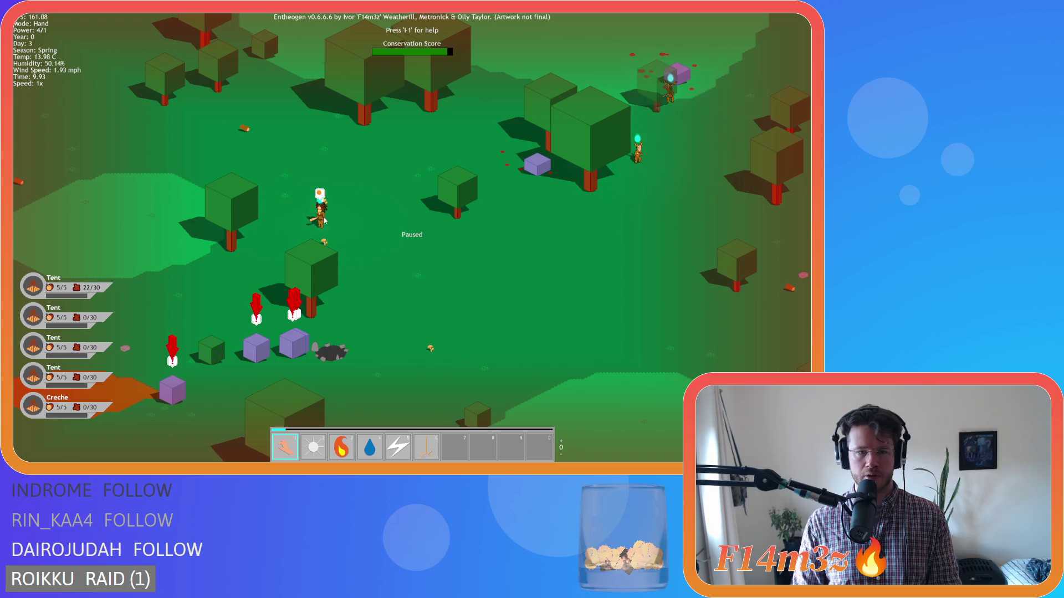
Step: Resume the game and pan between the settlers and the purple cubes by the mud patch
key("space")
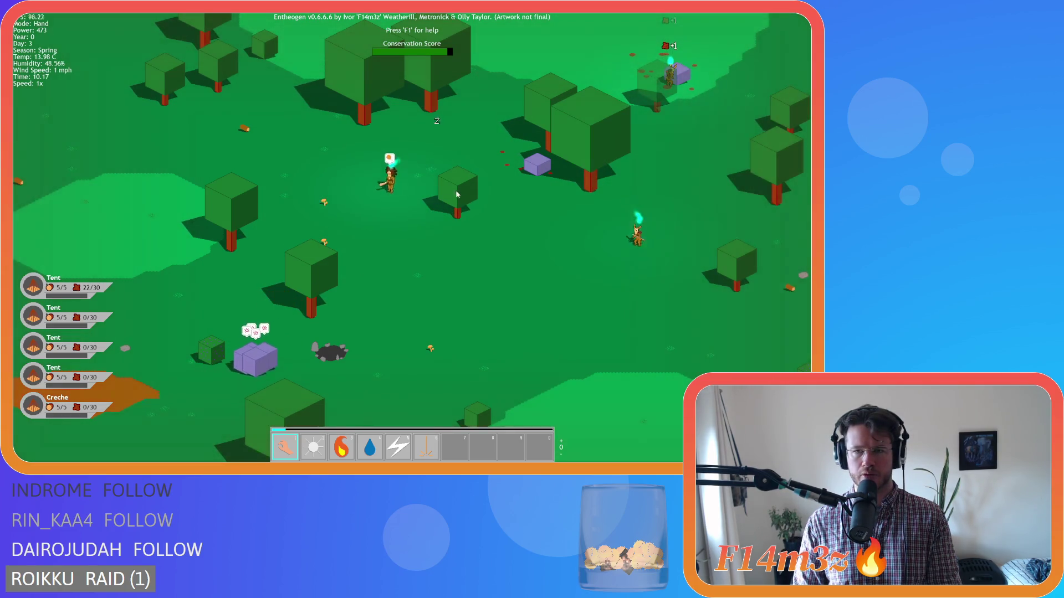
key("w")
key("d")
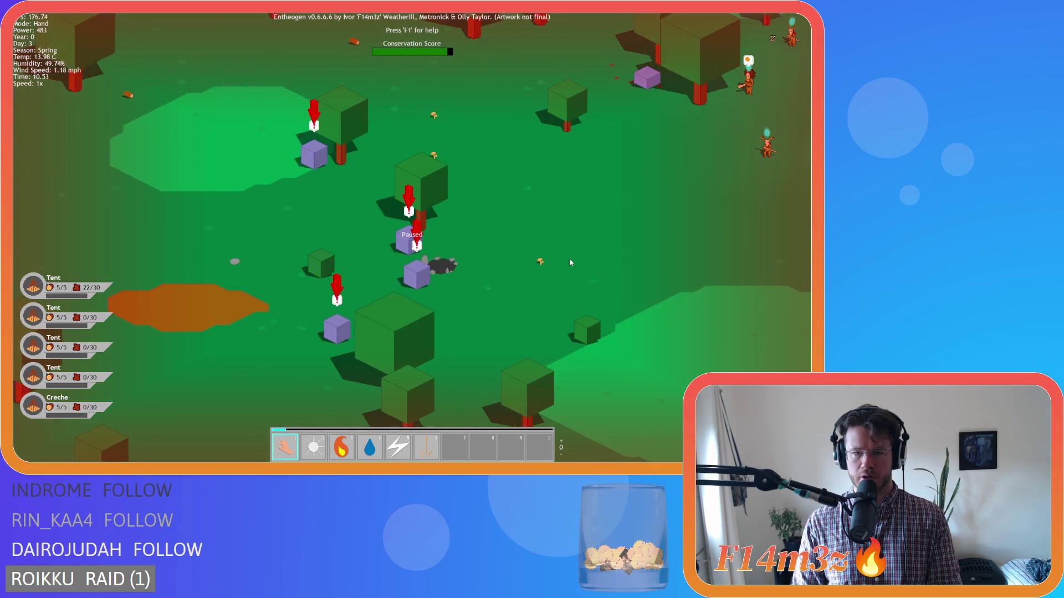
key("s")
key("a")
key("w")
key("d")
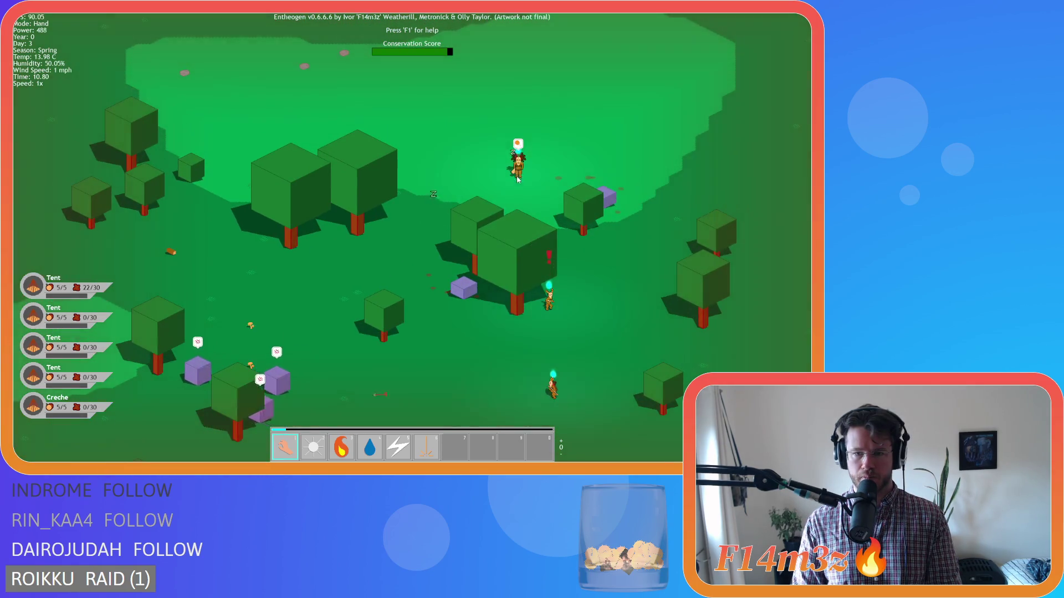
key("s")
key("d")
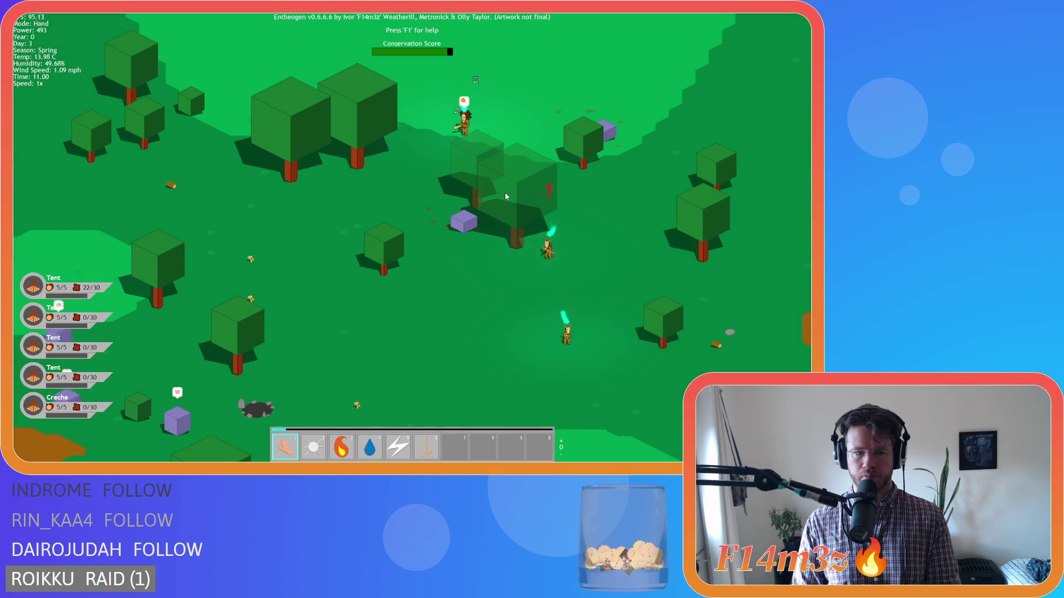
key("s")
key("a")
key("d")
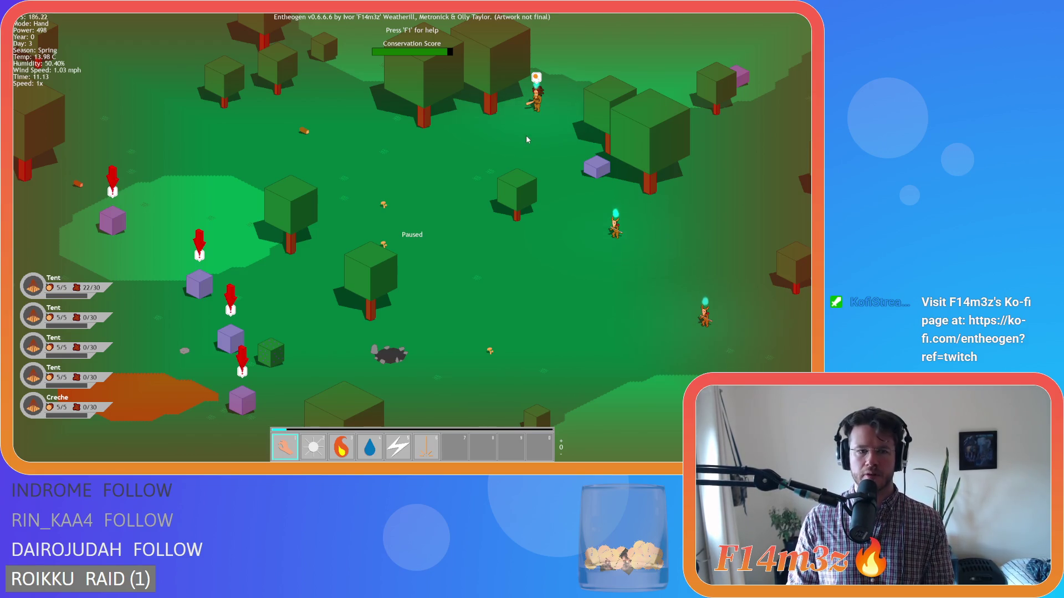
Step: Resume the game and pan between the mud patch with cubes and the clearings up and right
key("space")
key("s")
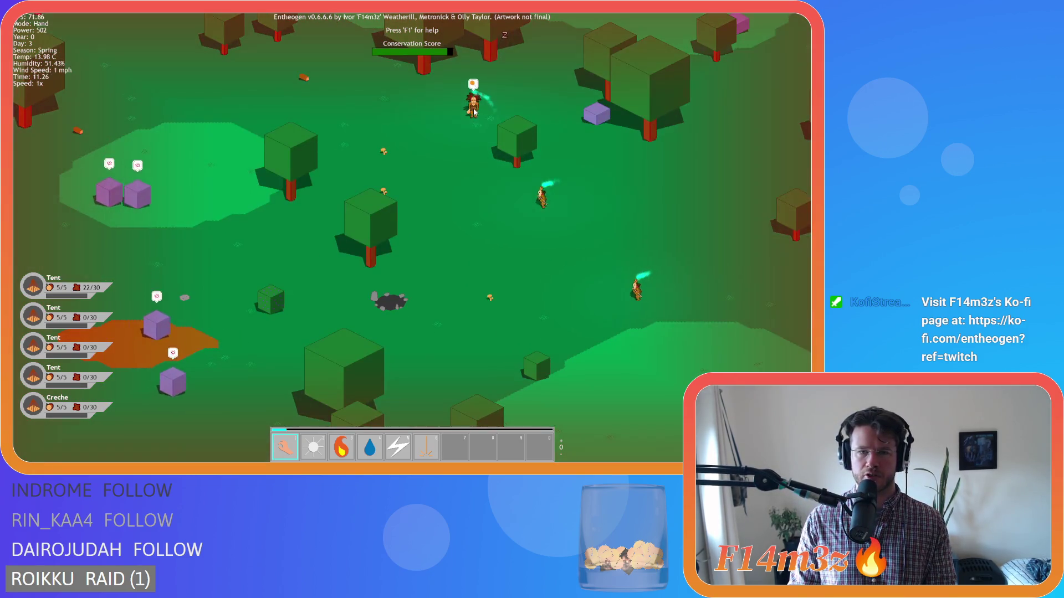
key("w")
key("d")
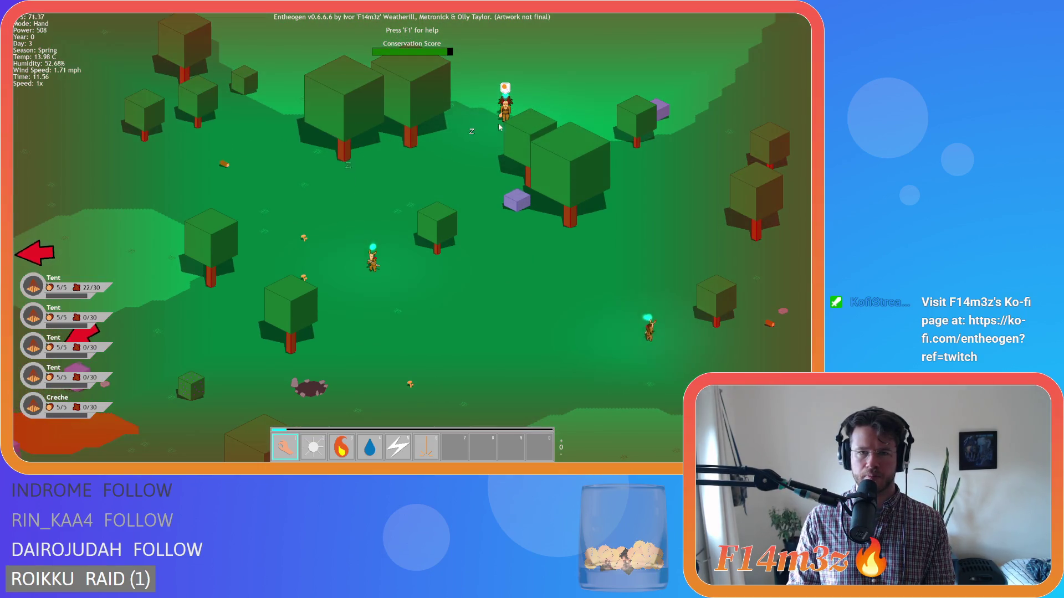
key("a")
key("s")
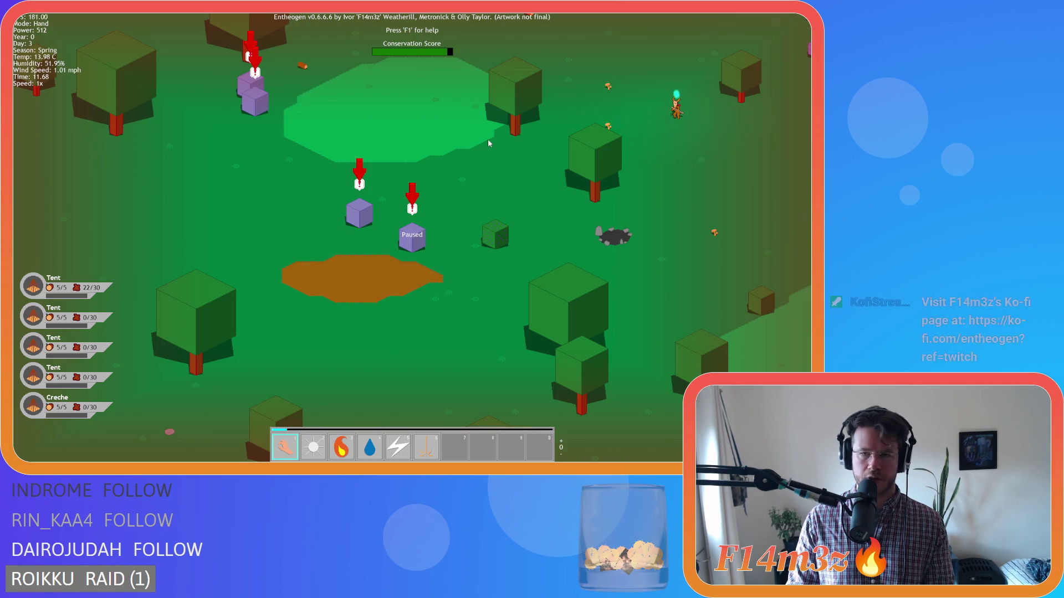
key("w")
key("d")
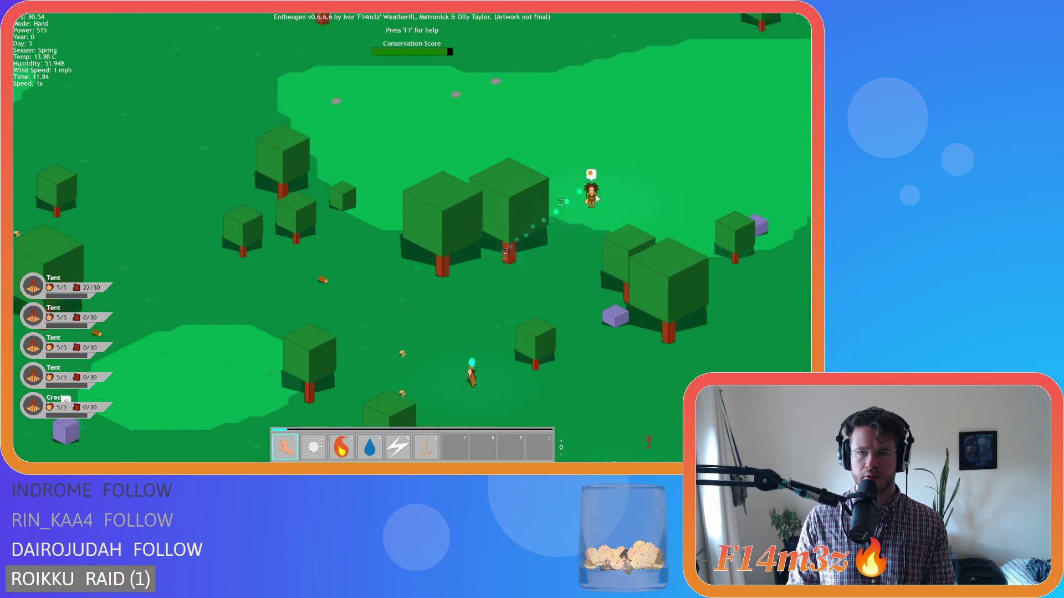
key("w")
key("d")
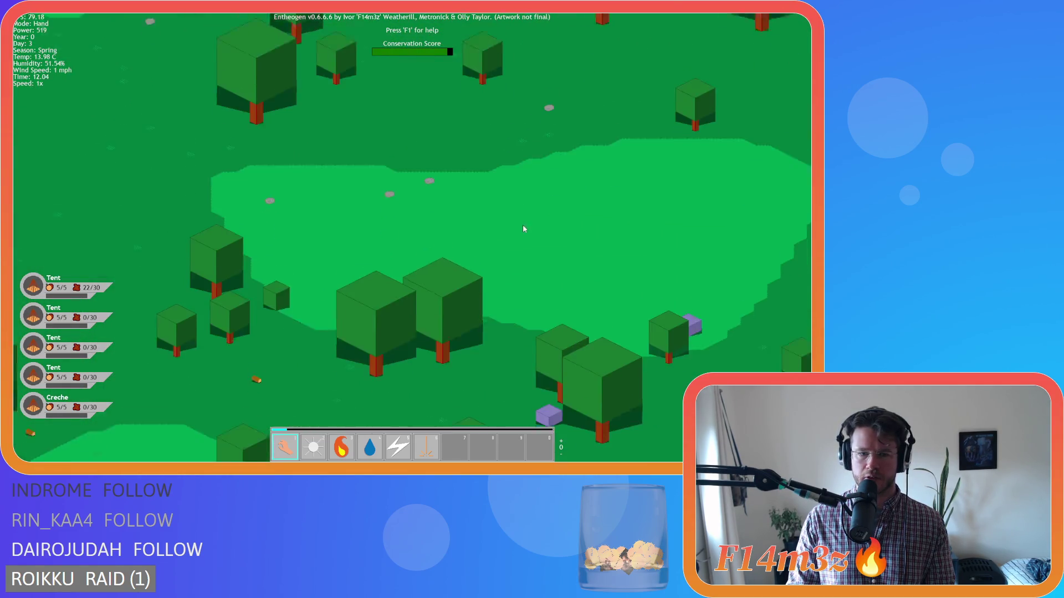
key("s")
key("a")
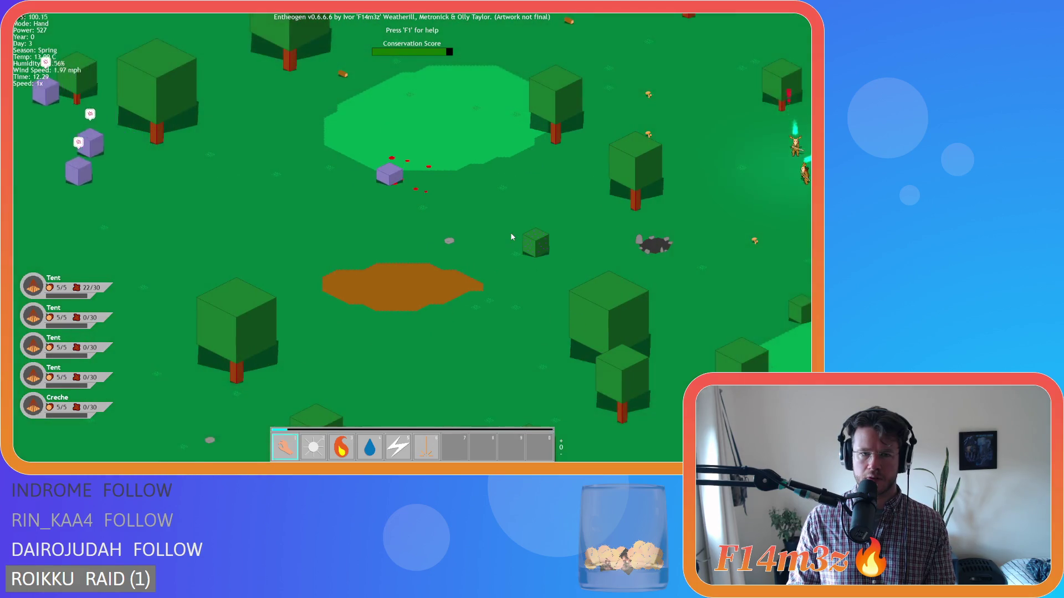
key("w")
key("d")
Step: Pause the game with P, look around the paused scene, then resume it
key("s")
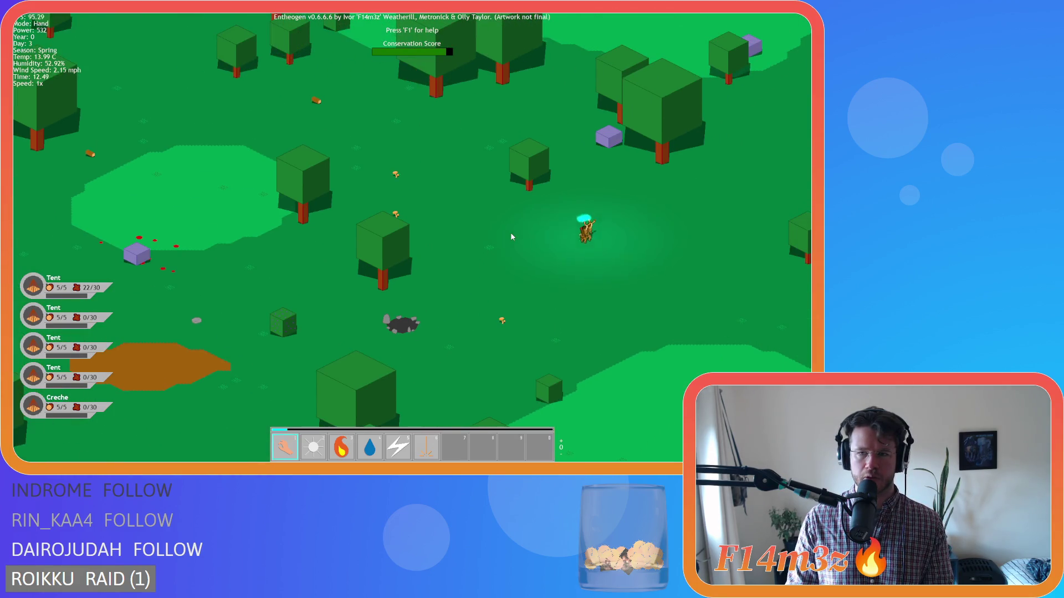
key("p")
key("s")
key("a")
key("w")
key("d")
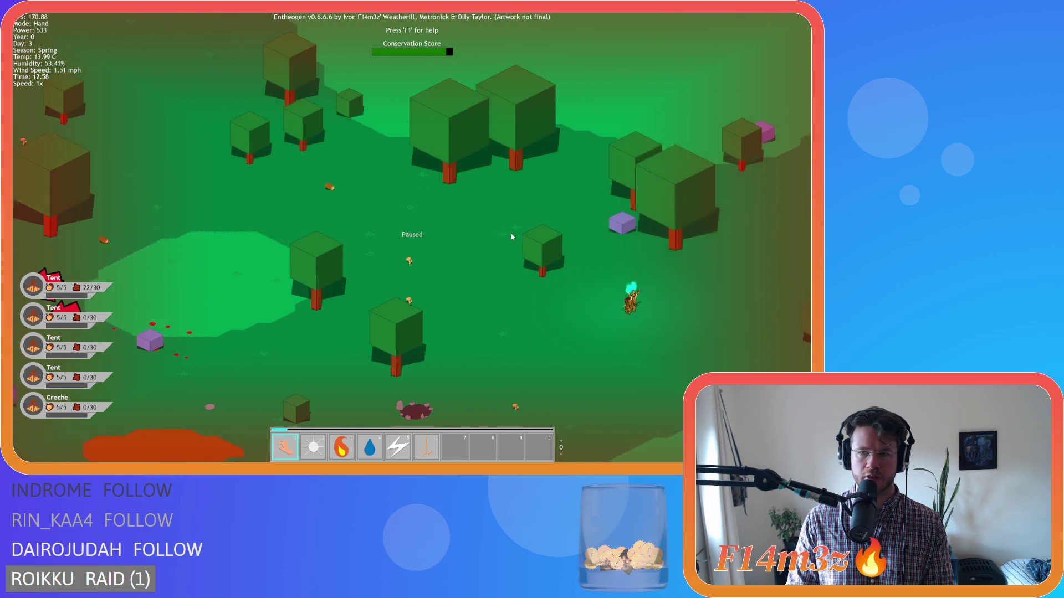
key("s")
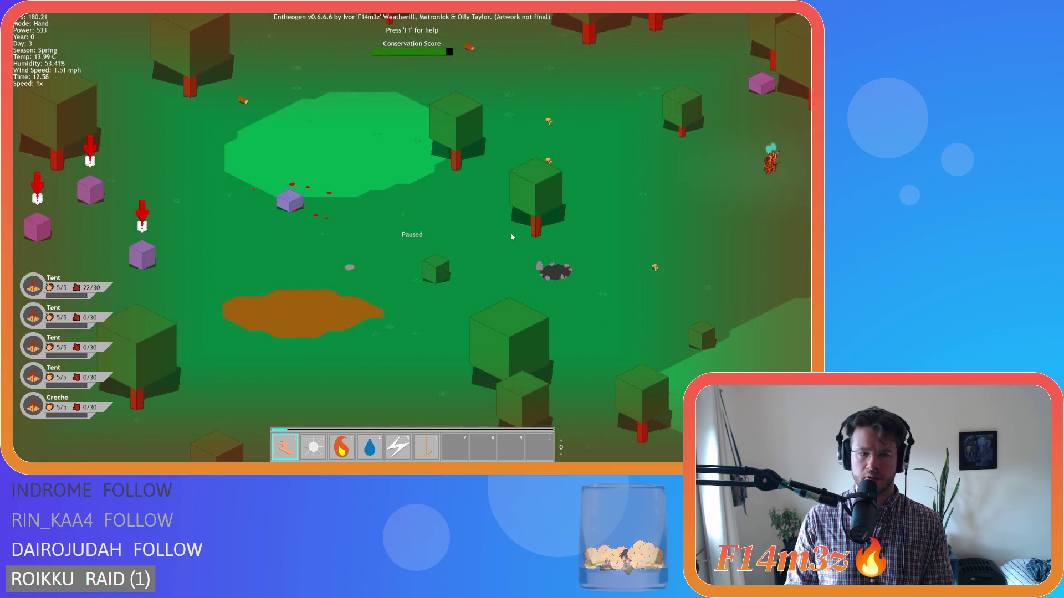
key("p")
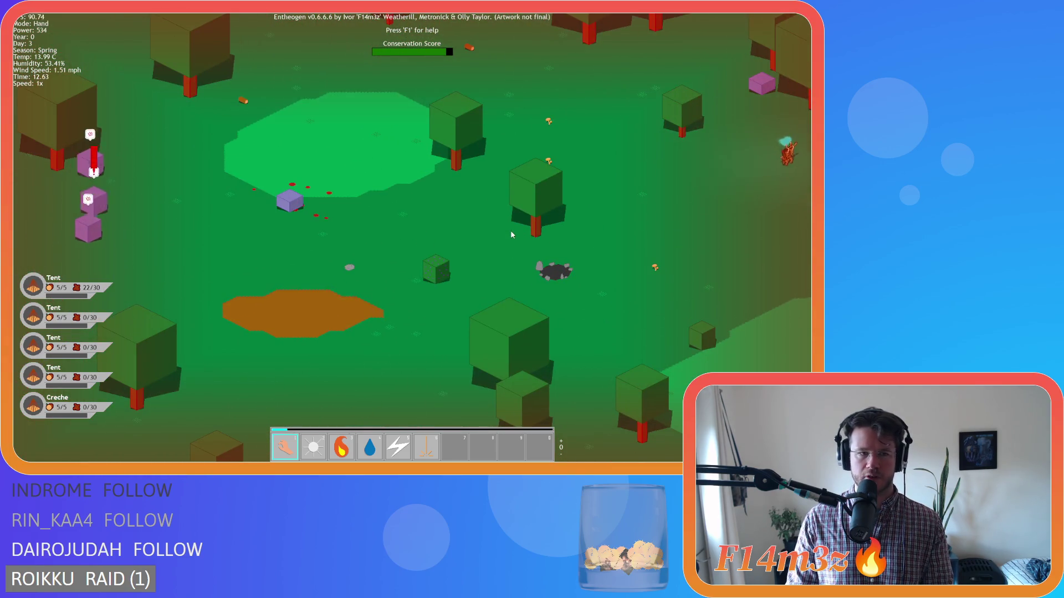
Step: Pan and zoom onto the settler beside the purple cubes with red arrows
key("w")
key("d")
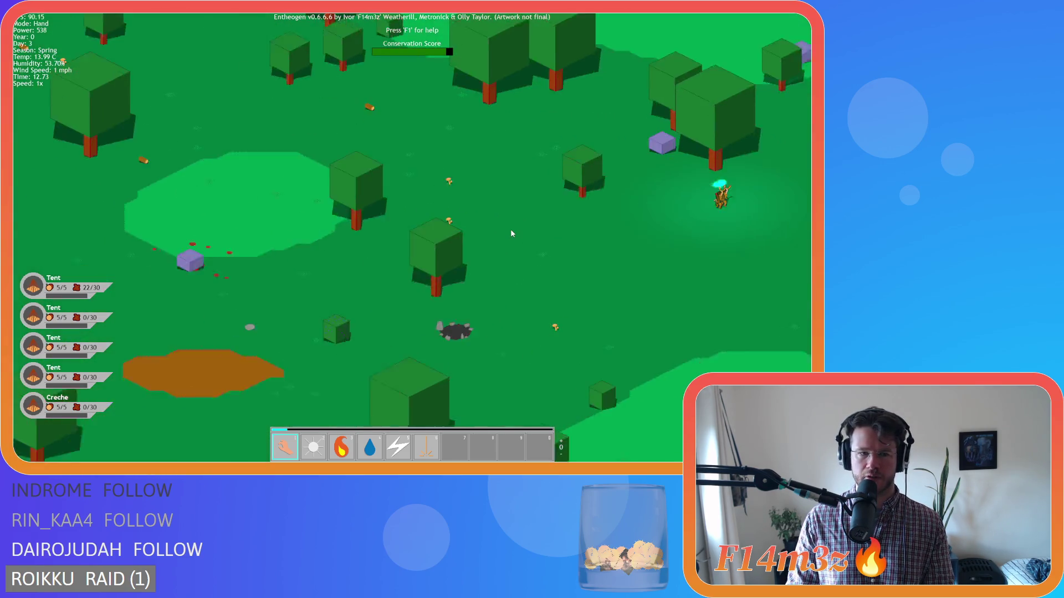
key("w")
key("d")
scroll(510, 228, "up", 3)
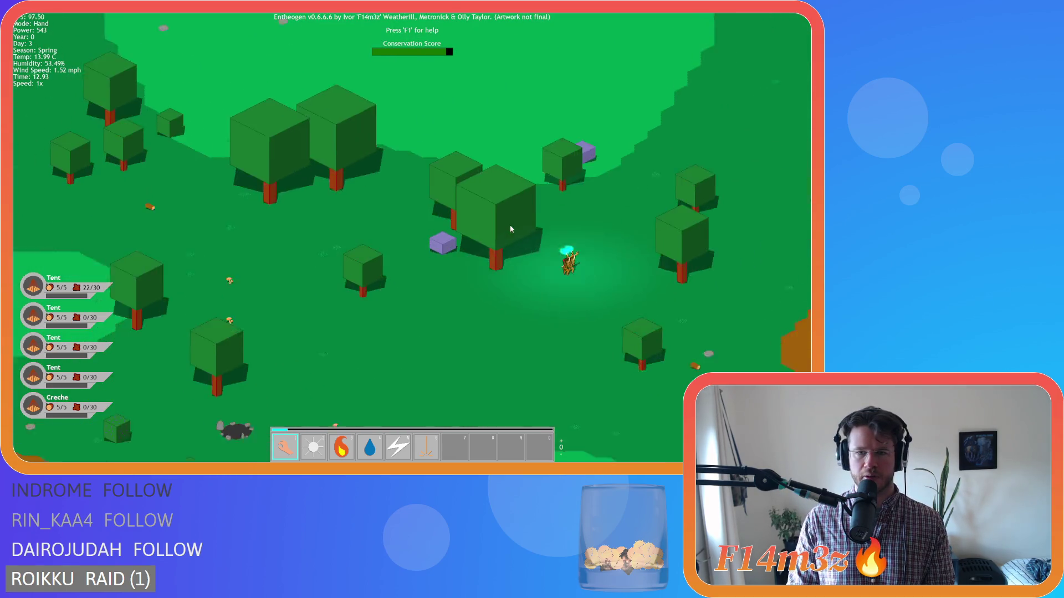
key("w")
key("d")
scroll(511, 228, "down", 2)
scroll(511, 227, "up", 2)
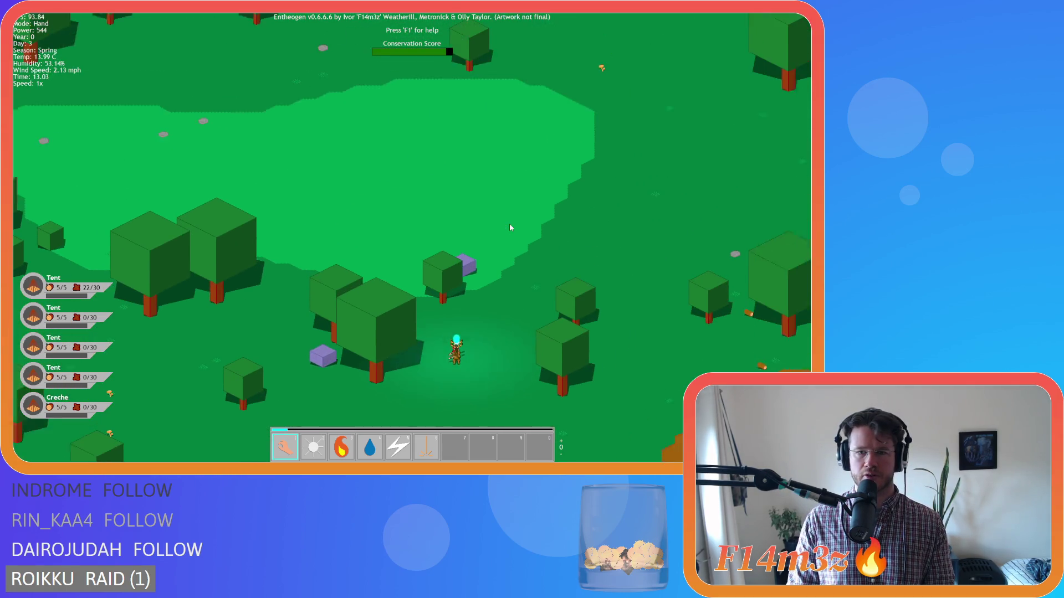
scroll(511, 227, "down", 2)
key("w")
key("d")
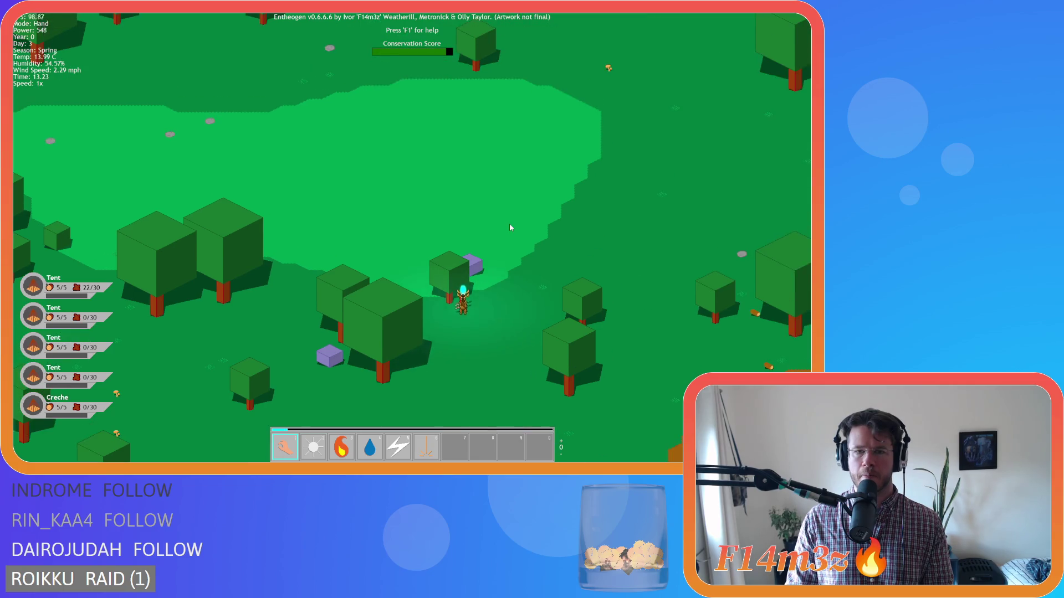
scroll(510, 228, "up", 2)
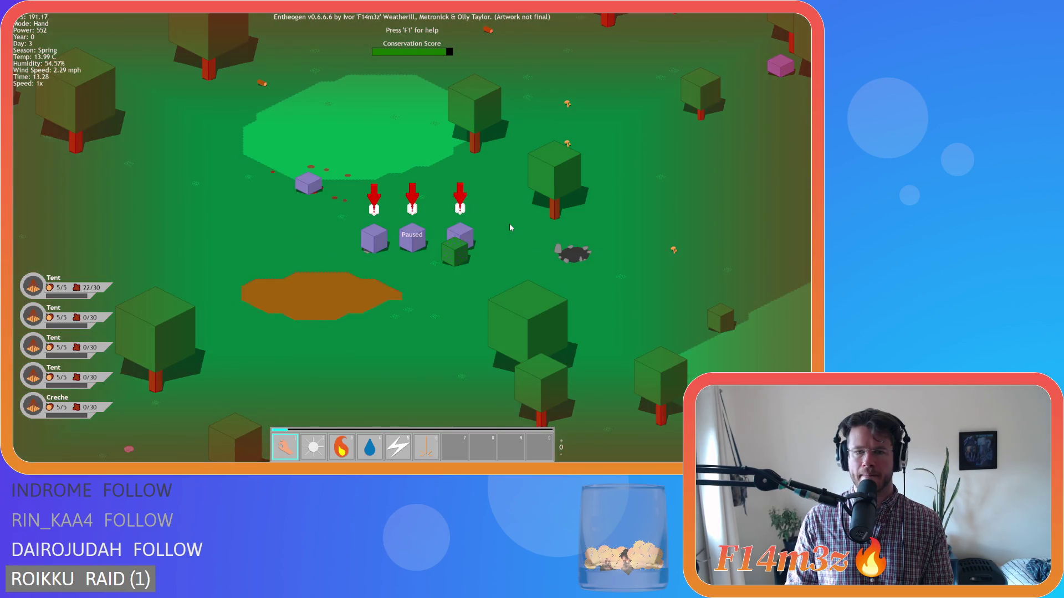
scroll(510, 228, "down", 3)
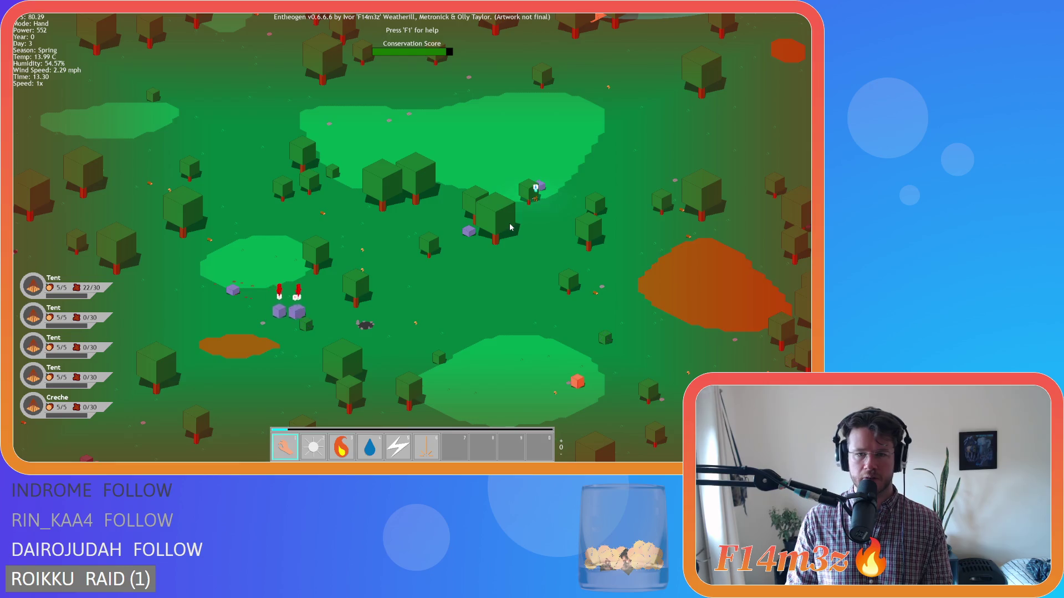
scroll(510, 227, "up", 3)
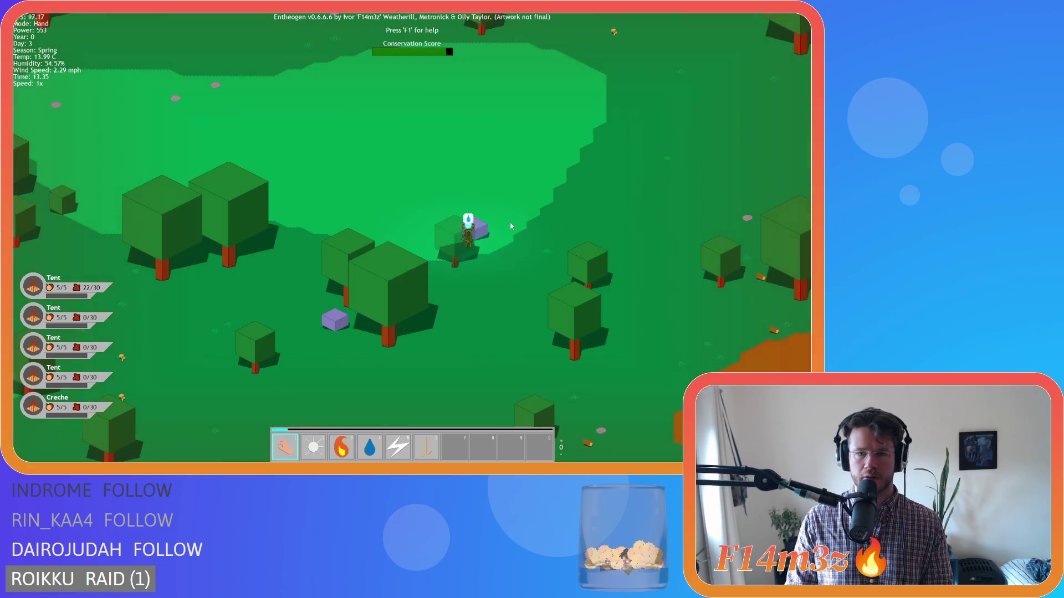
key("a")
key("s")
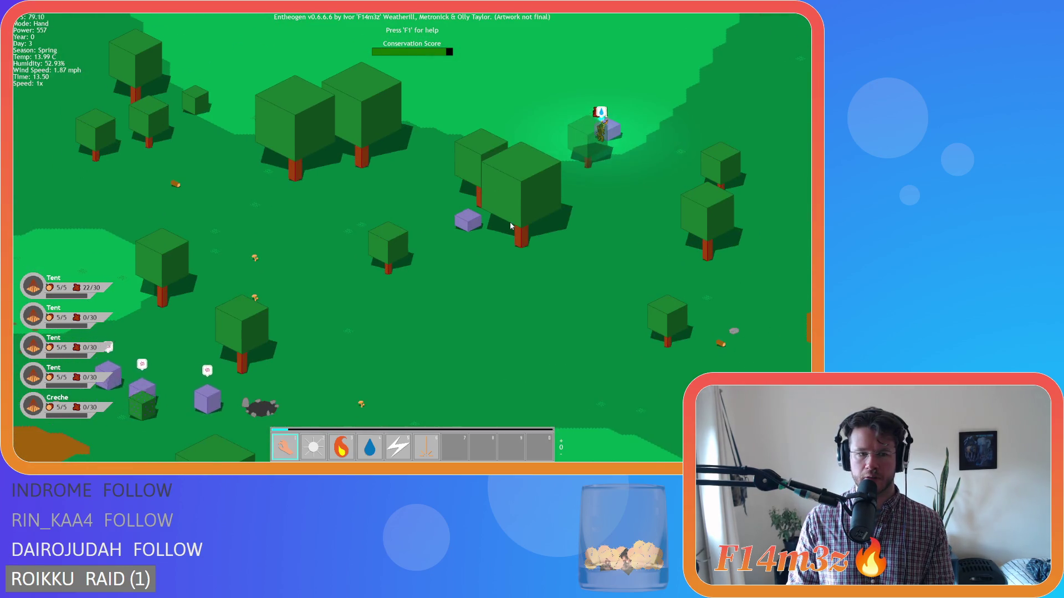
key("d")
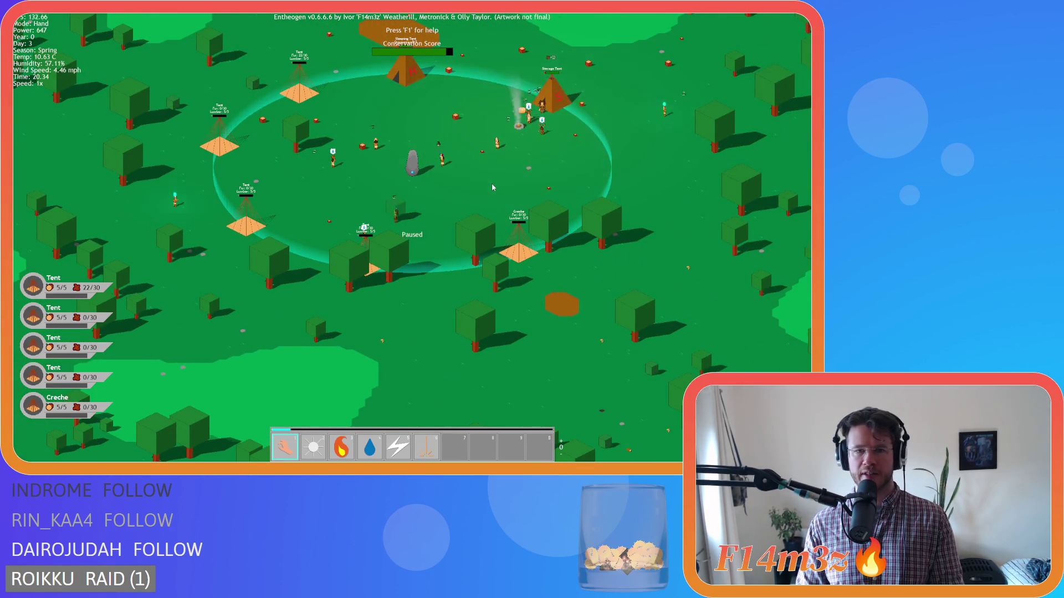
Step: Zoom in, pause the game and pan the view across the village camp
scroll(497, 187, "up", 5)
key("space")
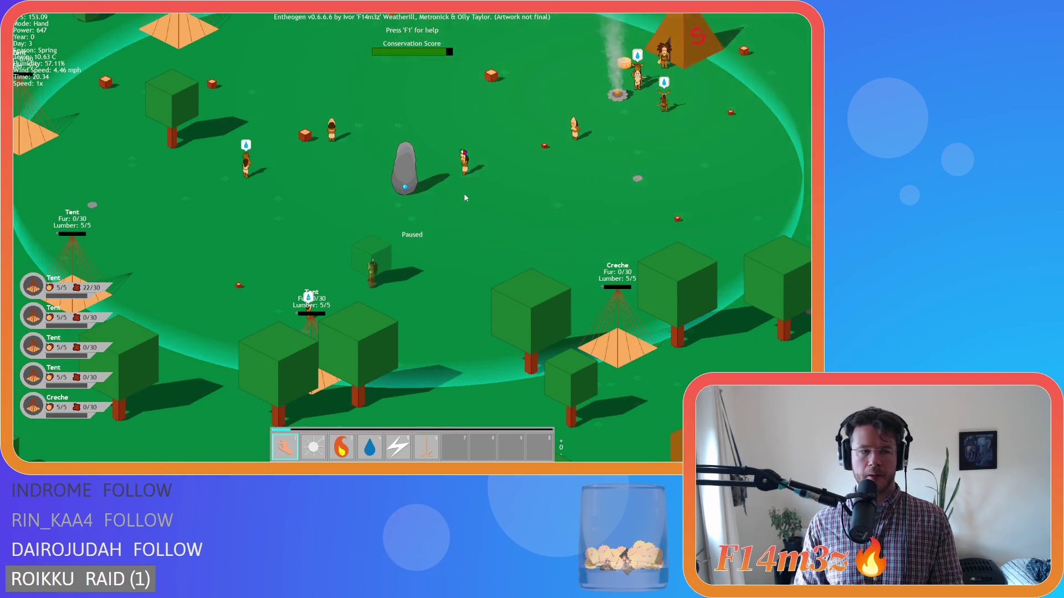
key("a")
key("s")
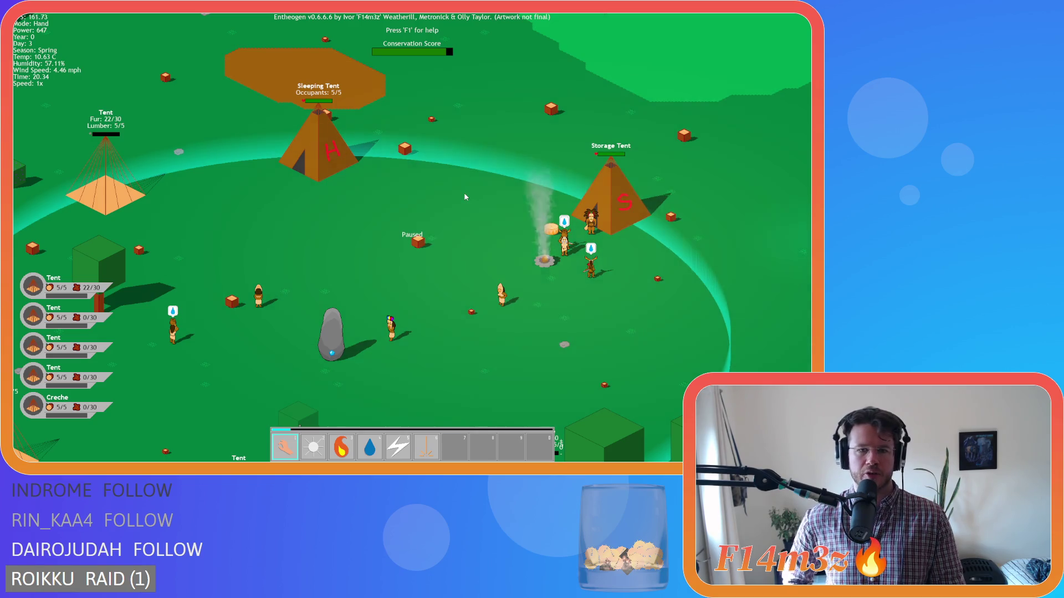
key("d")
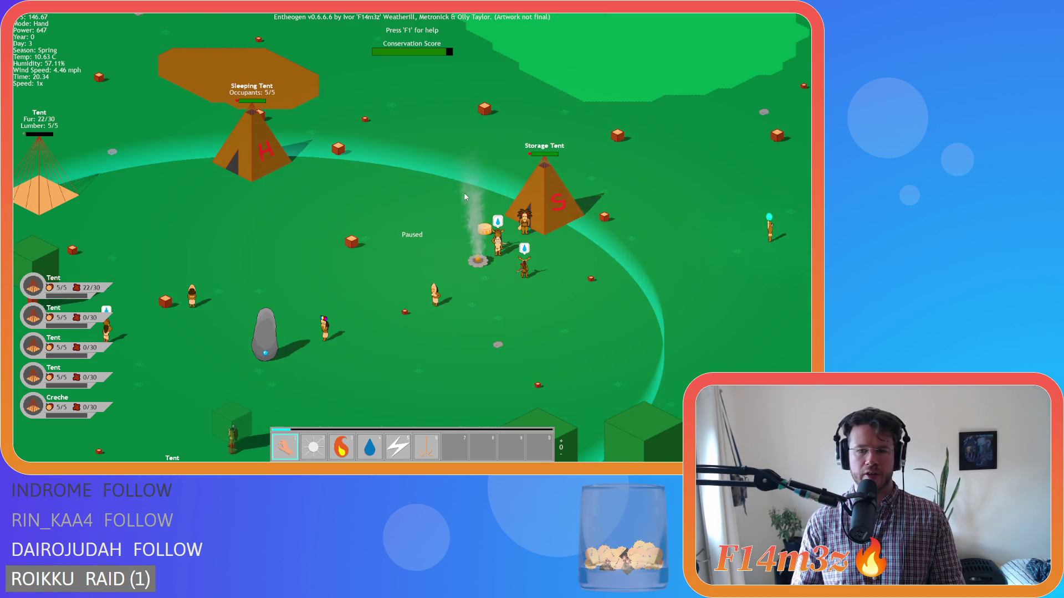
key("s")
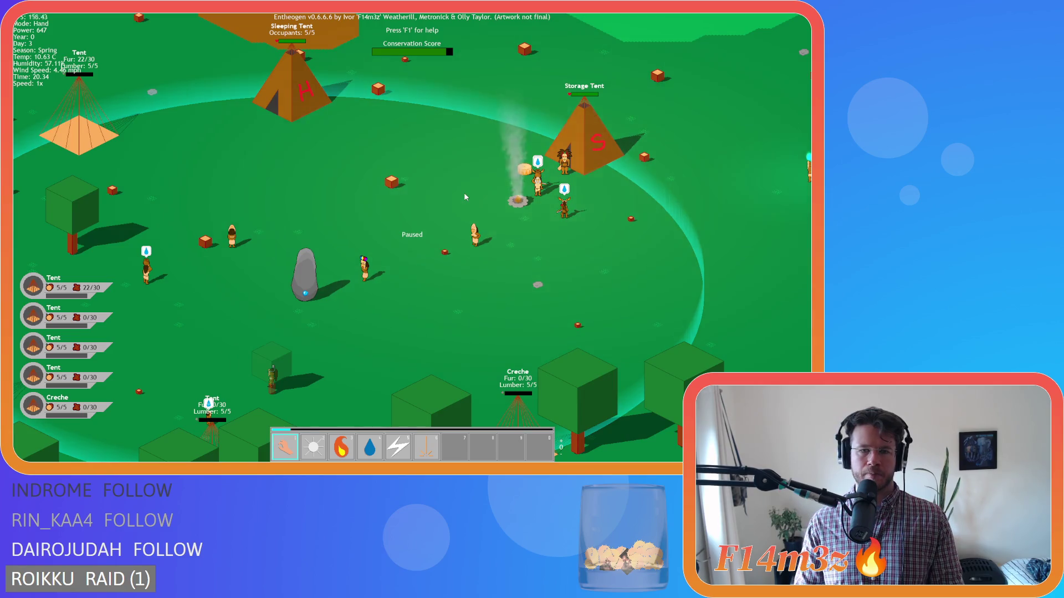
key("w")
key("d")
key("s")
key("a")
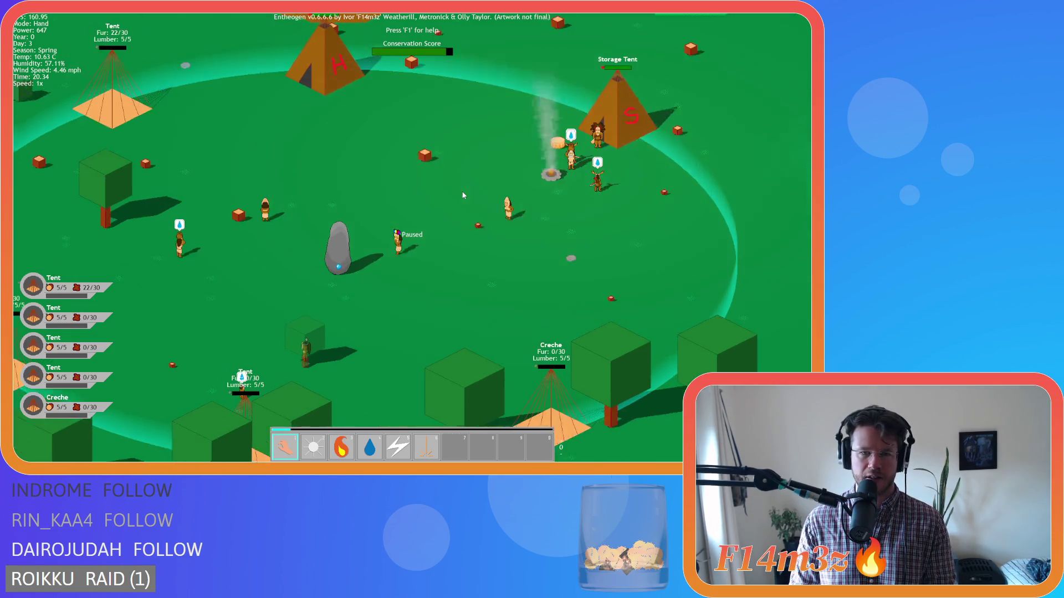
Step: Nudge the camp view with the arrow keys, unpause, and quicksave with Escape to reach the quit prompt
key("Left")
key("Down")
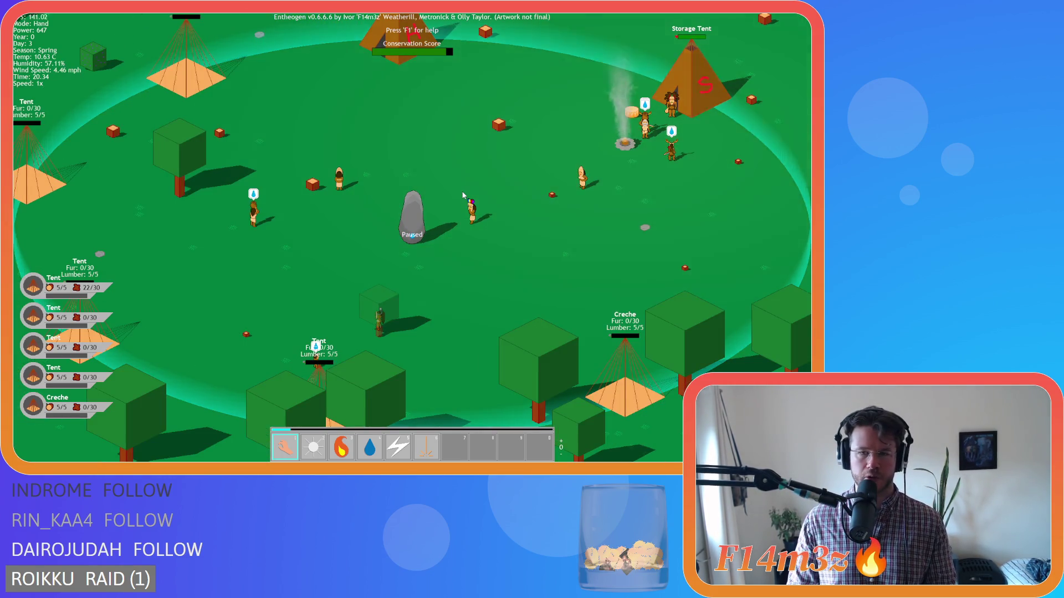
key("Up")
key("Down")
key("space")
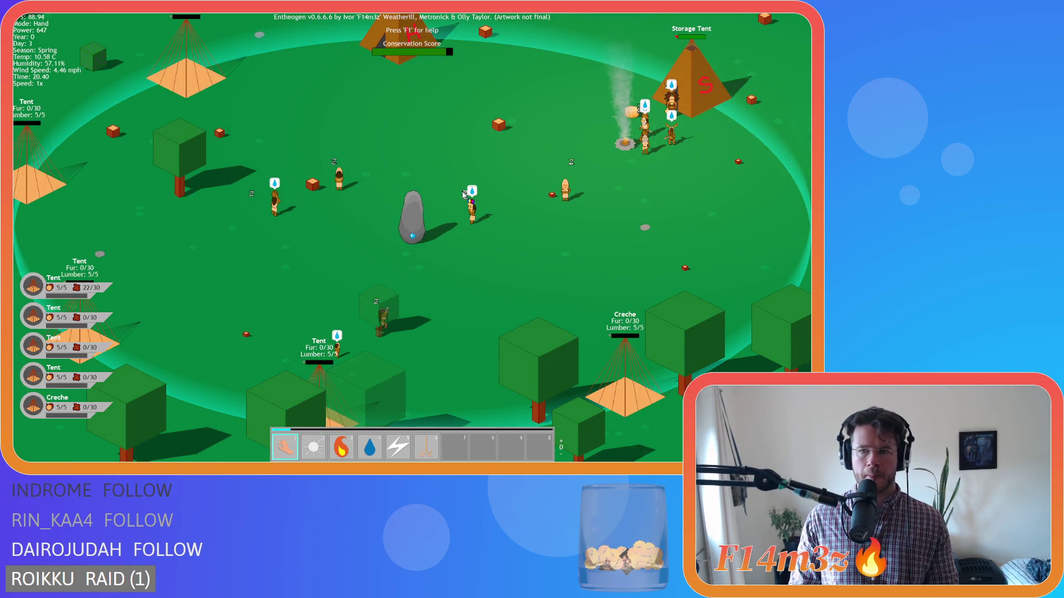
key("Escape")
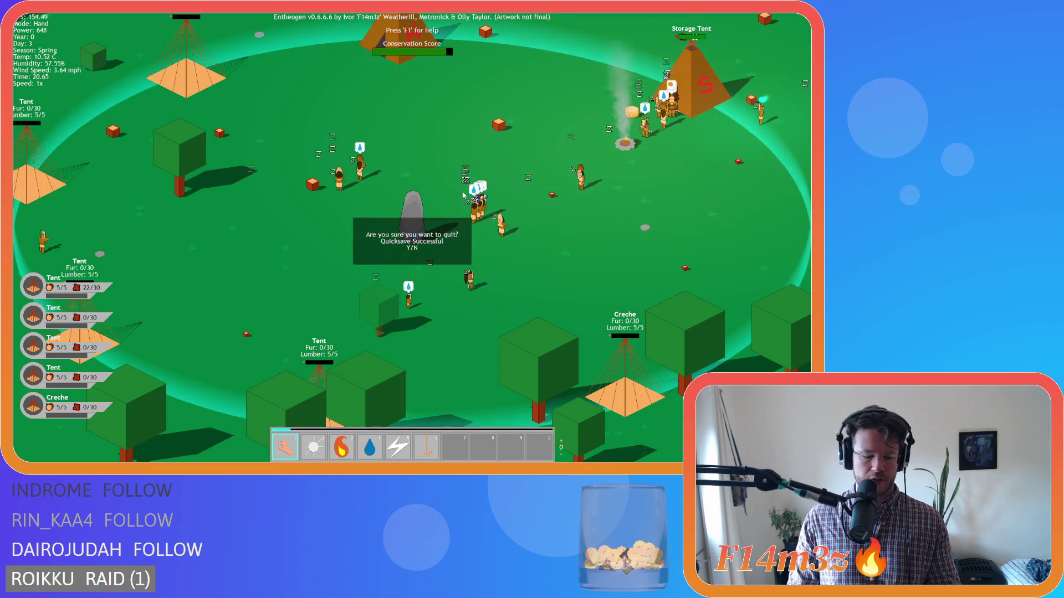
Step: Confirm quitting with Y, then open sc_danger from Scripts > Game in the Asset Browser
key("y")
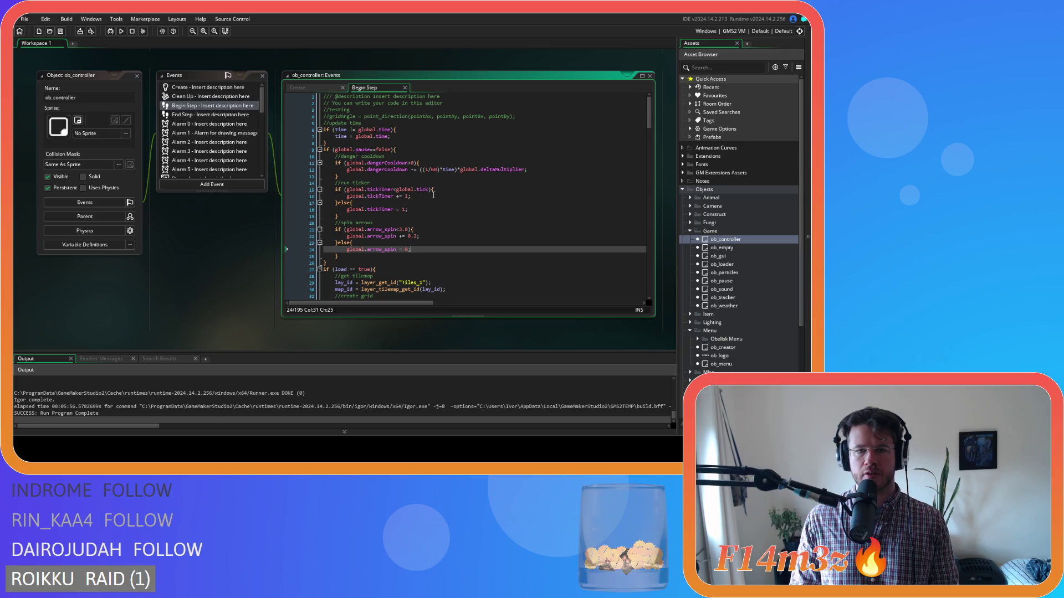
scroll(742, 277, "down", 5)
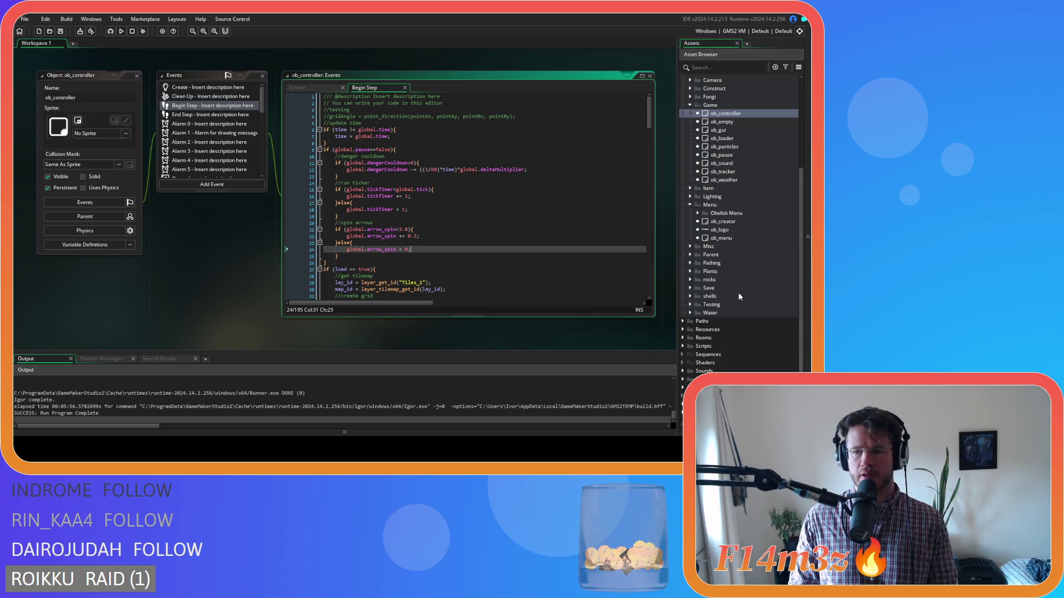
left_click(682, 346)
scroll(692, 327, "down", 4)
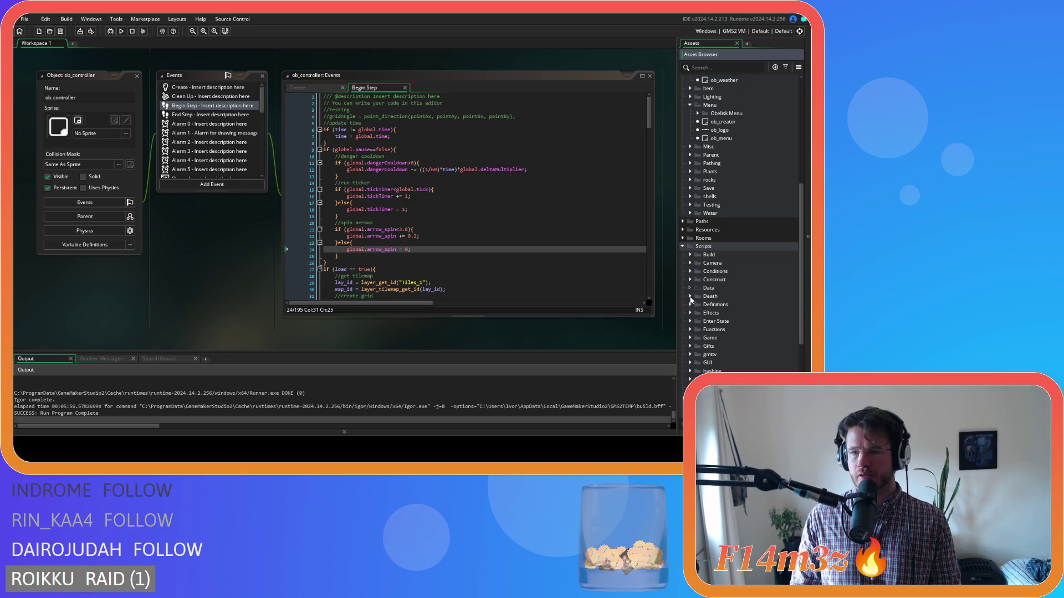
scroll(691, 289, "down", 2)
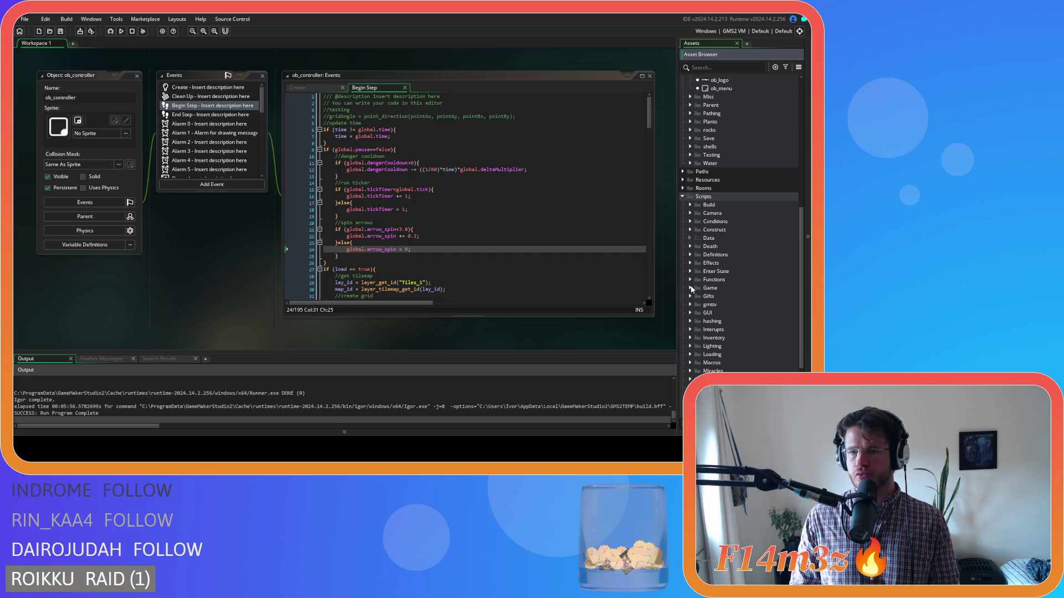
left_click(691, 288)
scroll(693, 288, "down", 2)
double_click(730, 263)
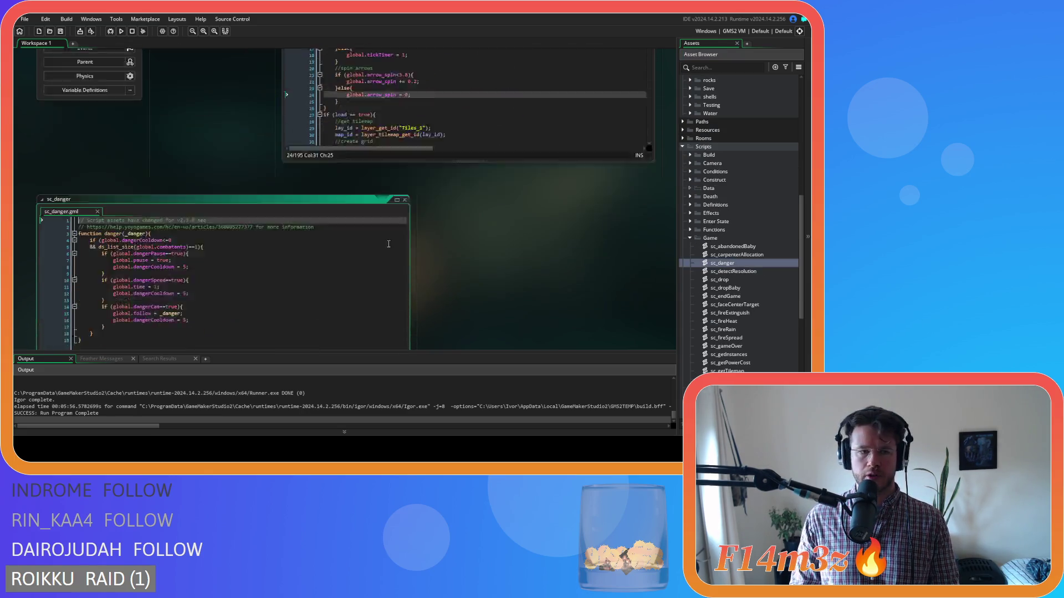
Step: Change the dangerCooldown values on lines 8, 12 and 16 from 5 to 30 and save sc_danger
left_click(186, 143)
key("BackSpace")
type("3")
left_click(186, 170)
key("BackSpace")
type("30")
left_click(187, 196)
key("BackSpace")
type("30")
left_click(244, 190)
key("ctrl+s")
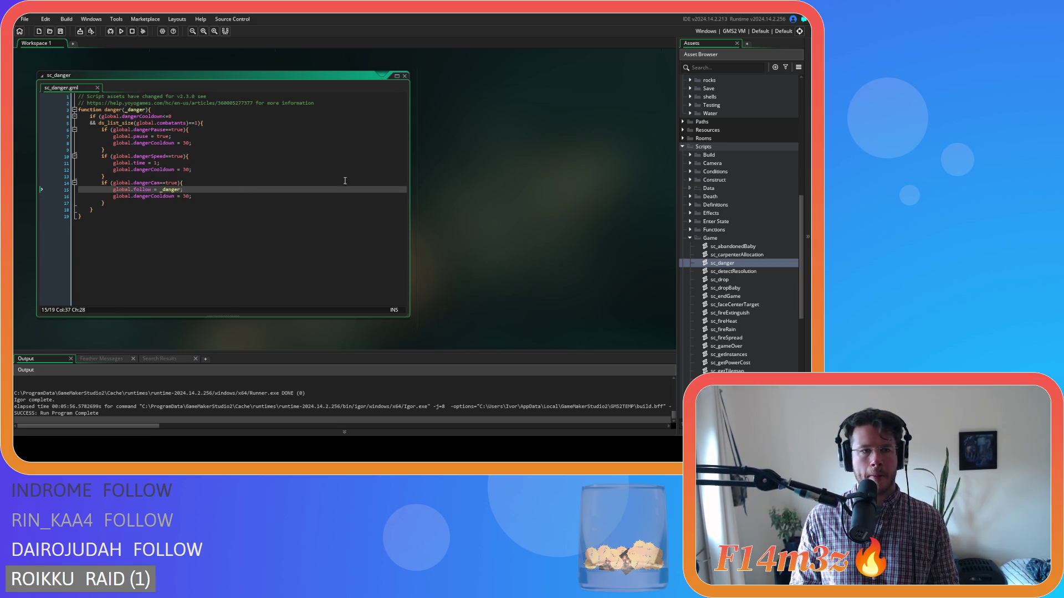
Step: Close all editor windows and collapse the Game scripts, Scripts, Game objects and Objects folders
right_click(492, 161)
mouse_move(507, 172)
left_click(561, 216)
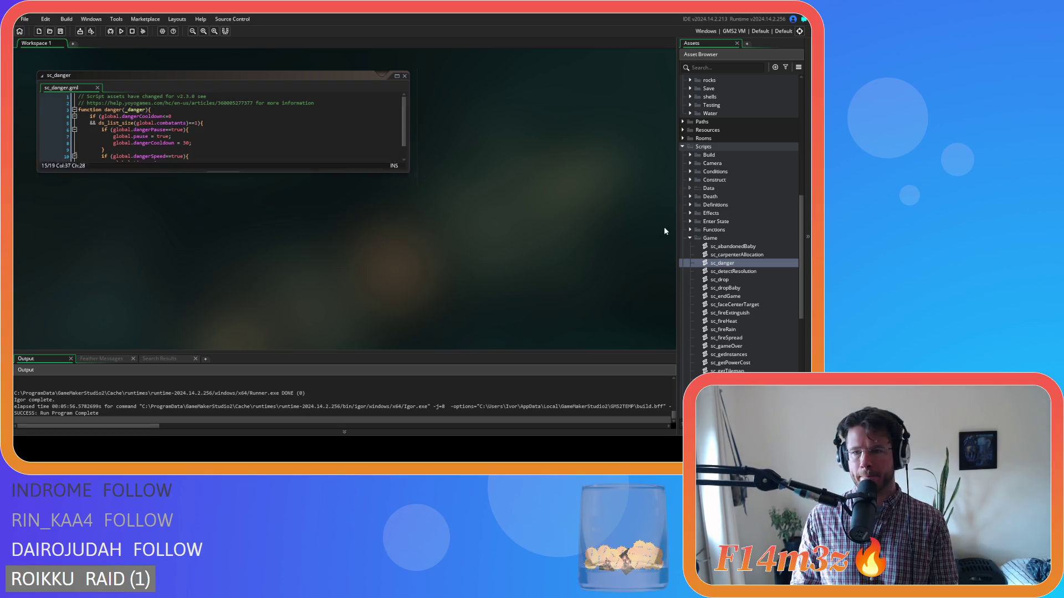
left_click(690, 238)
left_click(683, 146)
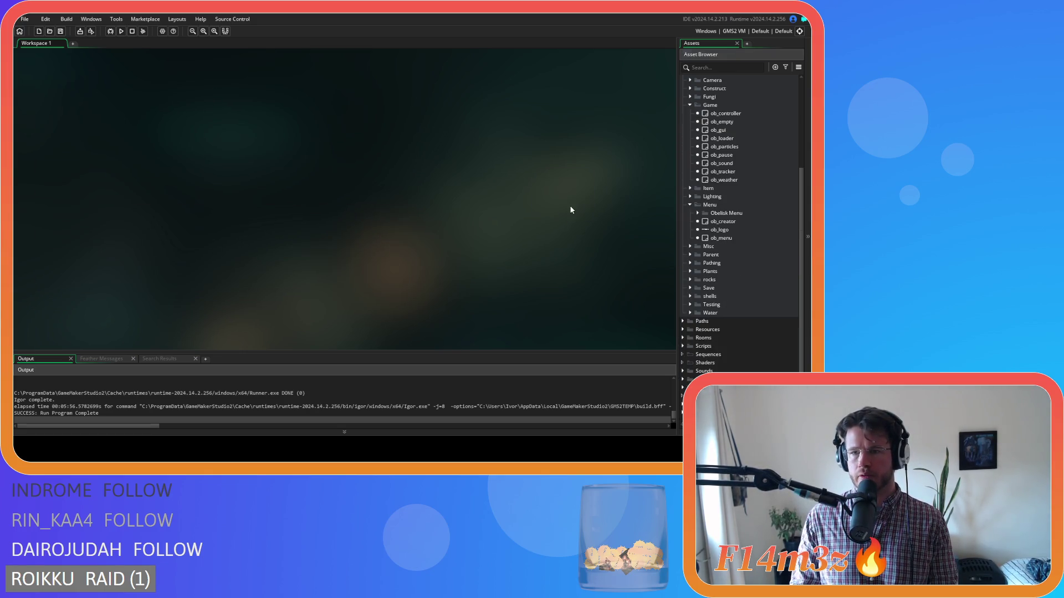
left_click(690, 138)
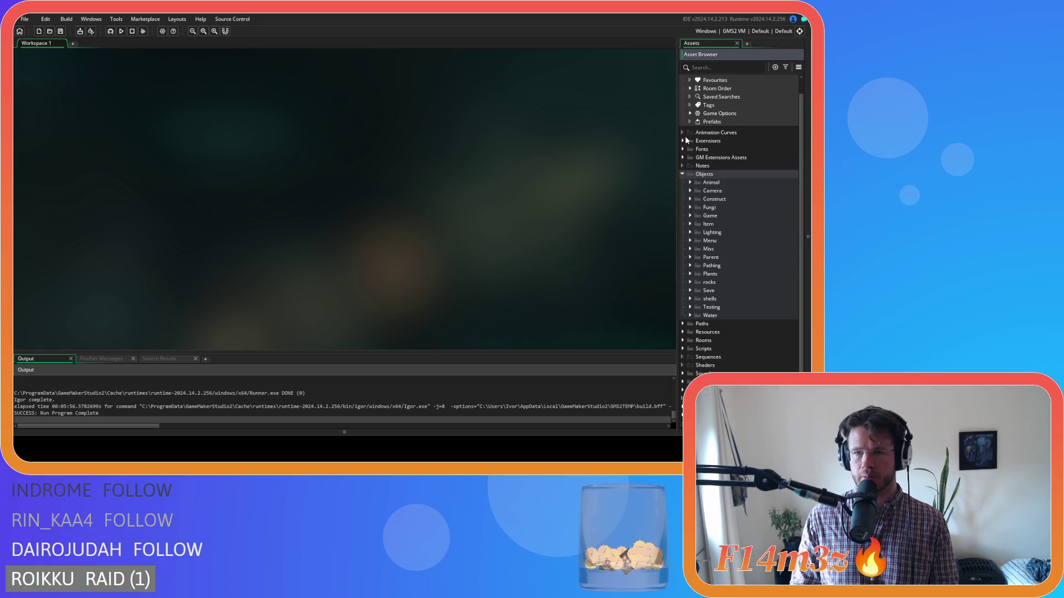
left_click(683, 141)
Step: Build and run the game with F5, producing the ob_human Create error at line 6093
key("F5")
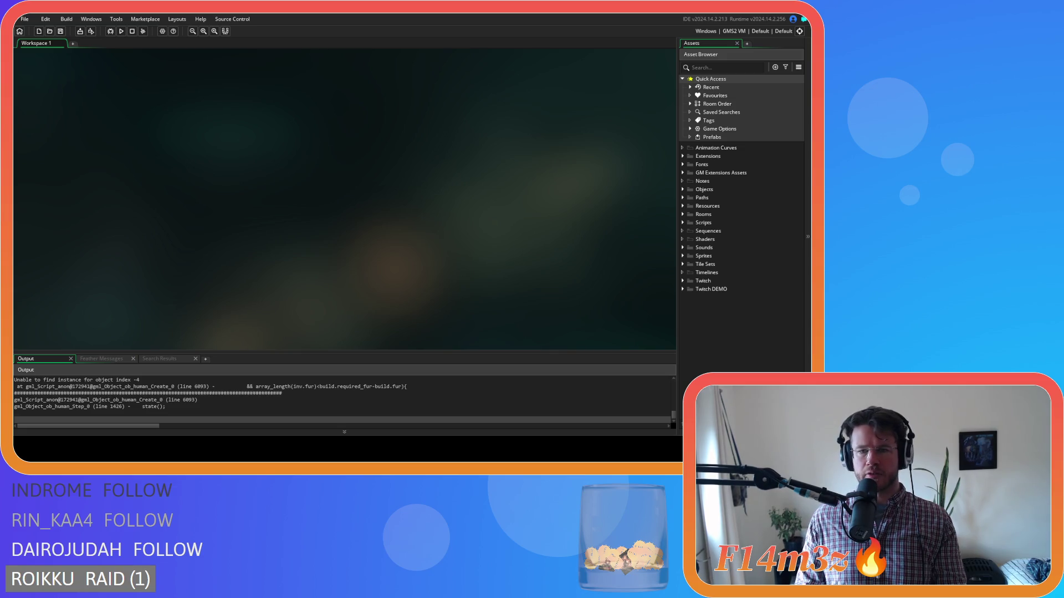
Step: Open ob_human from Objects > Human and open its Create event code
left_click(683, 189)
double_click(718, 206)
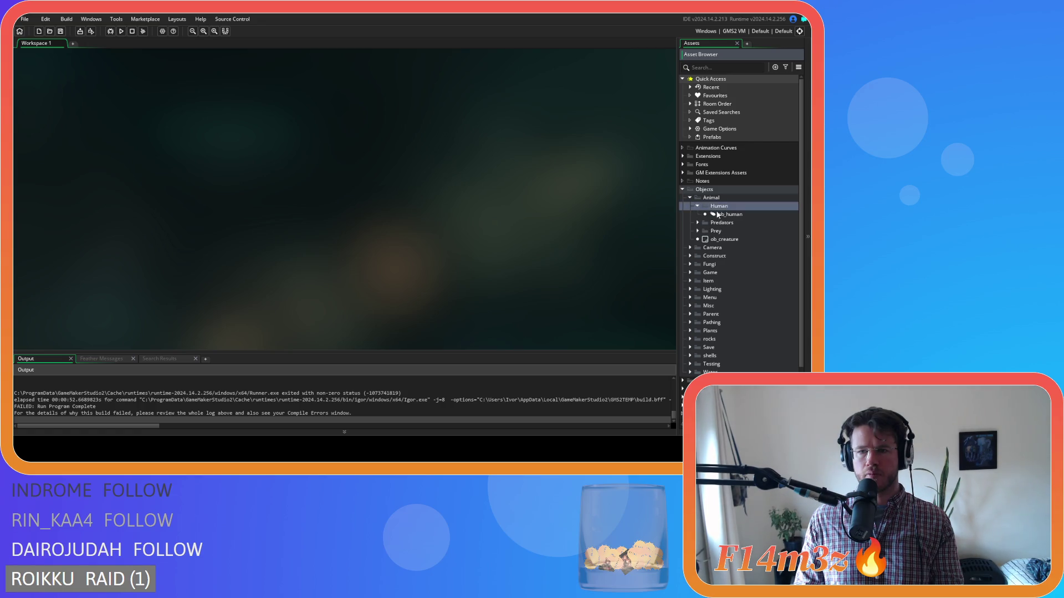
double_click(717, 215)
left_click(194, 121)
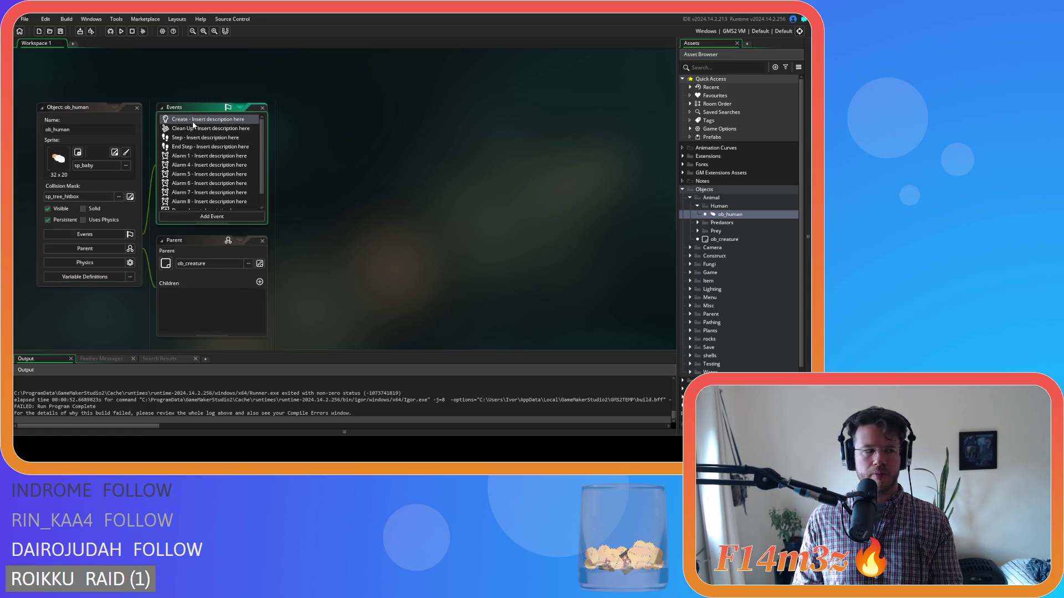
double_click(194, 122)
Step: Scroll the Create code down to line 6093, where the error was reported
left_click_drag(649, 134, 650, 153)
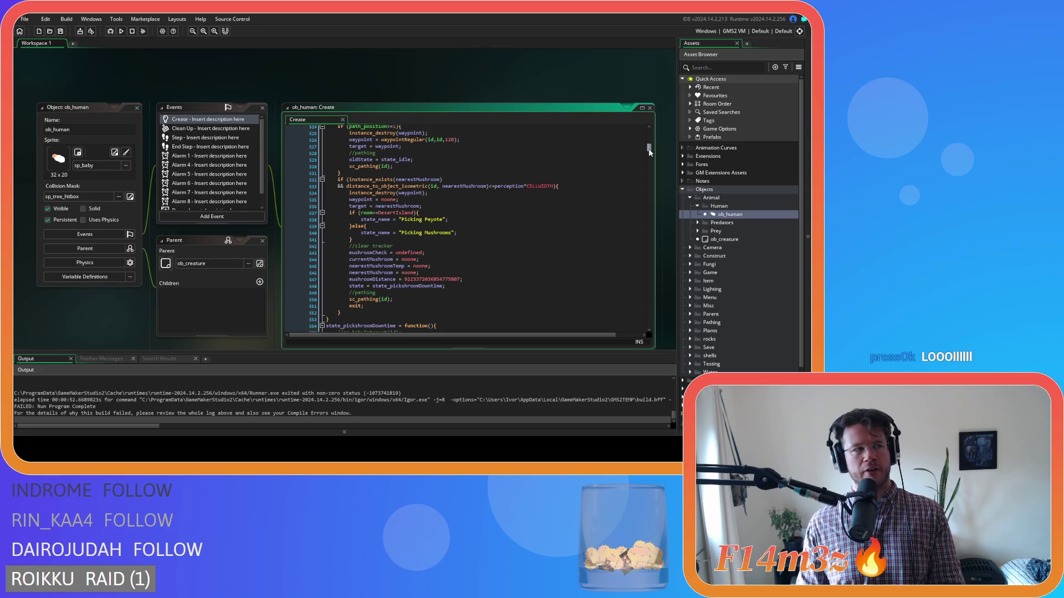
left_click_drag(650, 153, 656, 304)
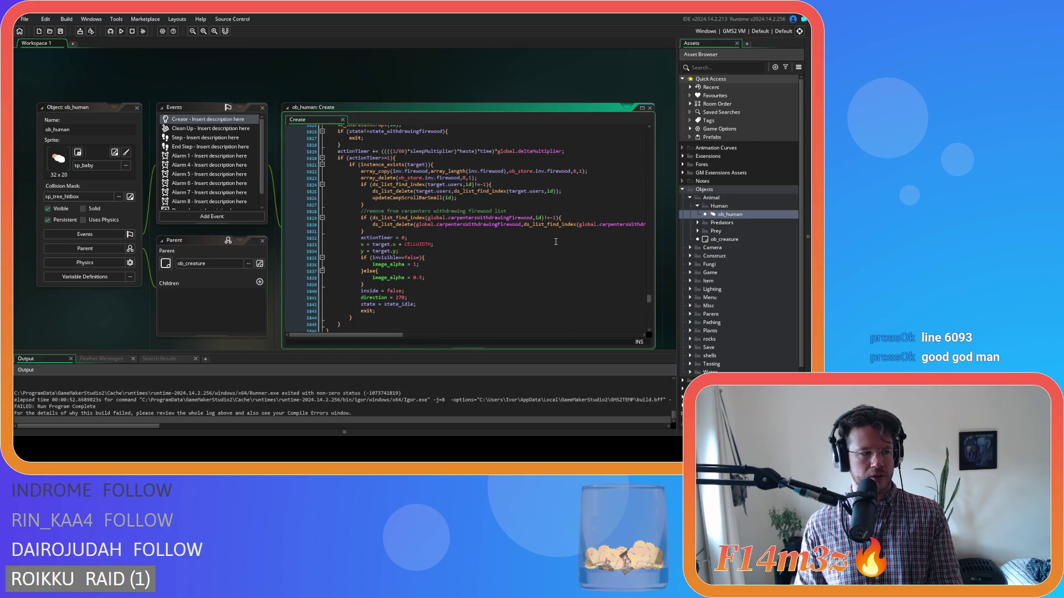
scroll(556, 241, "down", 20)
scroll(542, 220, "down", 20)
scroll(535, 214, "down", 17)
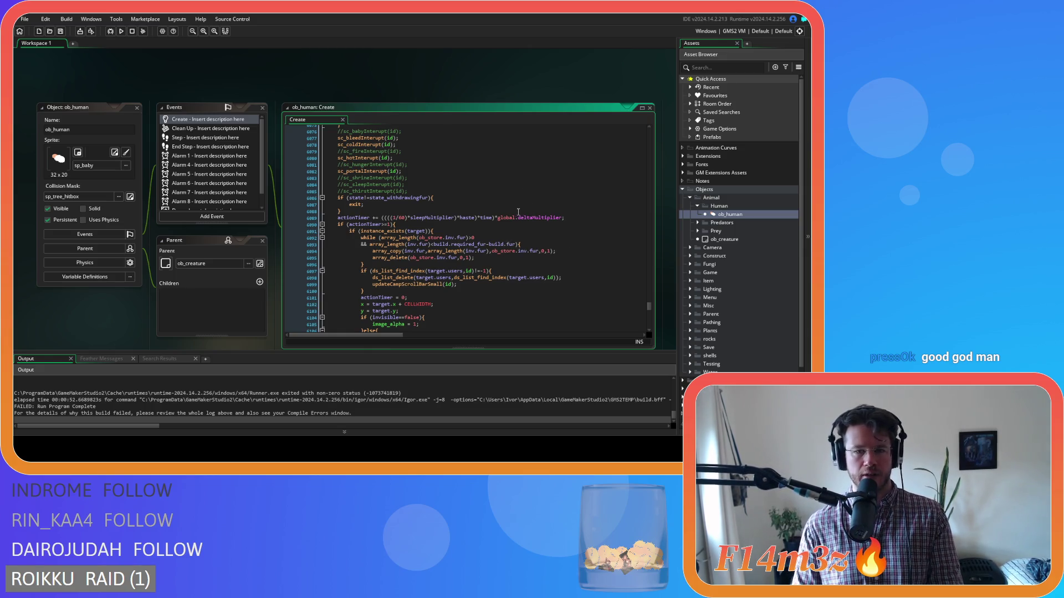
scroll(521, 212, "down", 2)
left_click(553, 212)
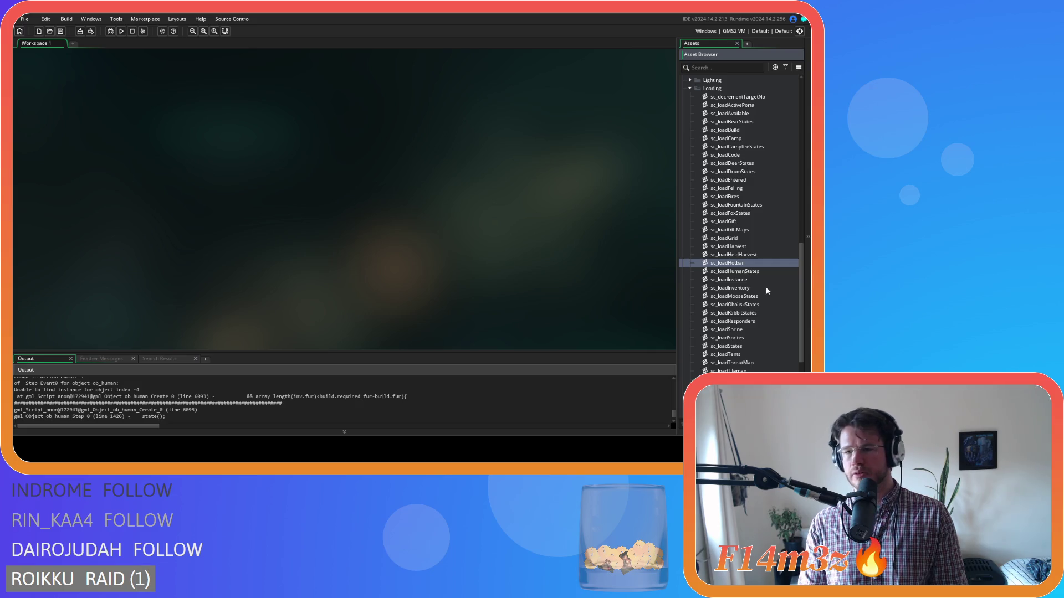
Step: Open sc_loadHumanStates, look over its code, and collapse its window
mouse_move(800, 270)
left_mouse_down()
mouse_move(799, 256)
mouse_move(800, 272)
left_mouse_up()
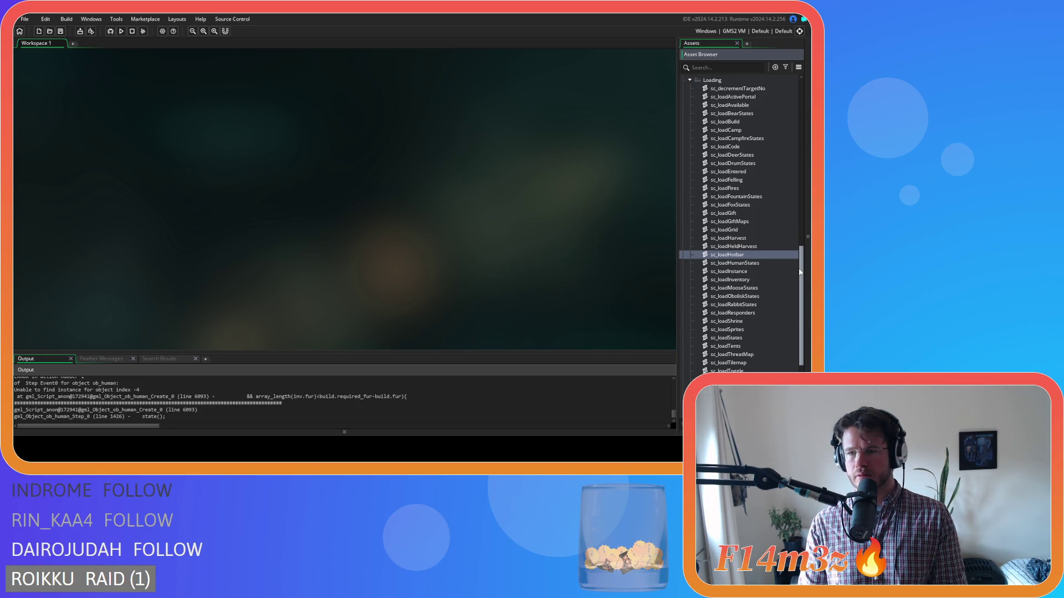
left_click(745, 263)
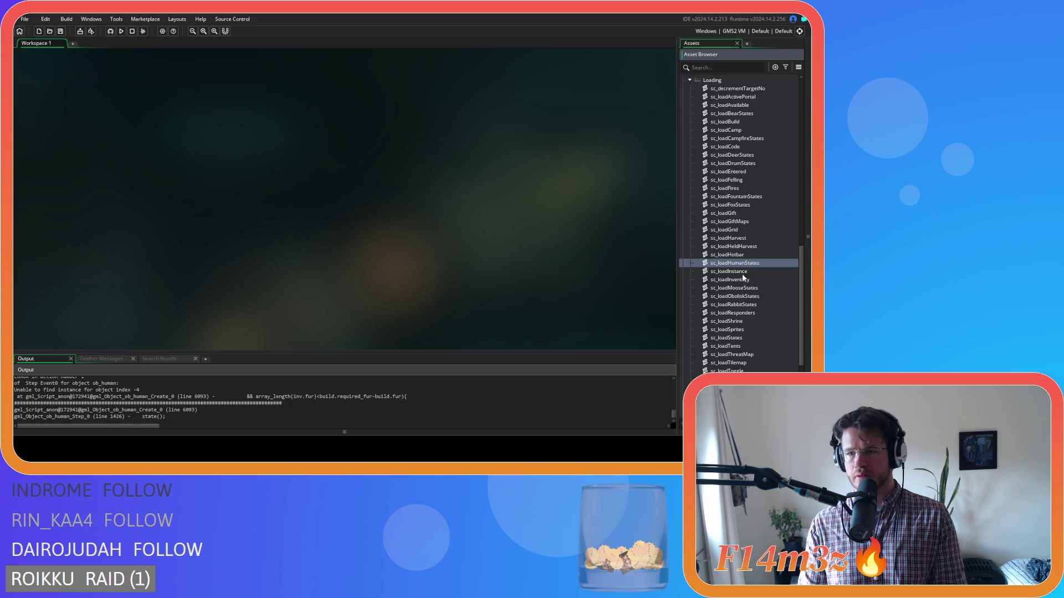
double_click(756, 265)
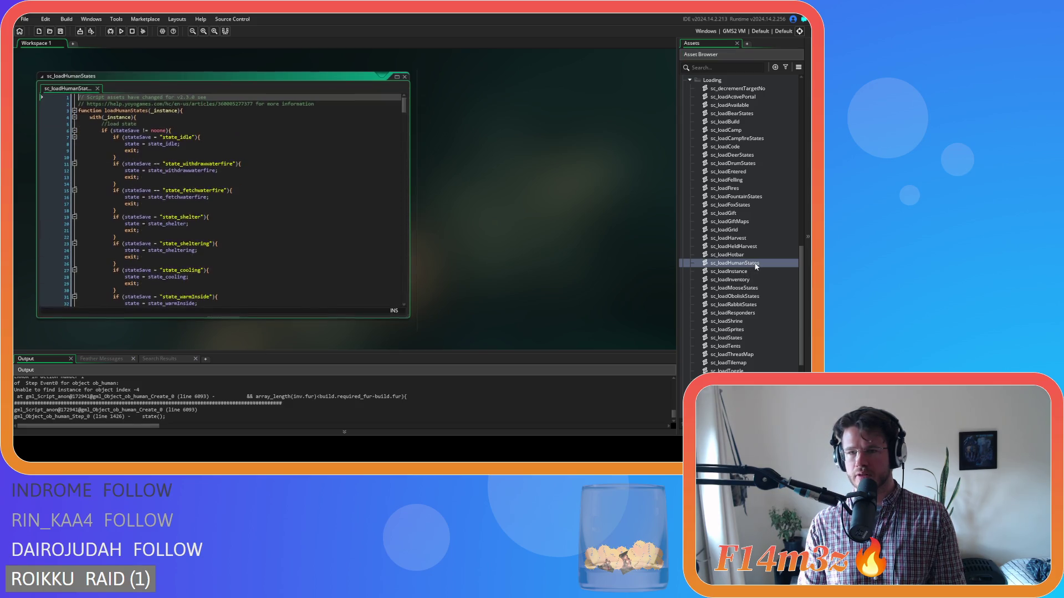
mouse_move(404, 110)
left_mouse_down()
mouse_move(392, 202)
mouse_move(395, 93)
left_mouse_up()
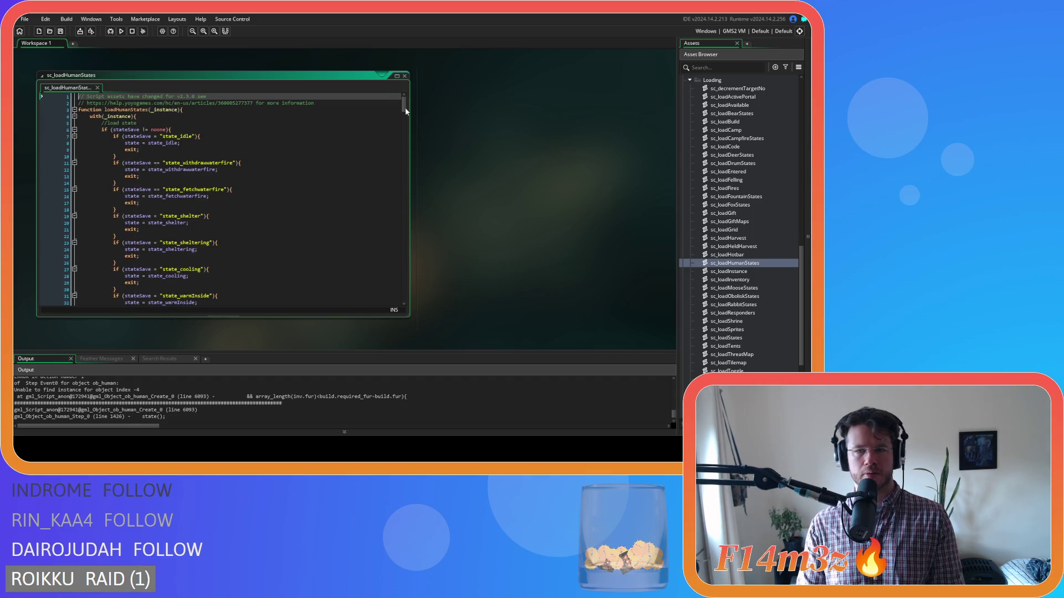
double_click(400, 226)
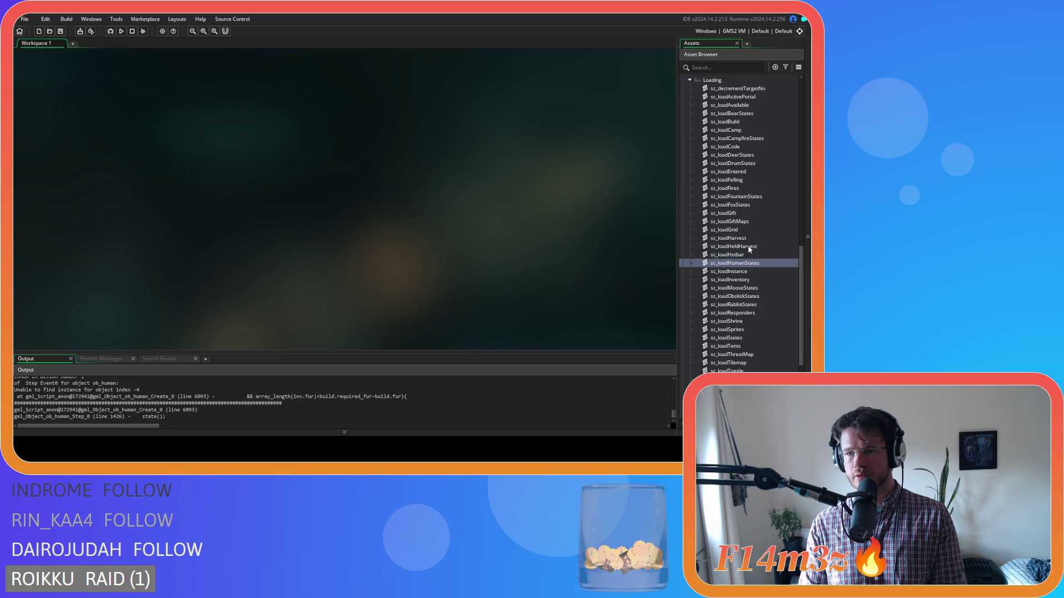
Step: Open sc_loadInstance and place the cursor on the loadStates call on line 8
scroll(773, 189, "down", 1)
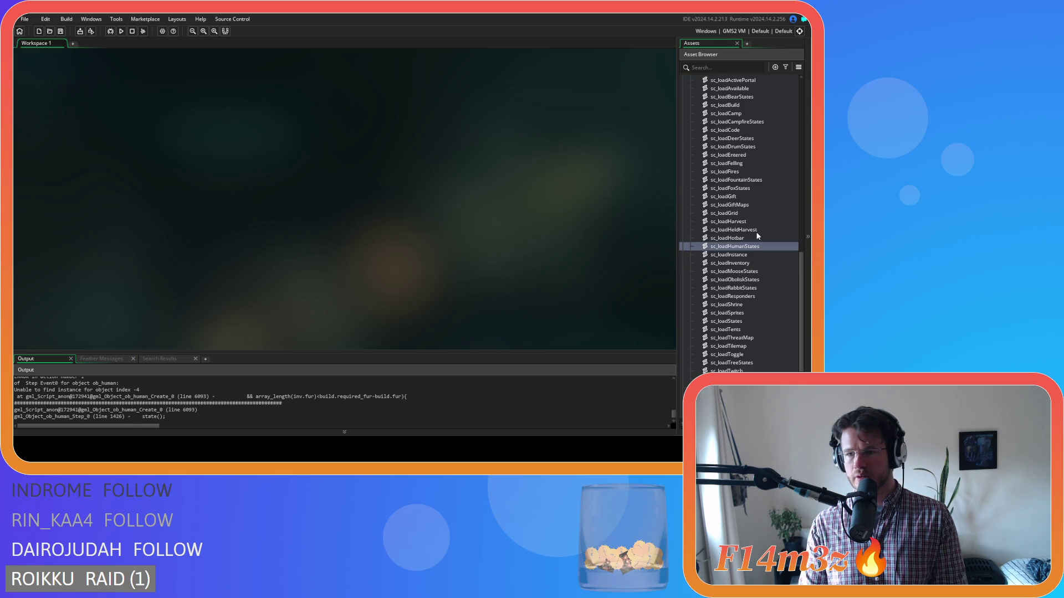
scroll(757, 235, "up", 1)
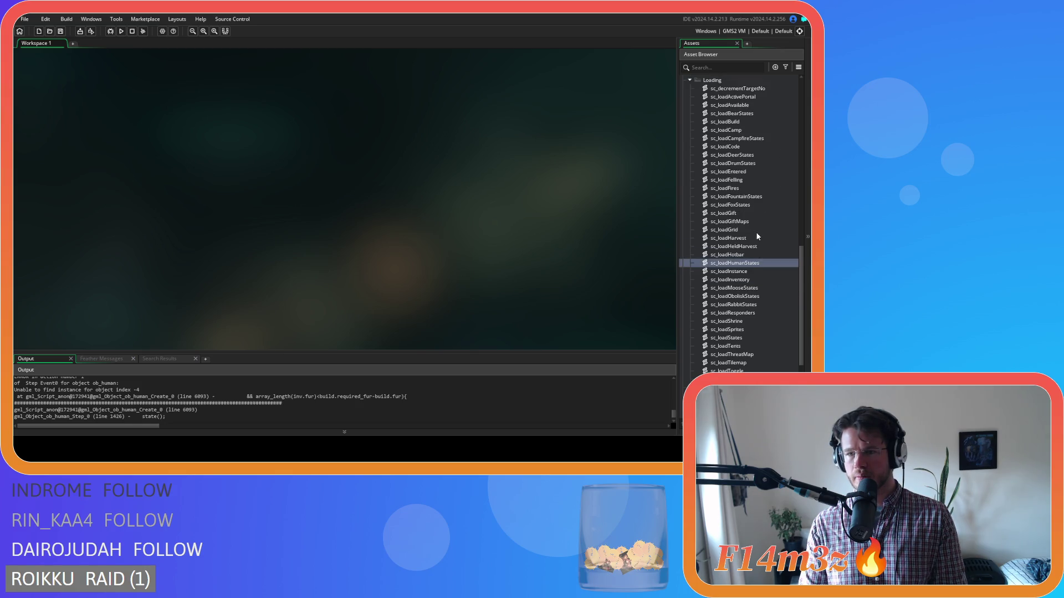
double_click(742, 271)
left_click(188, 145)
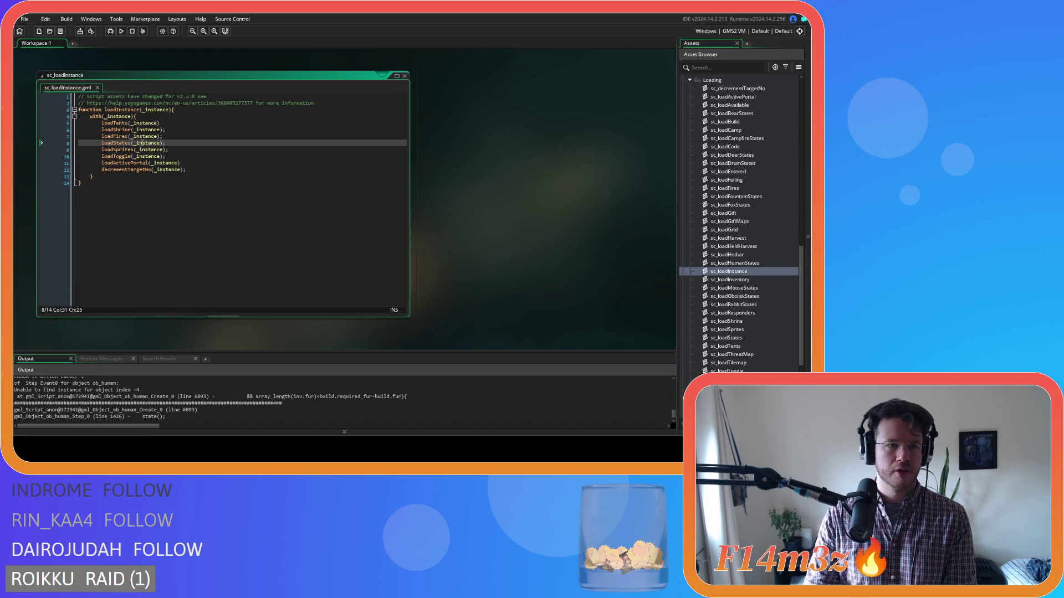
Step: Open sc_loadStates from the loadStates call and locate the ob_human check
middle_click(122, 143)
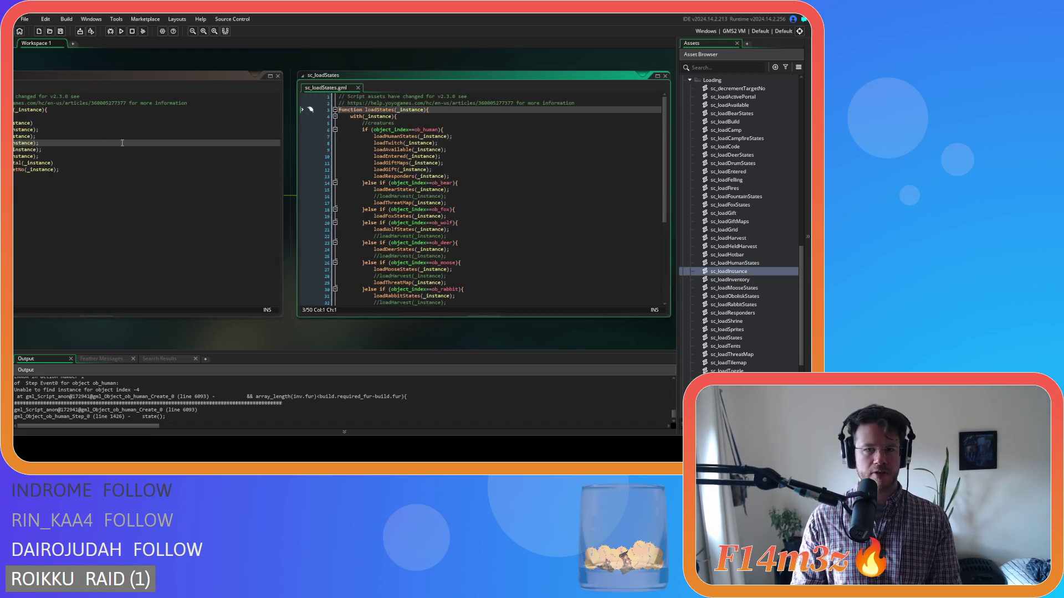
left_click(478, 137)
key("Down")
key("Down")
key("Down")
key("Down")
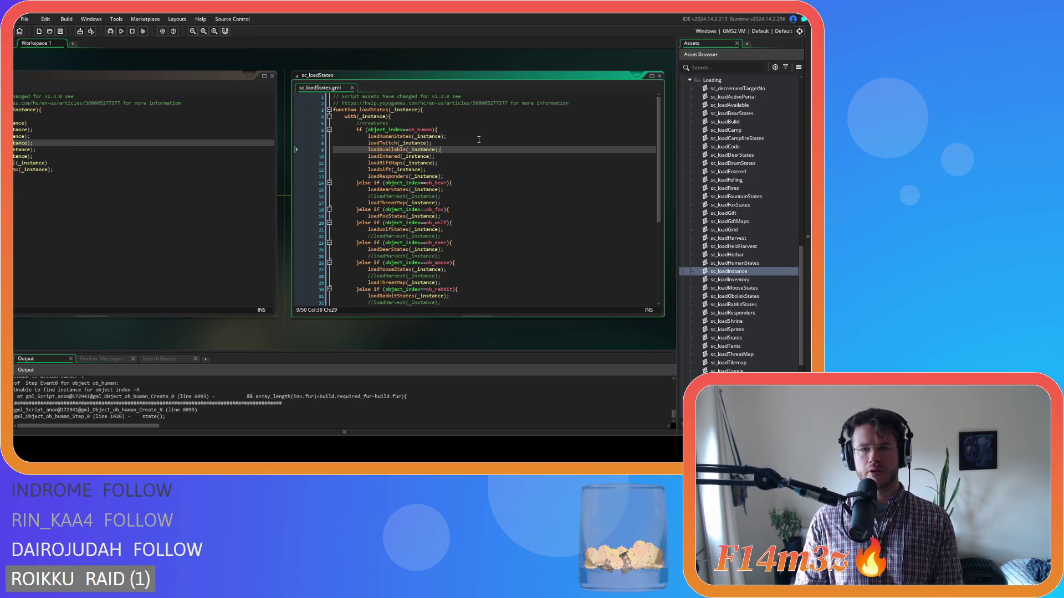
key("Up")
key("Up")
key("Up")
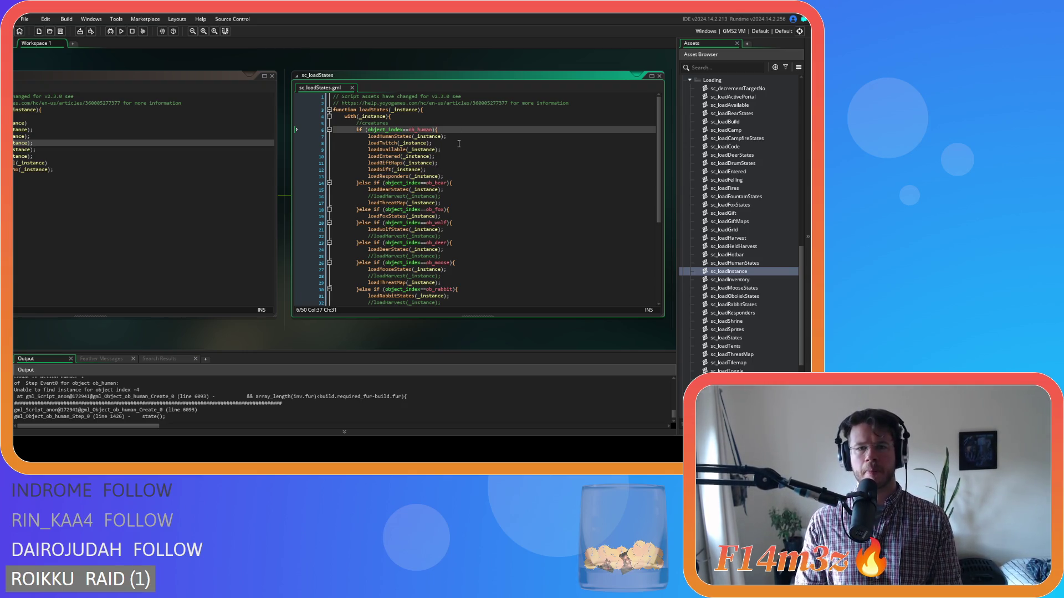
key("Return")
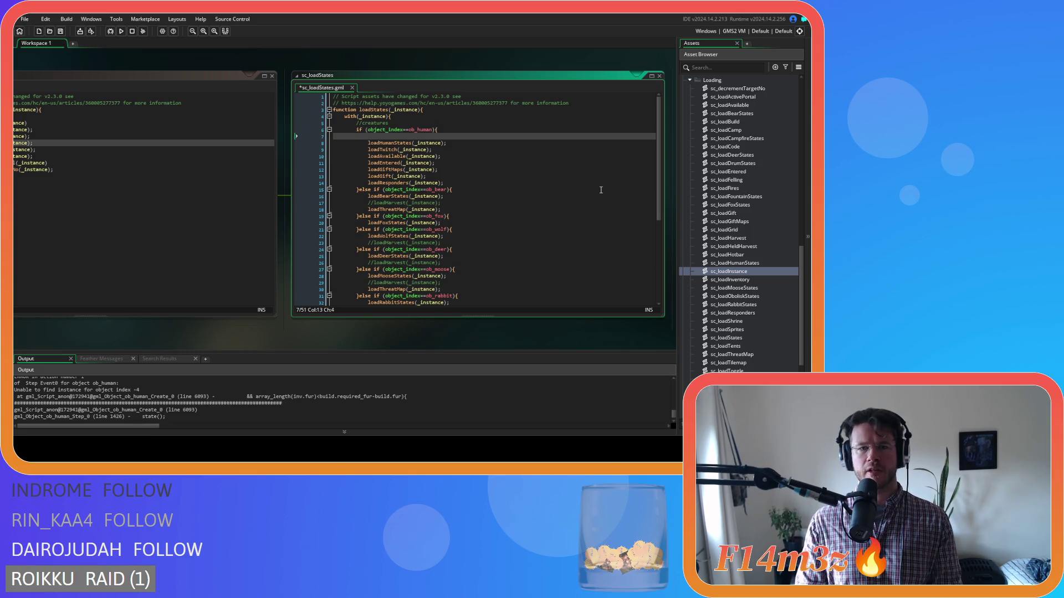
key("ctrl+z")
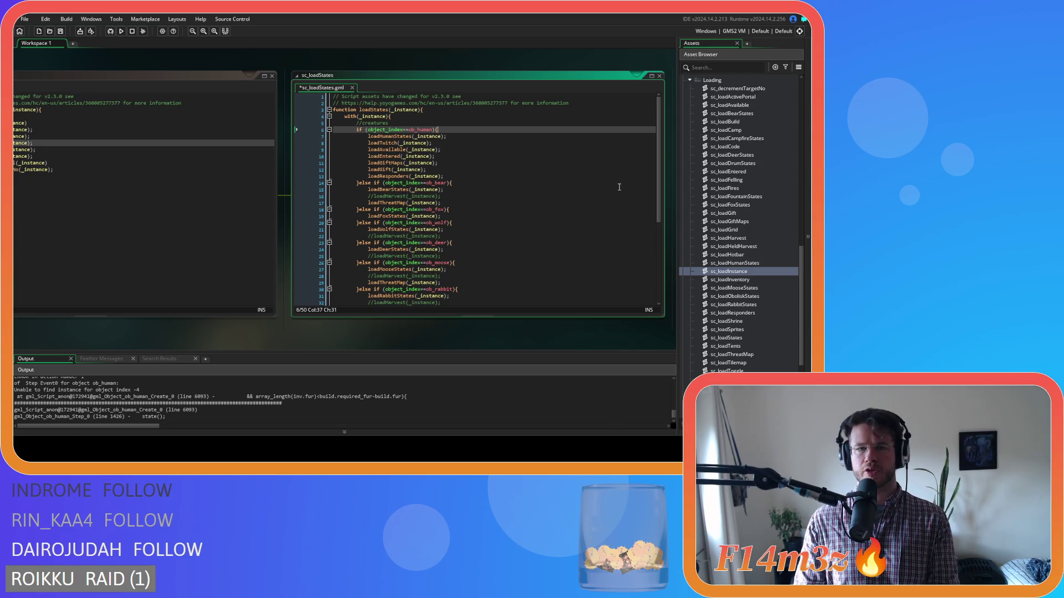
scroll(766, 258, "down", 3)
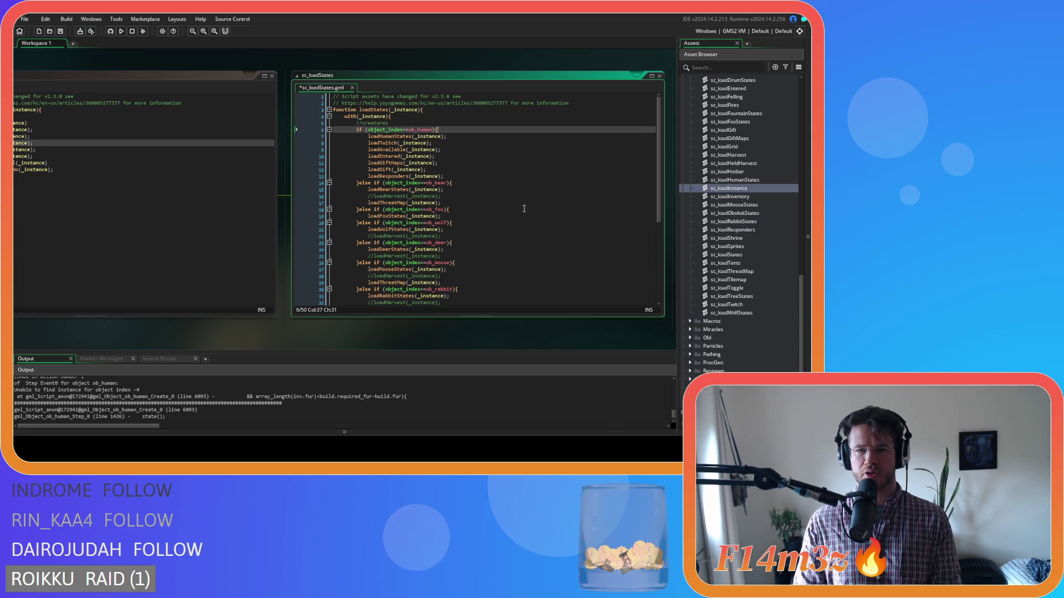
Step: Insert trackerBuildUpdate(_instance); under the ob_human check and save the script
key("Return")
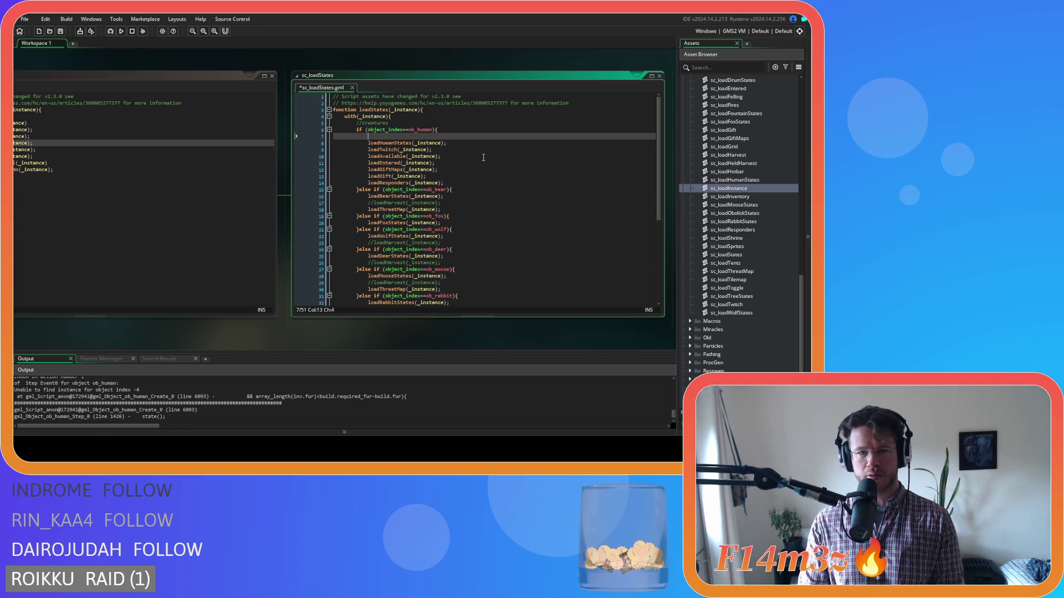
type("trackerBuil")
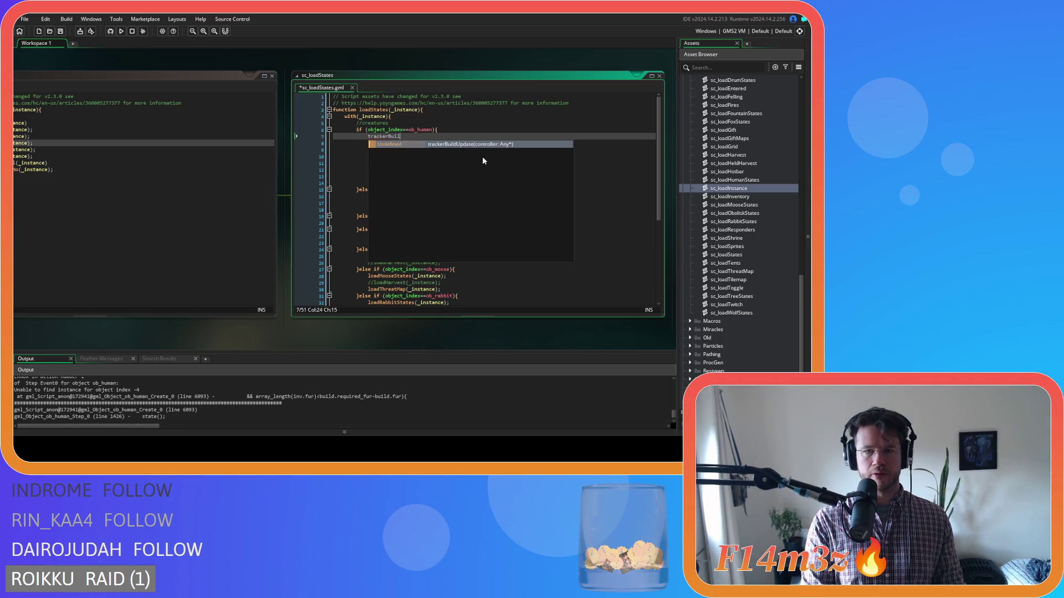
key("Return")
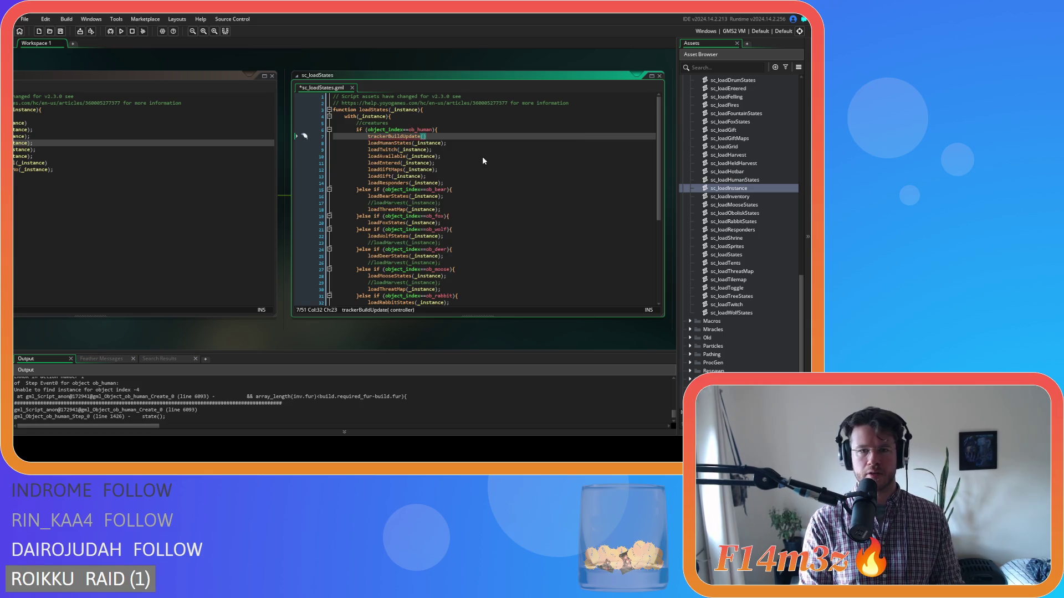
type("_instance")
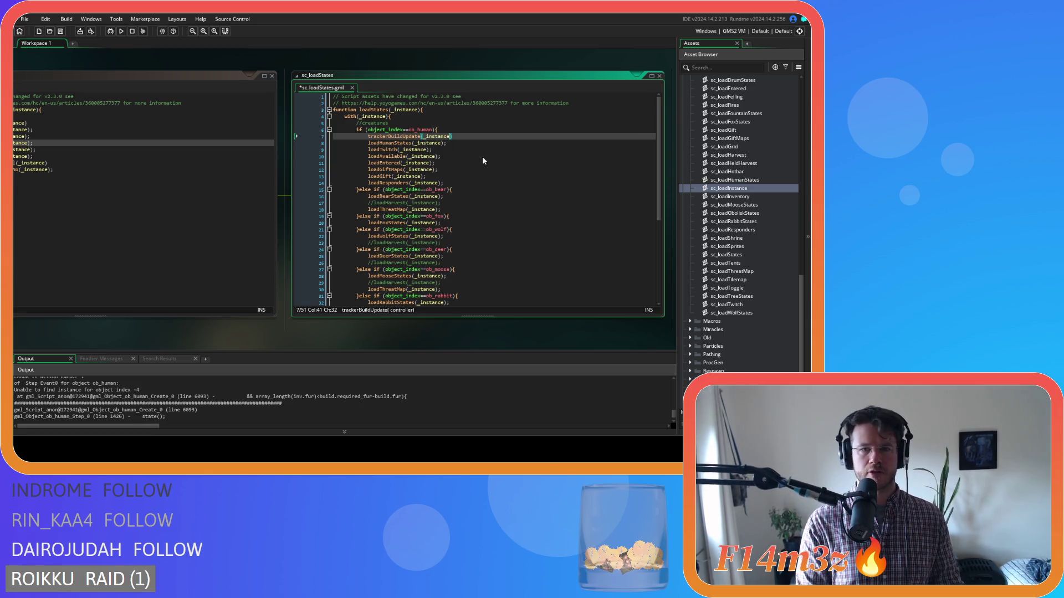
left_click(475, 136)
key("ctrl+s")
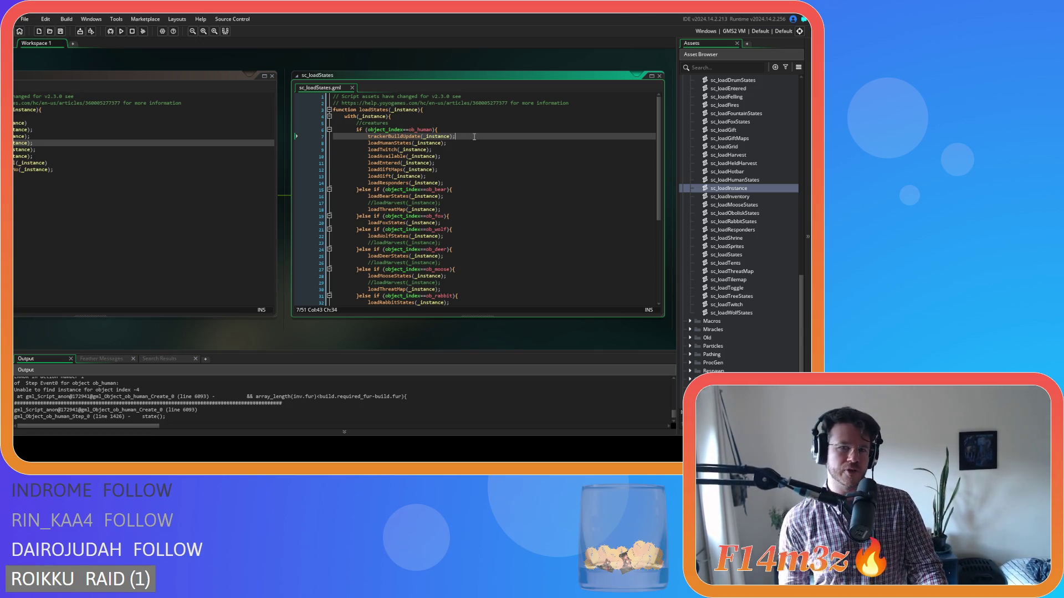
Step: Expand the Trackers scripts folder in the asset tree
scroll(704, 314, "down", 3)
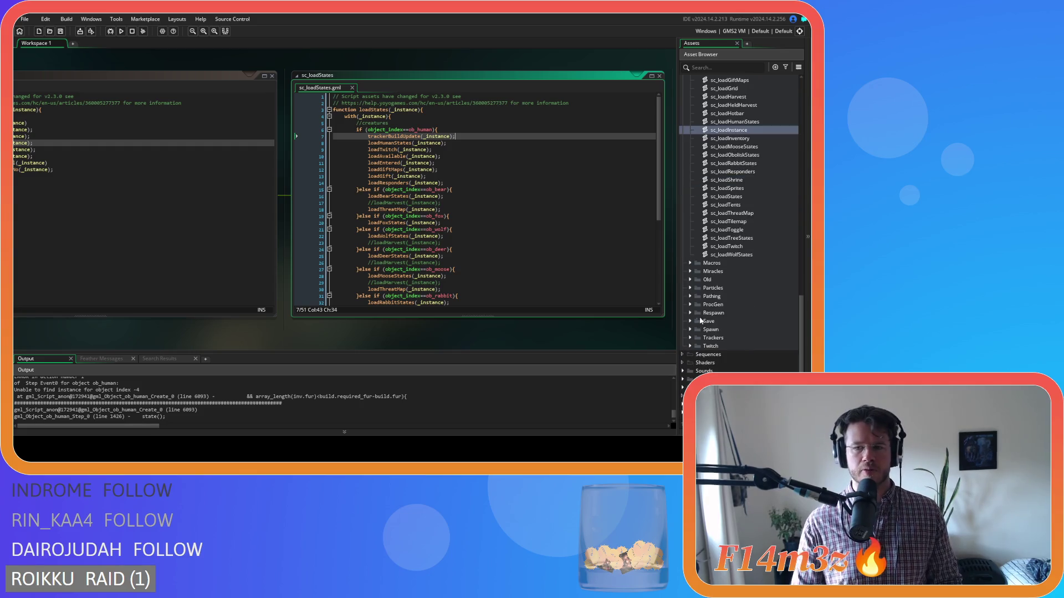
left_click(694, 340)
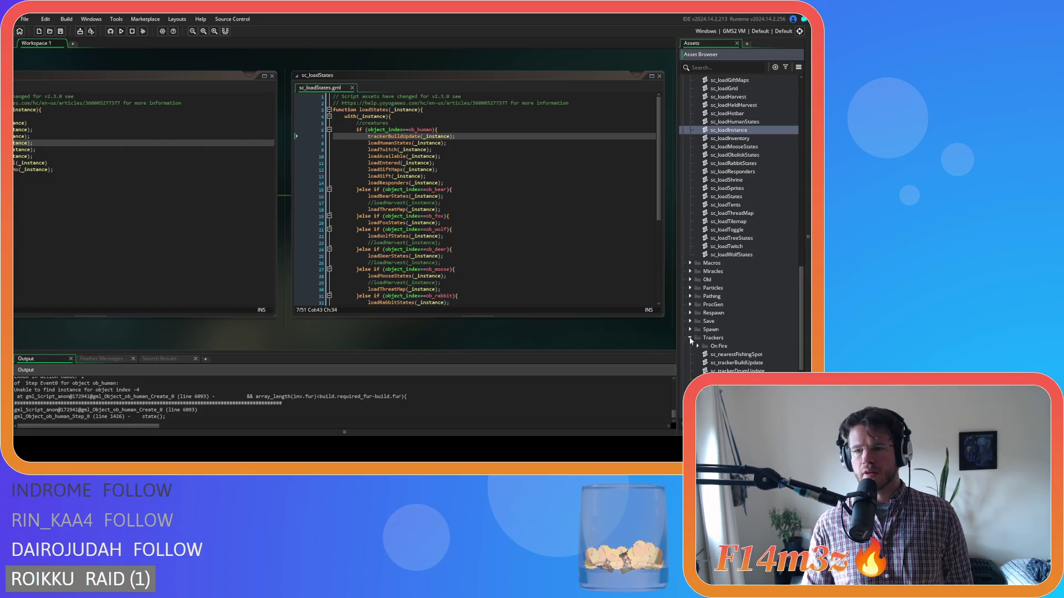
scroll(742, 266, "down", 8)
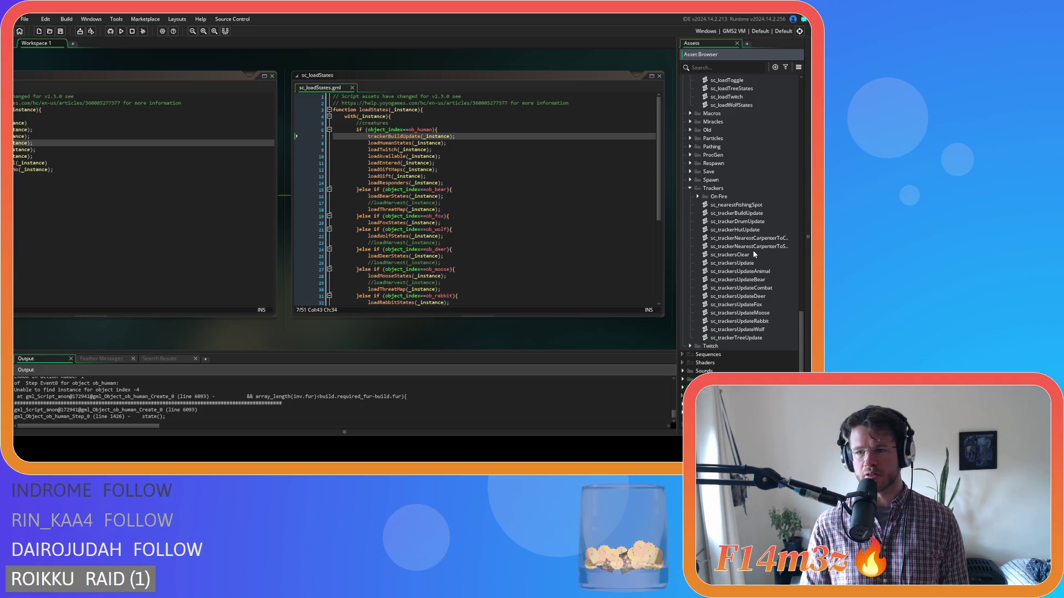
Step: Open and skim sc_trackerBuildUpdate at the Carpenter gift check, then close it
double_click(766, 213)
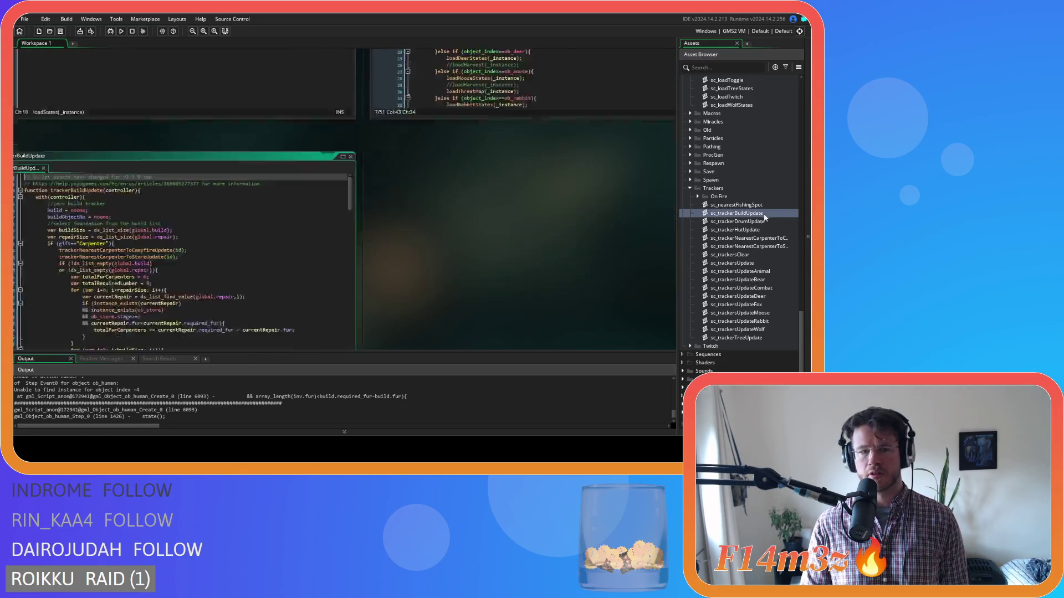
left_click(151, 162)
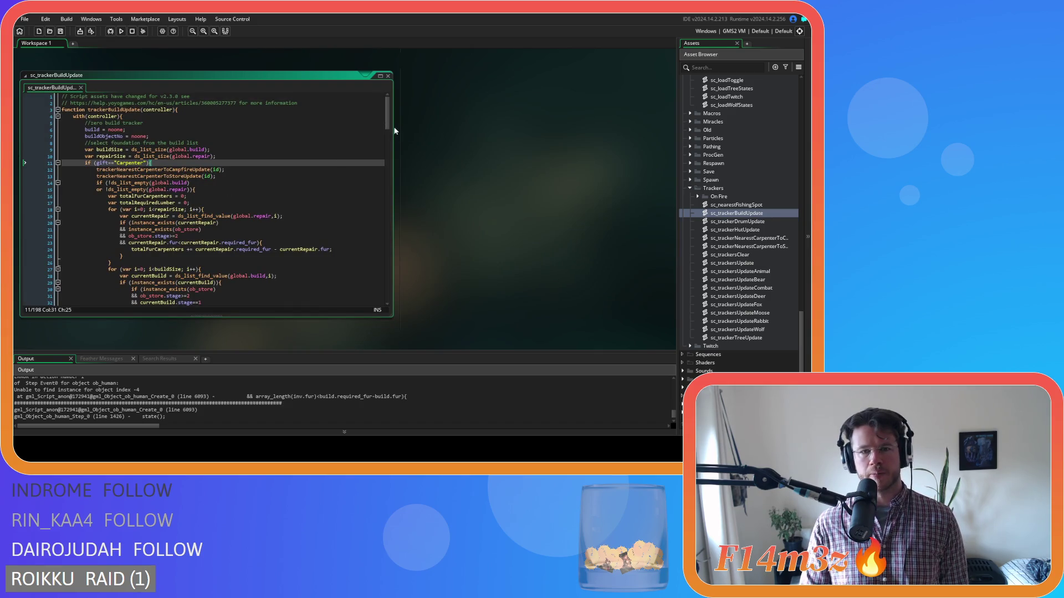
scroll(292, 158, "down", 20)
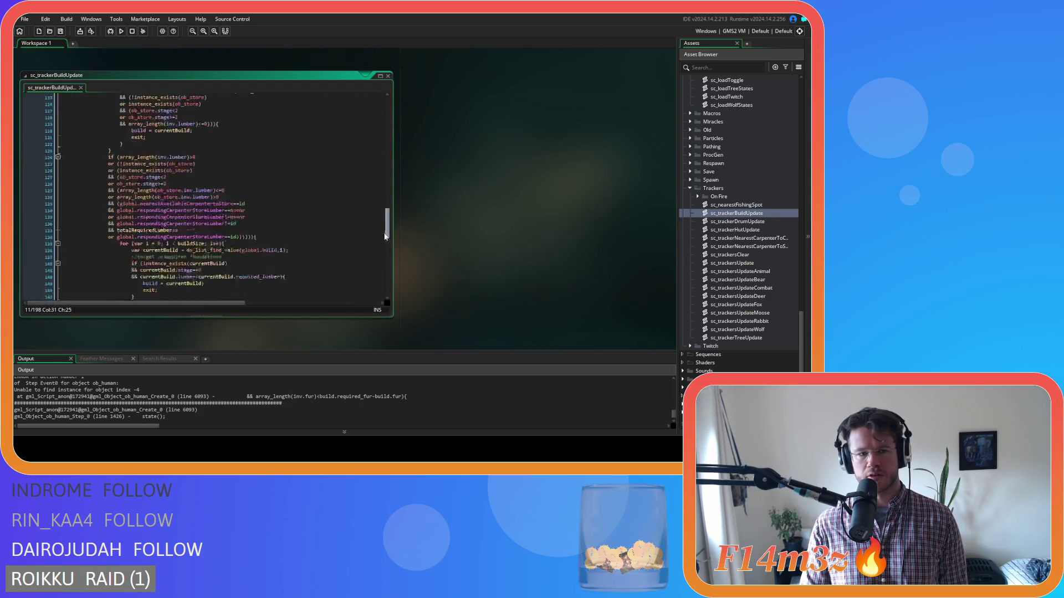
key("ctrl+w")
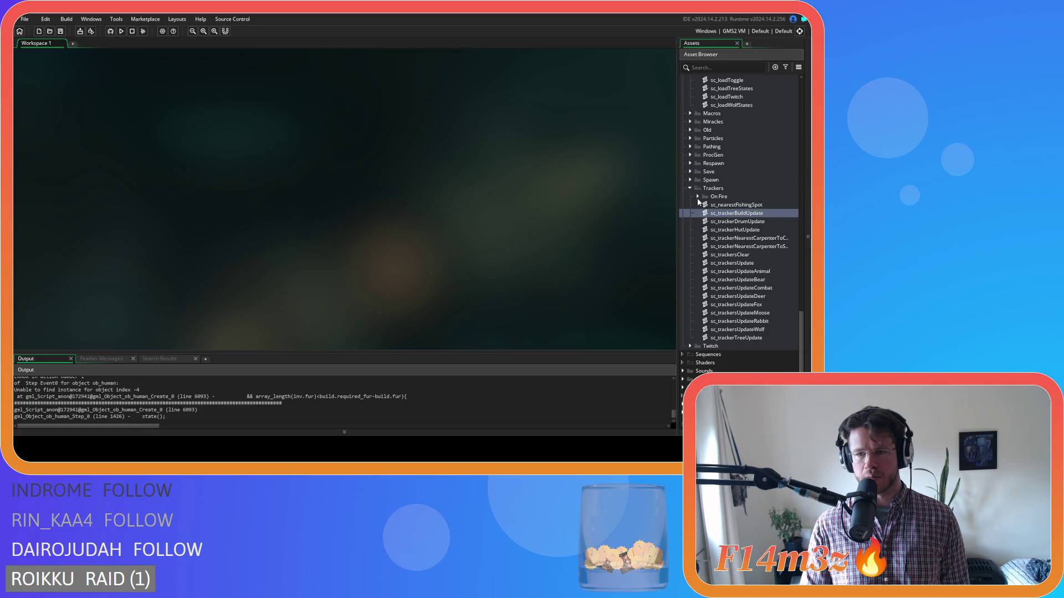
Step: Collapse the Trackers, Scripts, Animal and Objects folders and start a test run
left_click(690, 189)
scroll(689, 193, "up", 5)
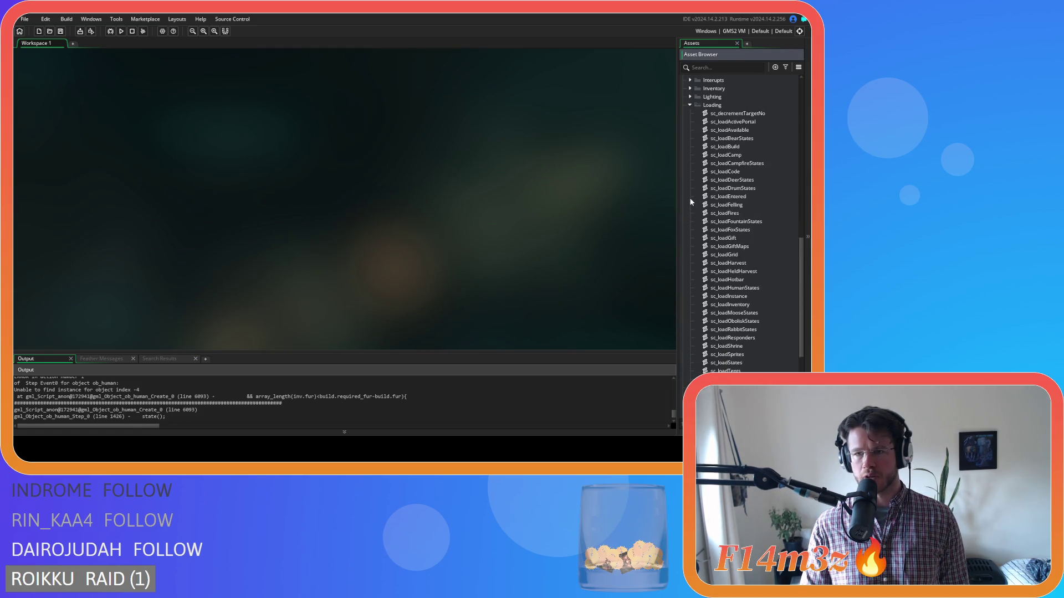
left_click(682, 96)
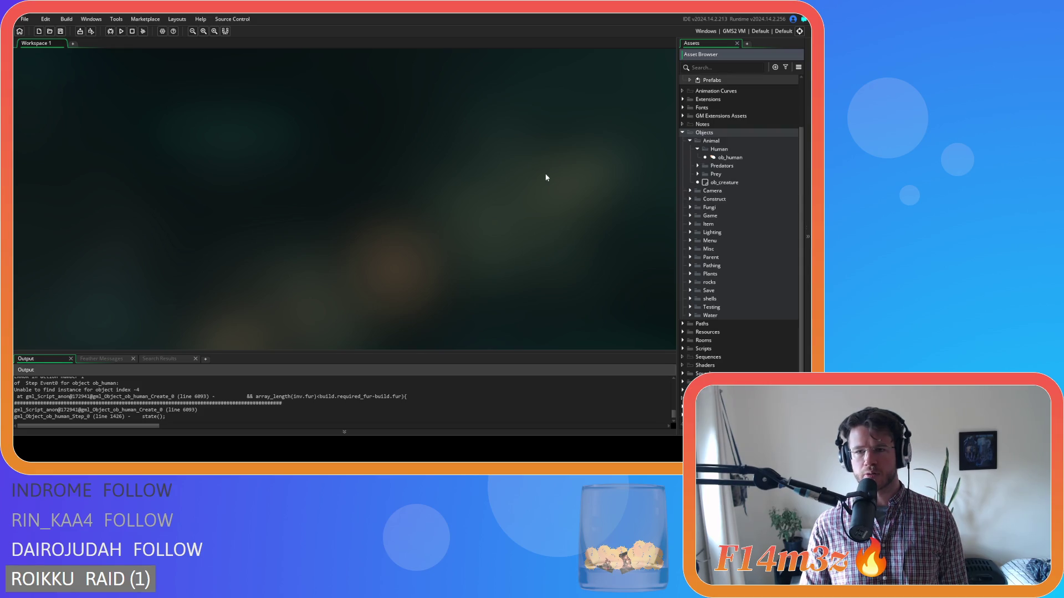
left_click(691, 149)
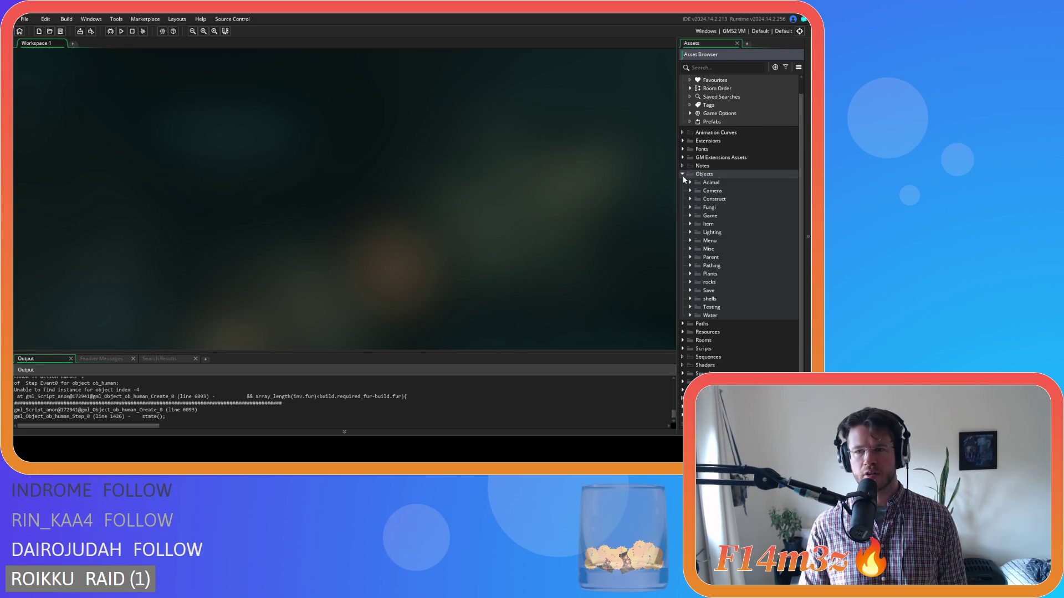
left_click(683, 175)
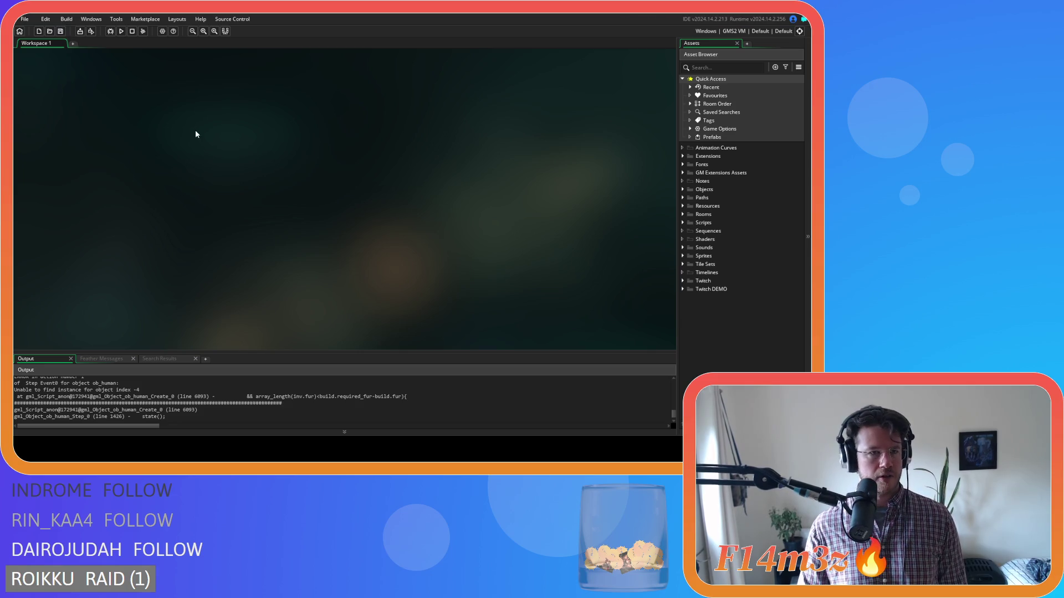
left_click(121, 33)
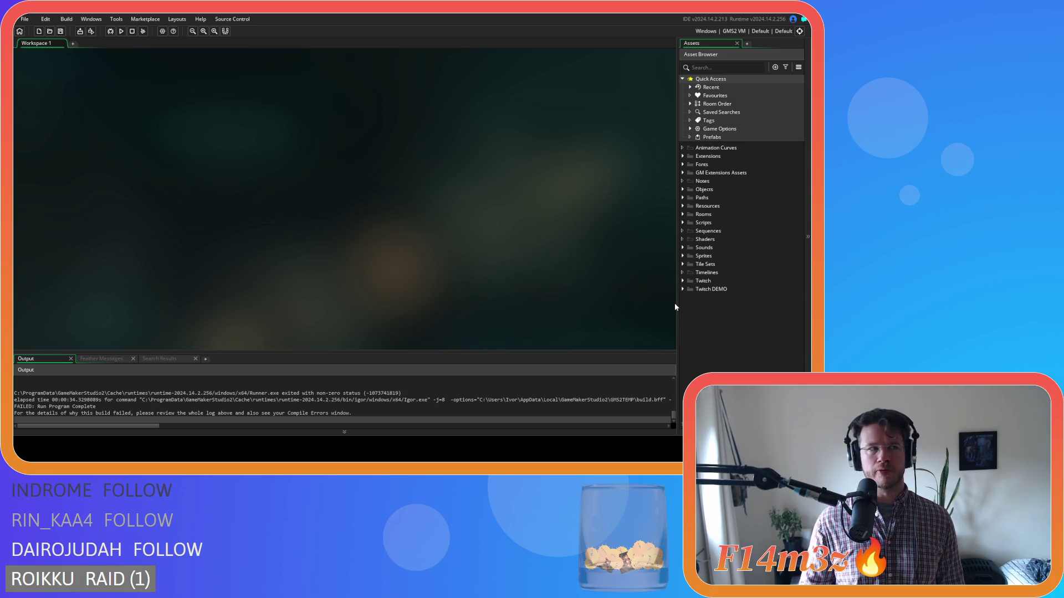
Step: After the run ends with FAILED: Run Program Complete, expand the Objects folder
left_click(682, 190)
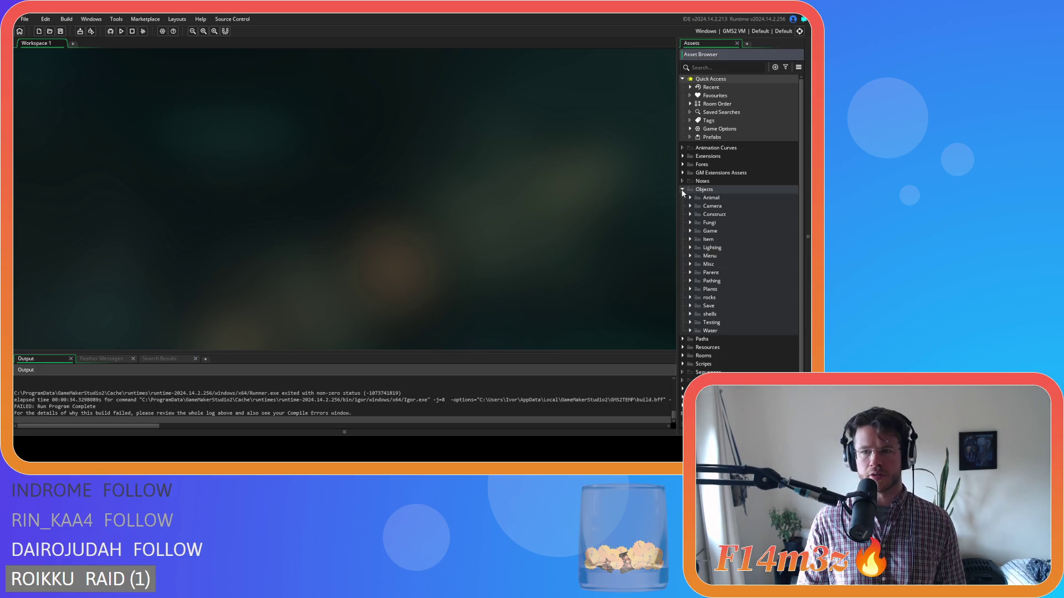
Step: Collapse Objects, expand Scripts and its Loading folder, and reopen sc_loadInstance
left_click(682, 190)
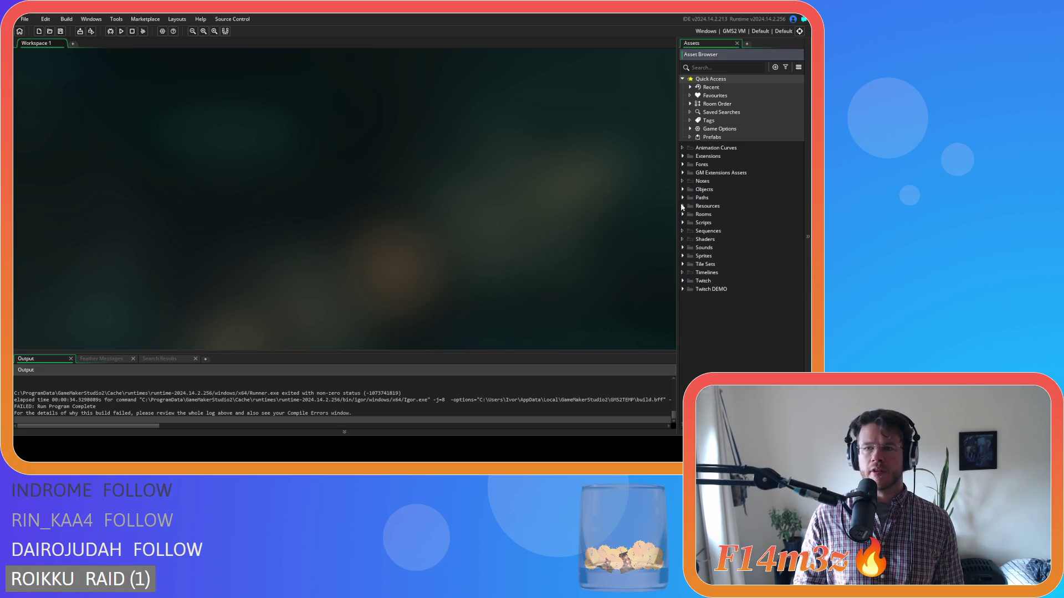
left_click(682, 223)
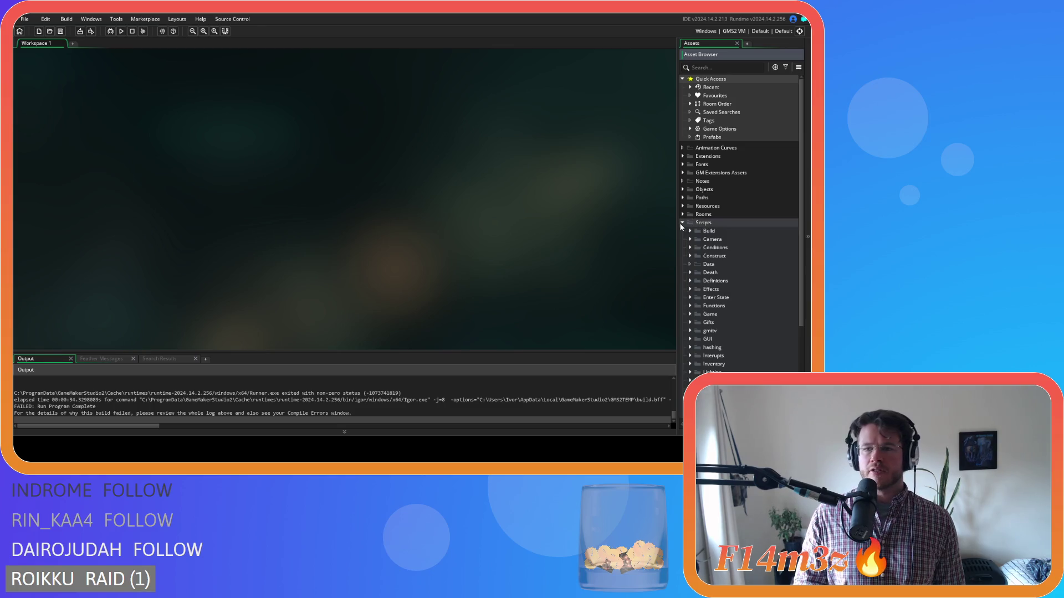
scroll(707, 319, "down", 4)
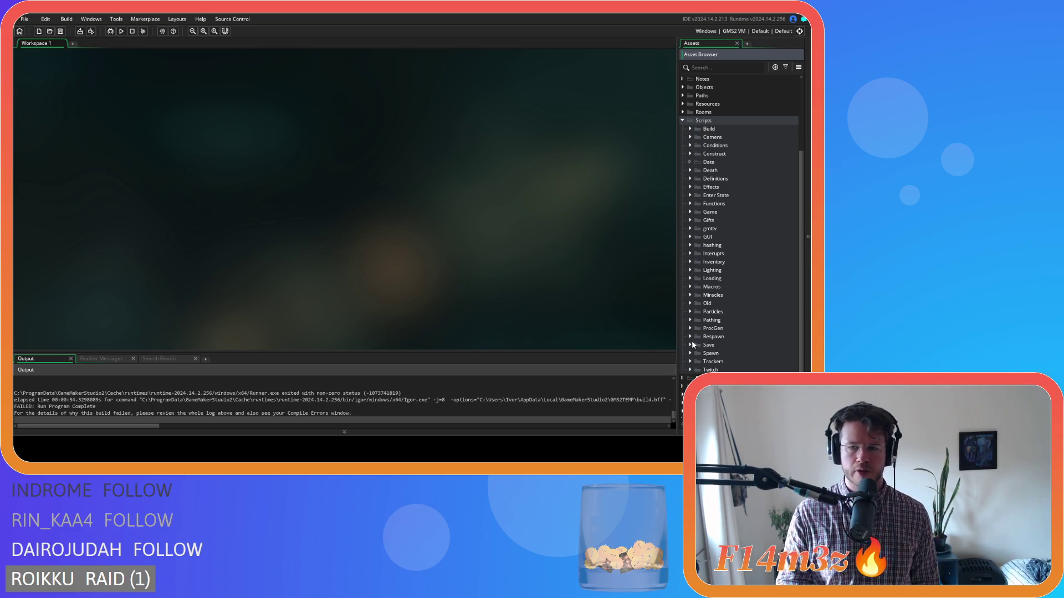
left_click(692, 345)
left_click(694, 345)
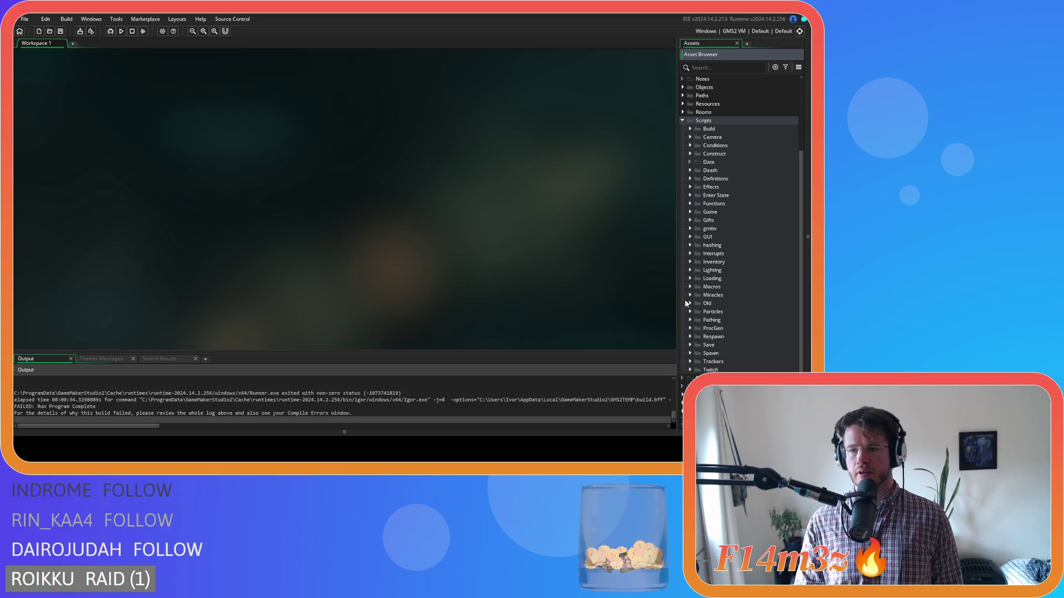
left_click(690, 278)
scroll(693, 277, "down", 5)
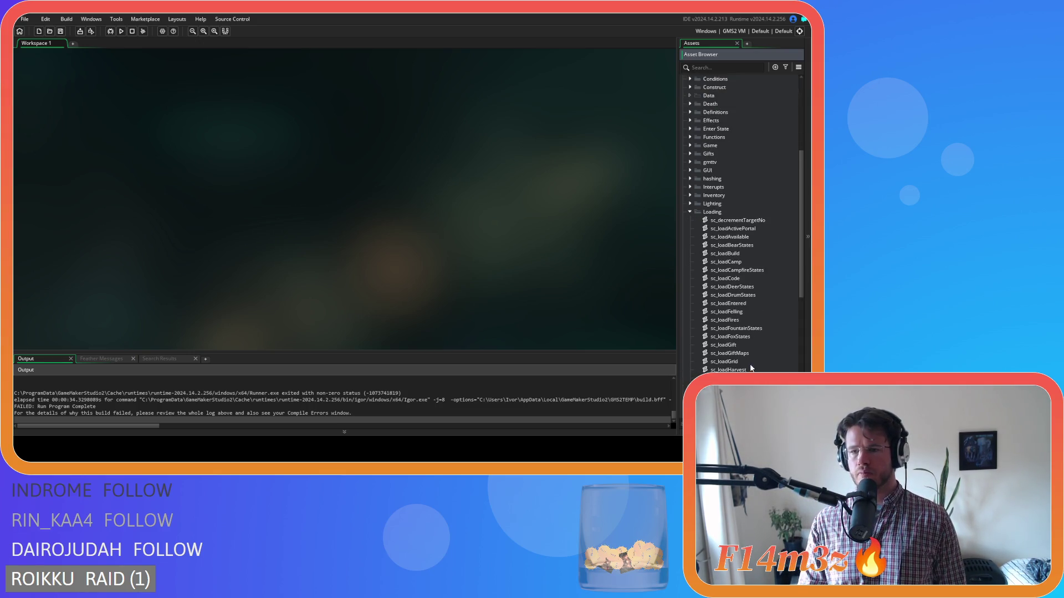
scroll(751, 368, "down", 3)
double_click(760, 338)
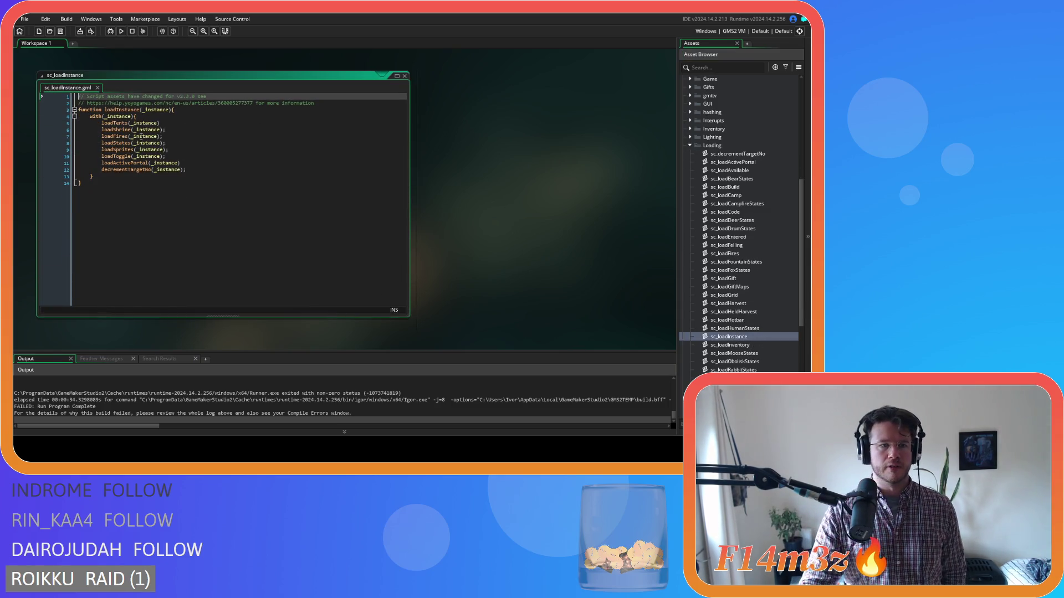
Step: Open sc_loadStates from its call and go to the trackerBuildUpdate line
left_click(117, 143)
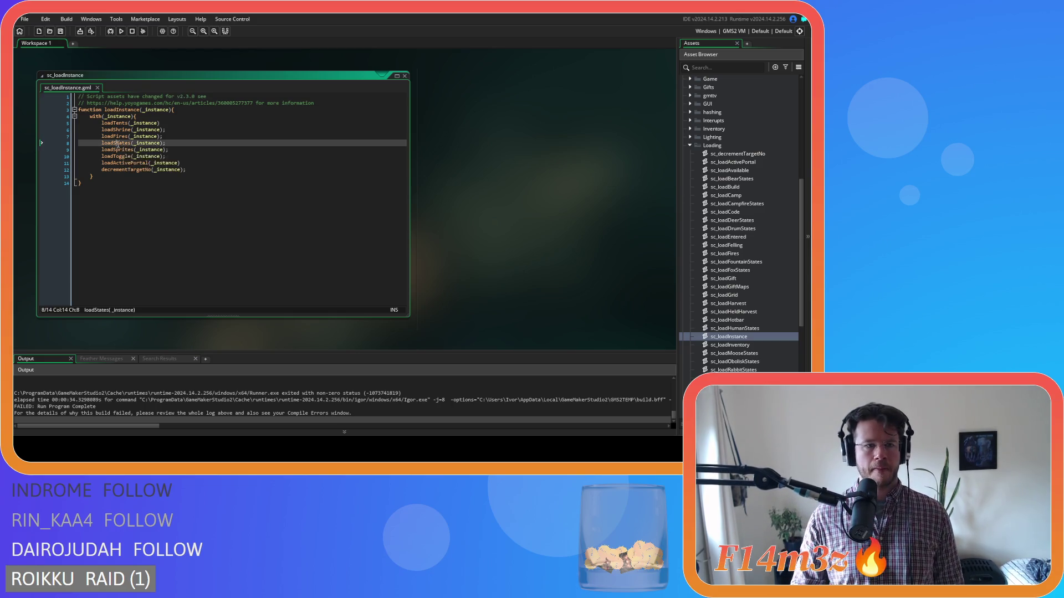
middle_click(118, 144)
left_click(468, 136)
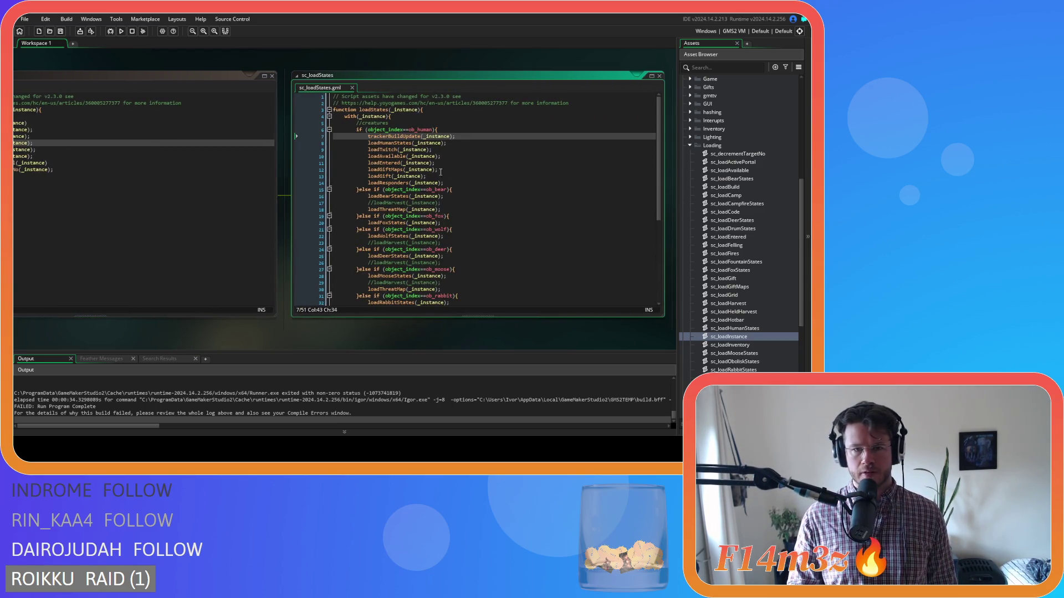
Step: Open sc_loadHumanStates and search it for 'trackers'
middle_click(393, 144)
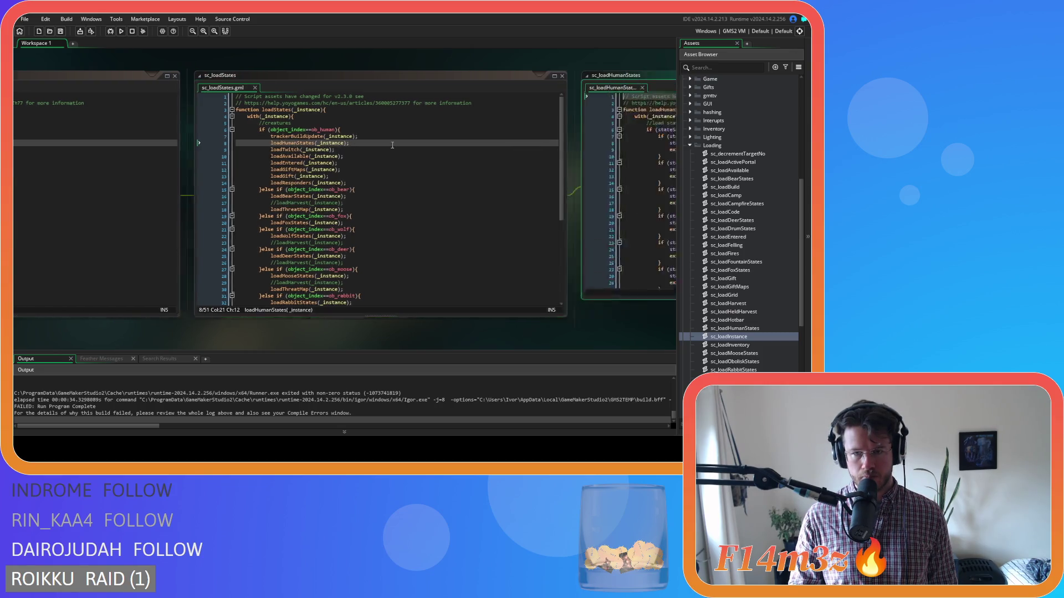
left_click(603, 144)
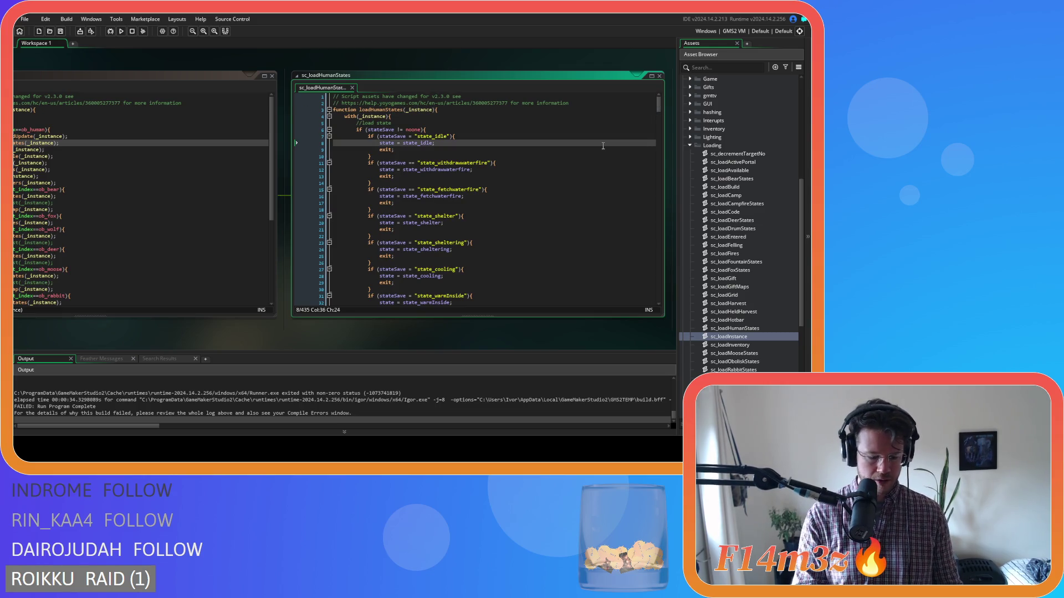
key("ctrl+f")
type("trackers")
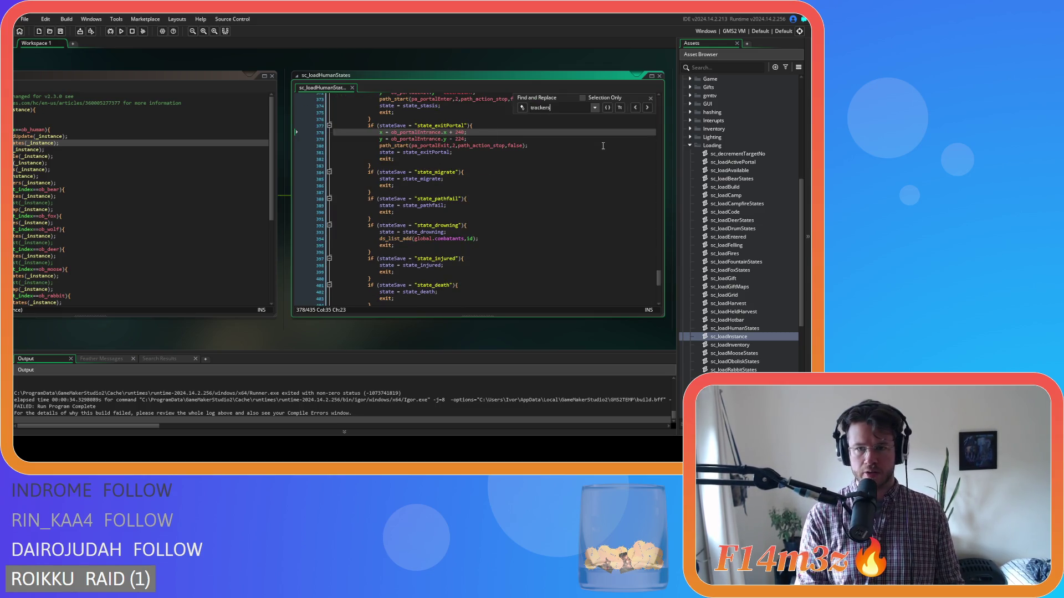
left_click(651, 98)
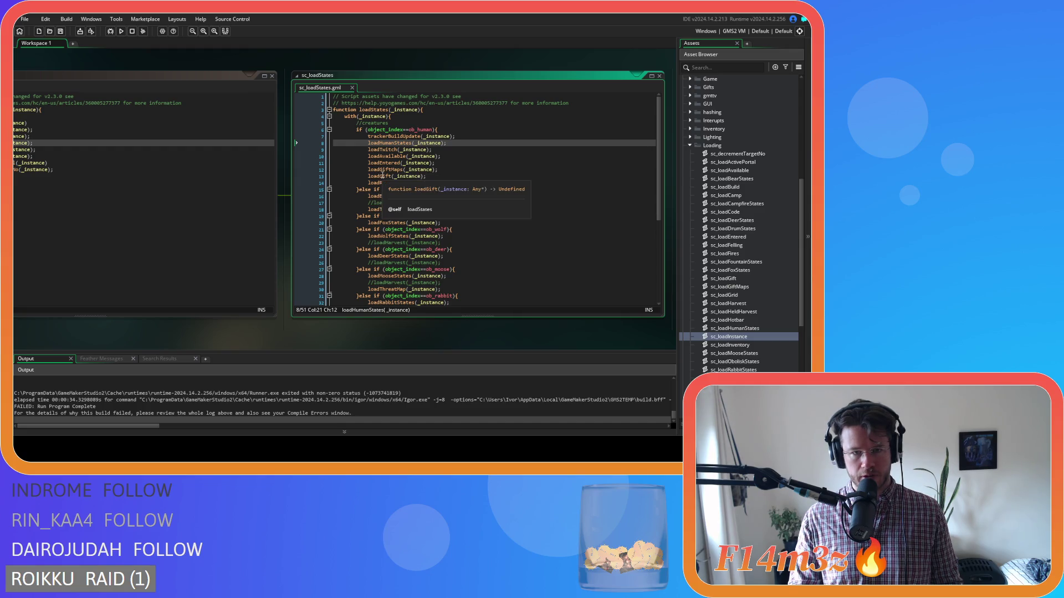
Step: Open the sc_loadGift script, look it over and close it
middle_click(380, 175)
mouse_move(661, 144)
left_mouse_down()
mouse_move(660, 305)
mouse_move(661, 144)
left_mouse_up()
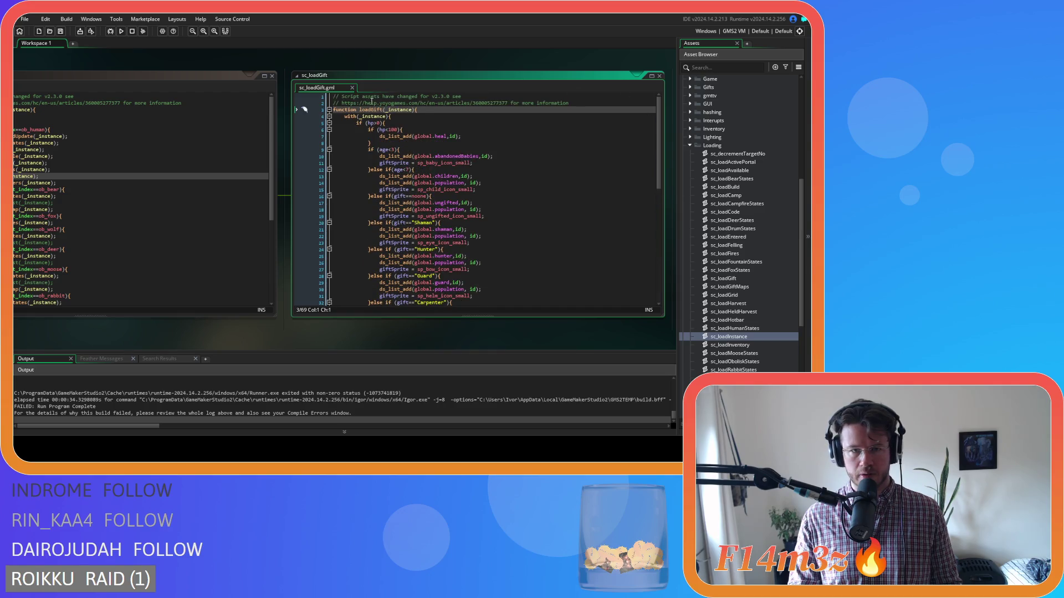
left_click(352, 87)
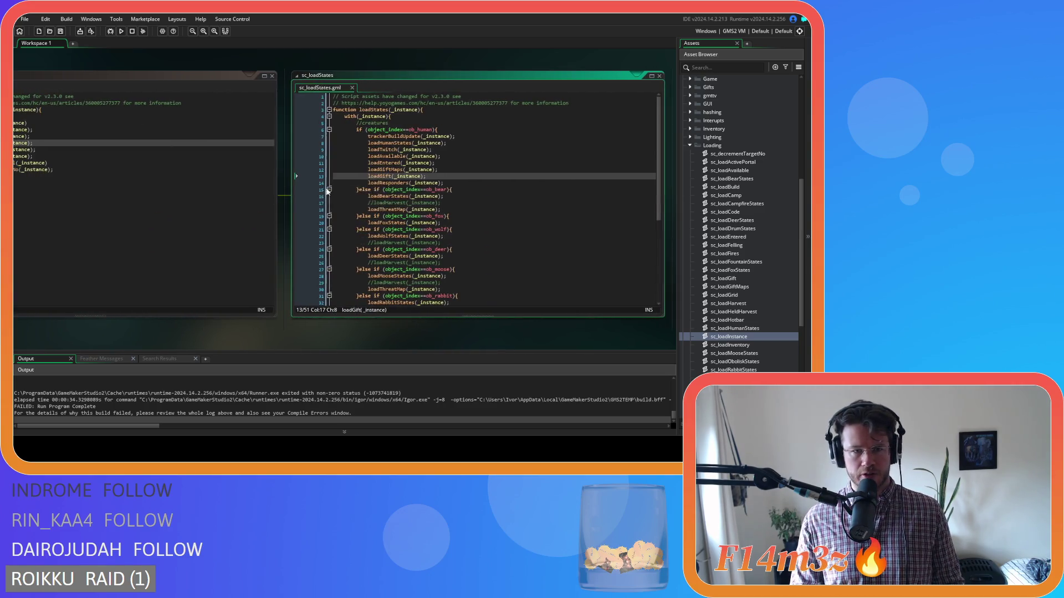
Step: Select the rest of the trackerBuildUpdate call in sc_loadStates, then close that script
left_click(430, 169)
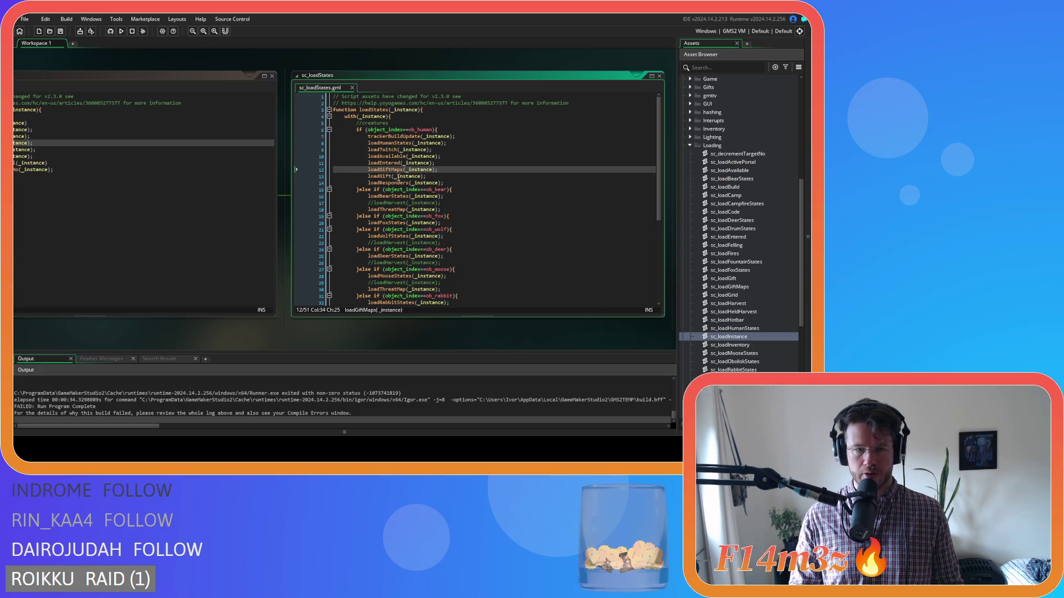
mouse_move(393, 170)
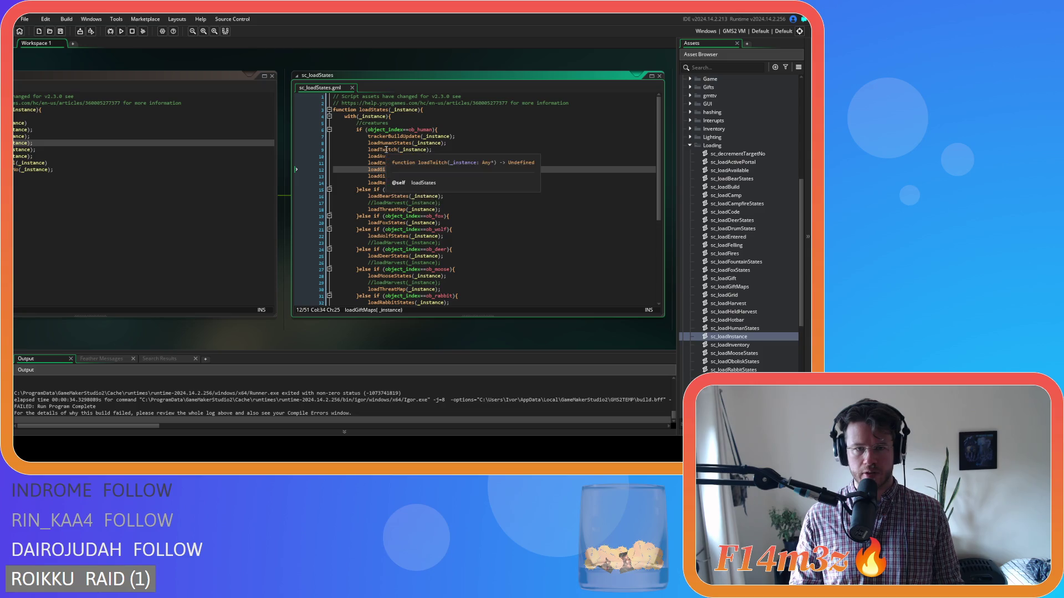
left_click_drag(383, 136, 457, 137)
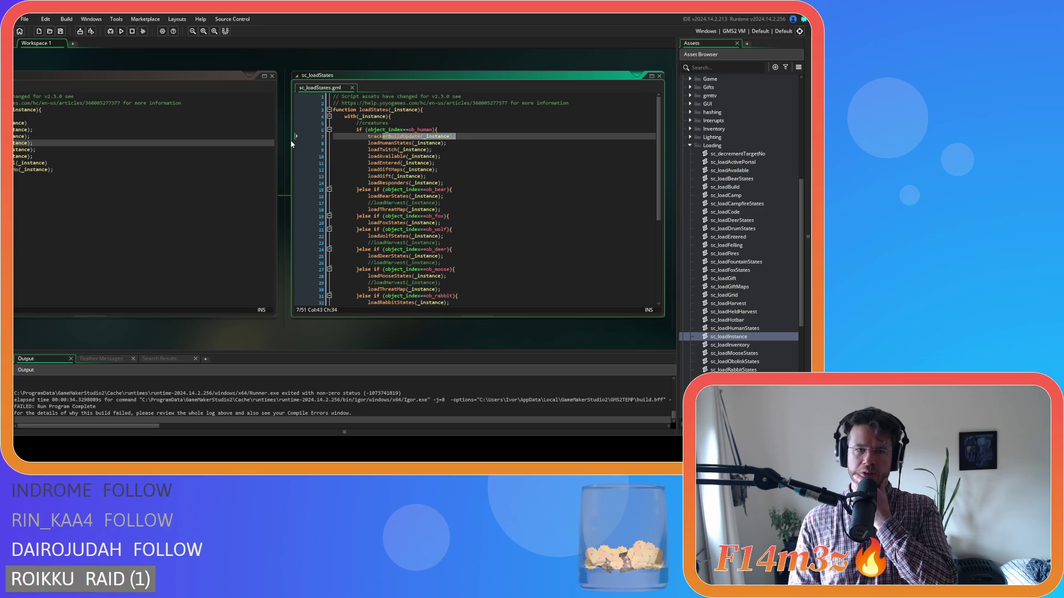
left_click(352, 88)
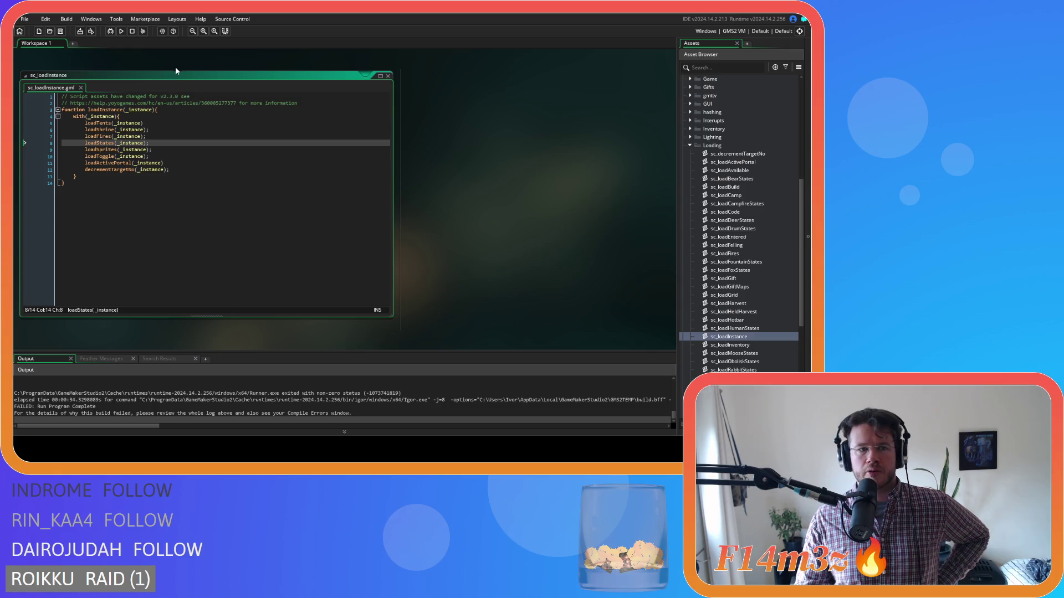
Step: Review sc_loadInstance's calls on lines 14, 12 and 10, then close its editor
left_click_drag(234, 71, 230, 80)
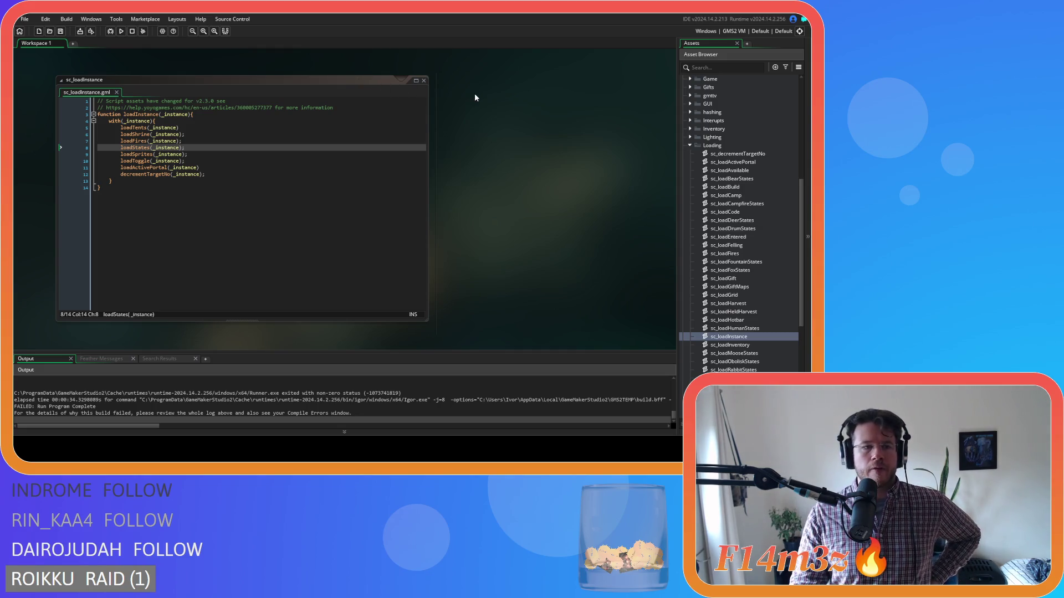
left_click(226, 188)
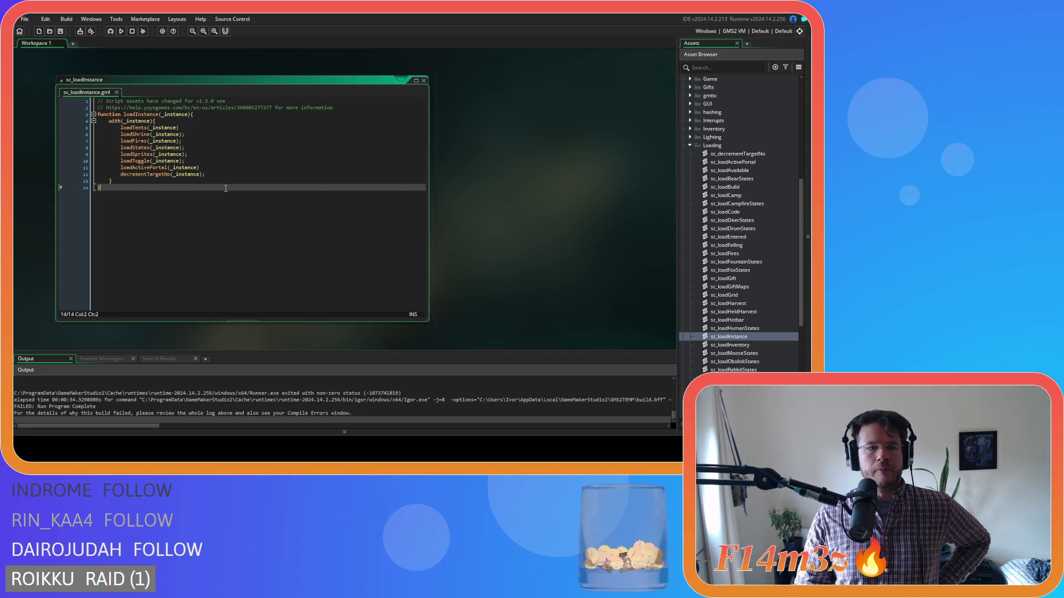
left_click(262, 173)
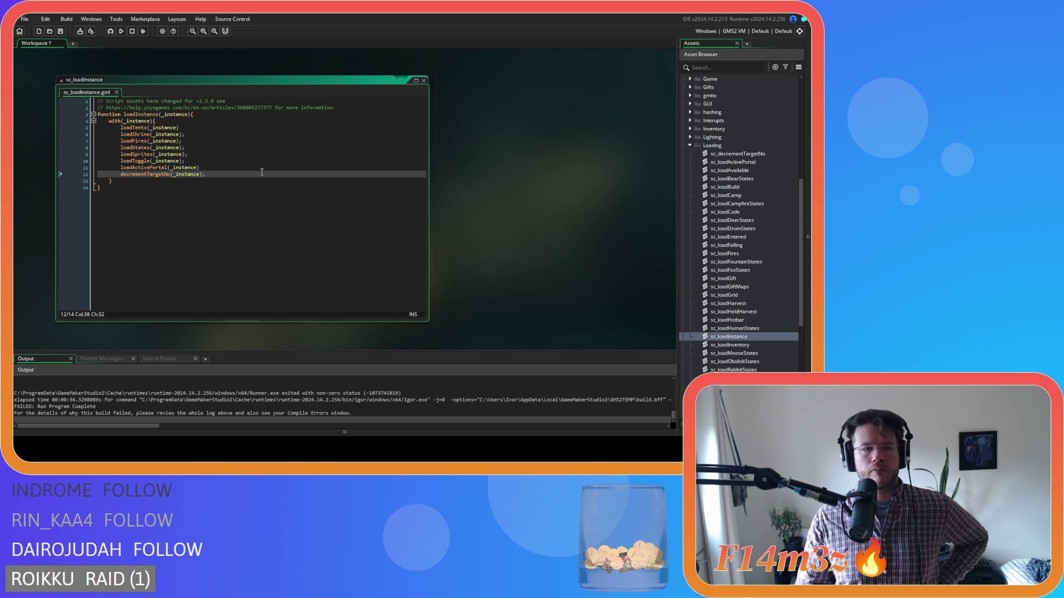
left_click(264, 162)
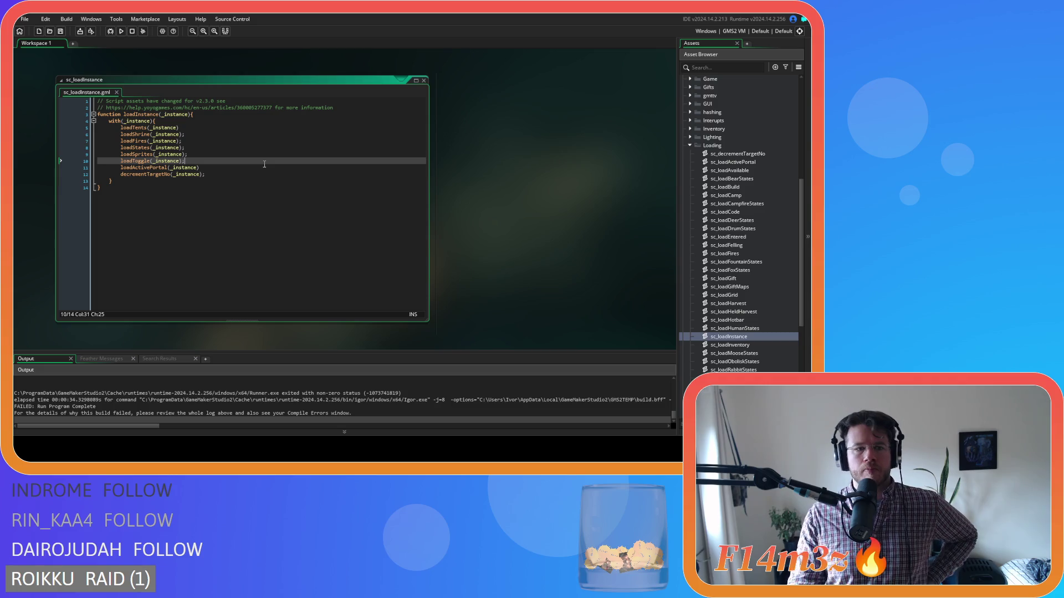
left_click(424, 80)
scroll(769, 255, "up", 2)
scroll(769, 255, "up", 2)
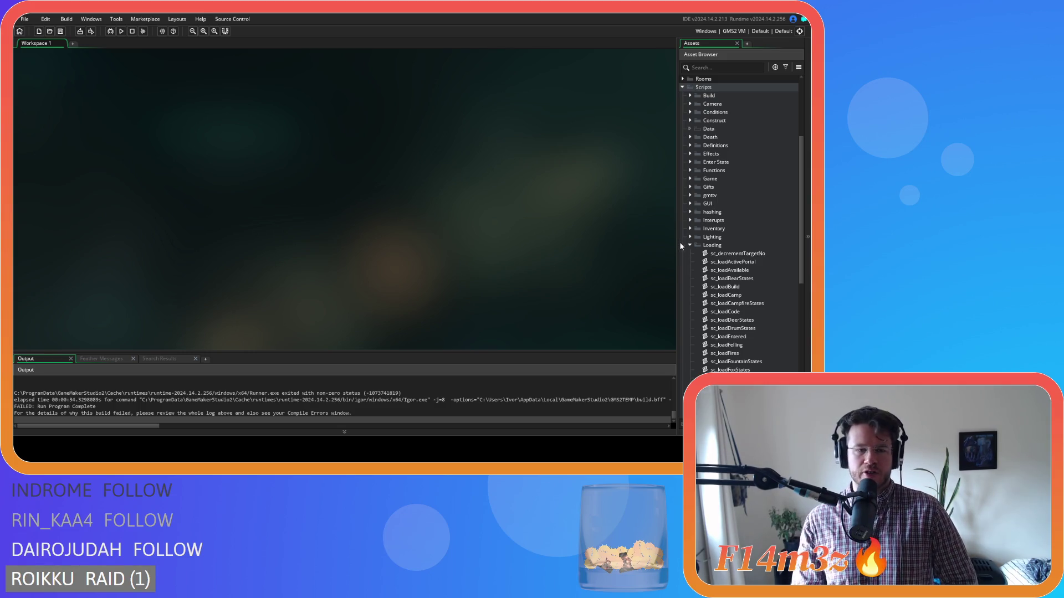
Step: Collapse the Loading folder and look into the Save scripts folder under Scripts
left_click(690, 245)
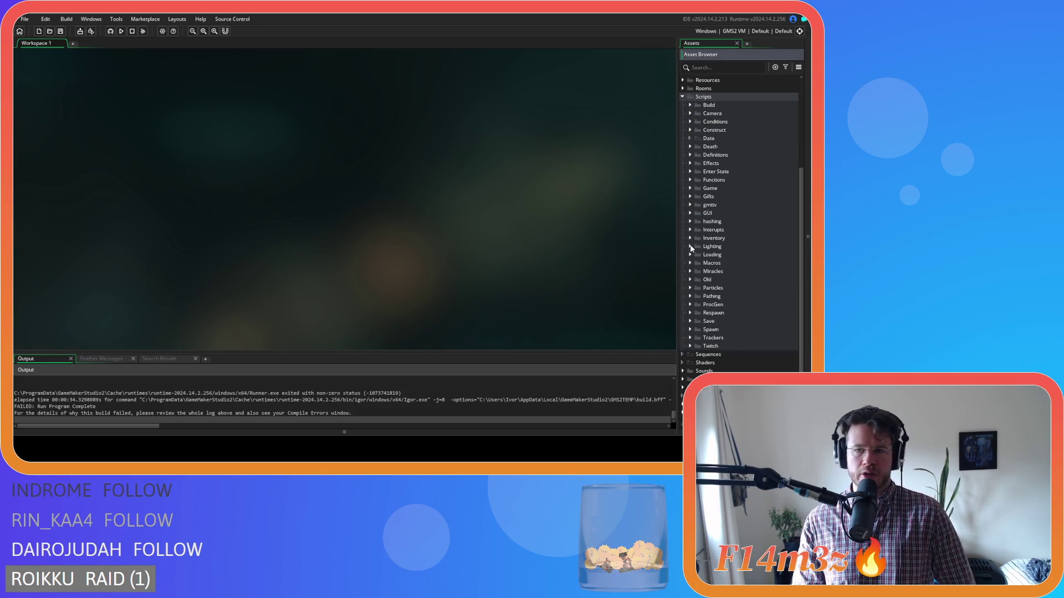
scroll(693, 233, "up", 5)
left_click(682, 222)
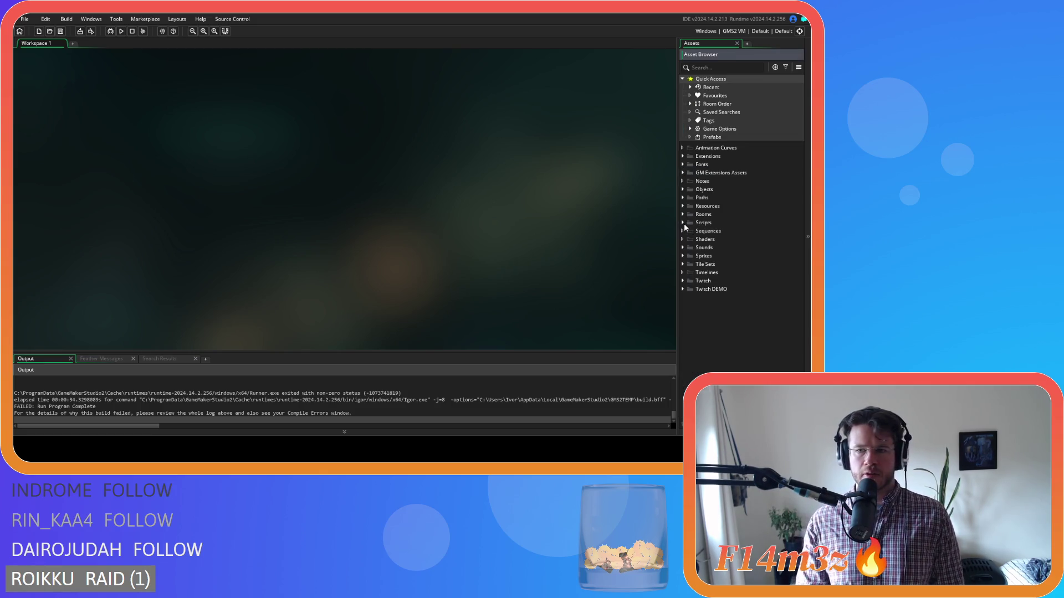
left_click(682, 223)
scroll(689, 252, "down", 5)
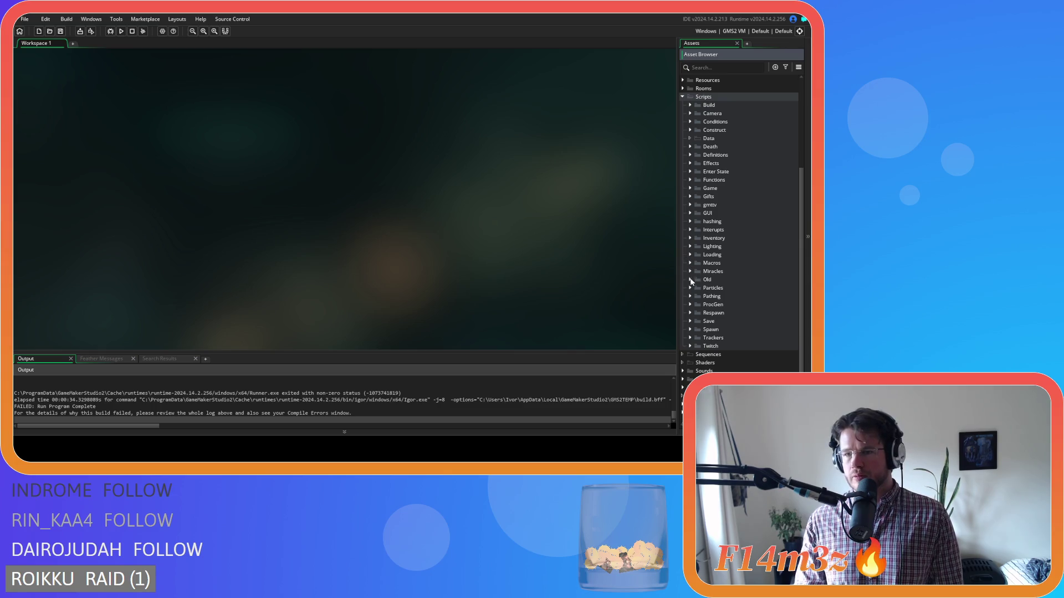
left_click(690, 321)
scroll(692, 321, "down", 3)
scroll(691, 314, "up", 10)
left_click(683, 186)
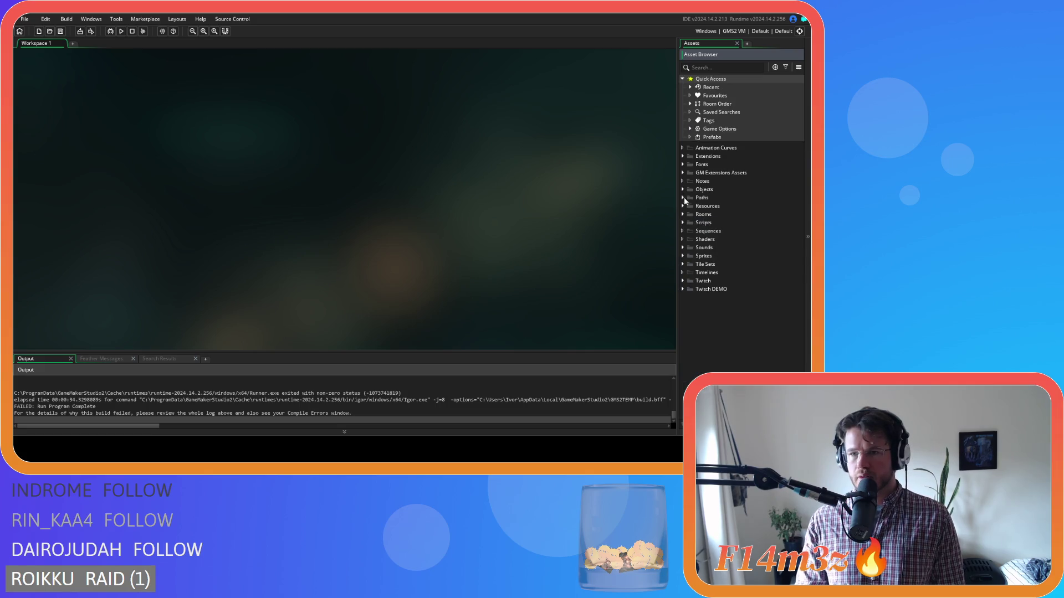
Step: Open ob_save from Objects > Save and its Key Press - F5 event code
left_click(683, 189)
scroll(693, 249, "down", 1)
left_click(690, 290)
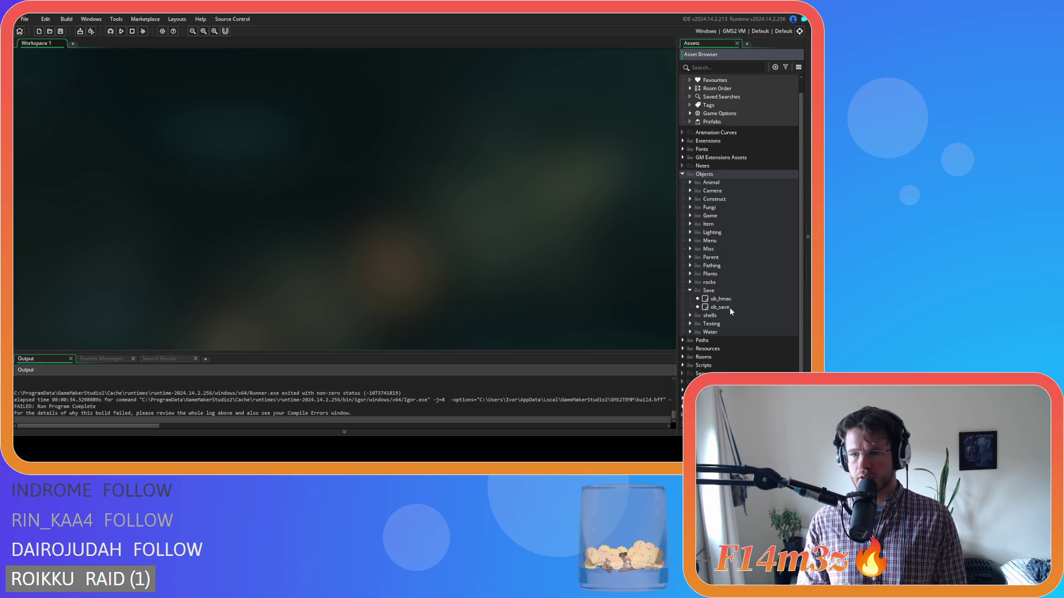
double_click(720, 306)
double_click(233, 157)
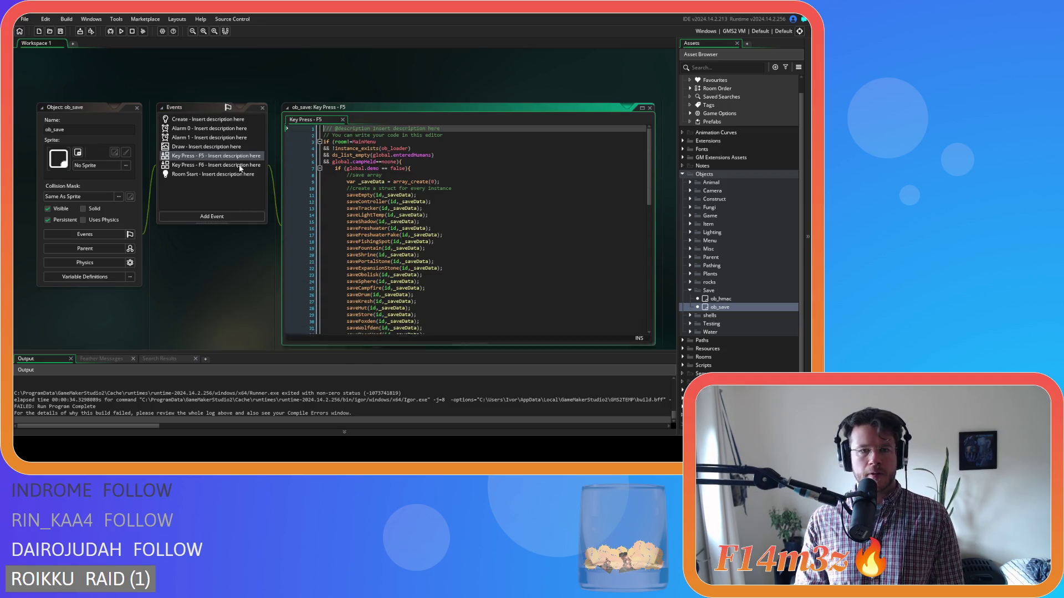
Step: Select the saveKresh, saveHut and saveStore calls in the F5 save code
scroll(646, 210, "down", 5)
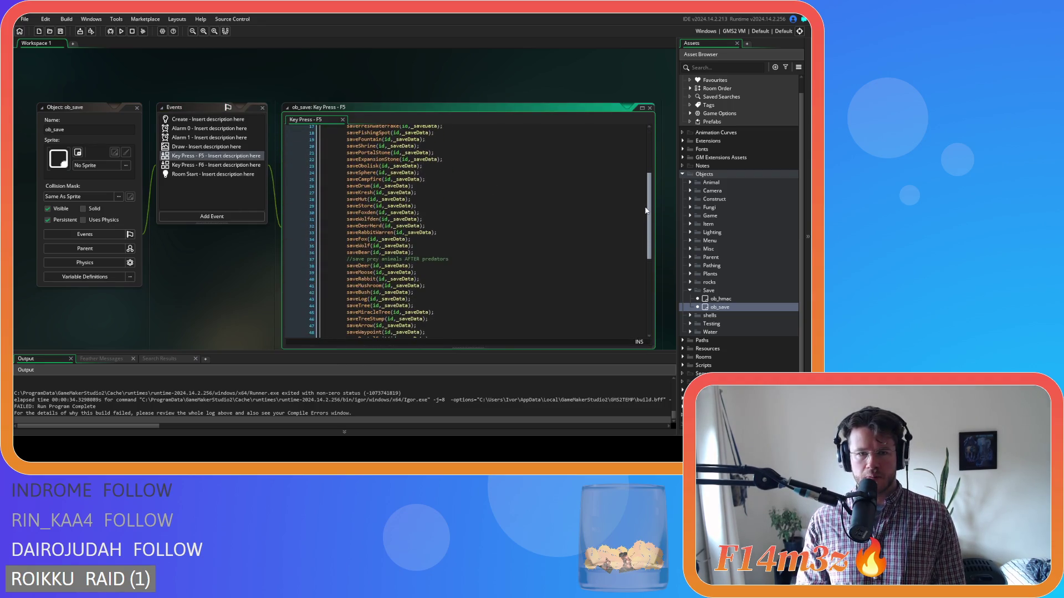
scroll(646, 210, "up", 3)
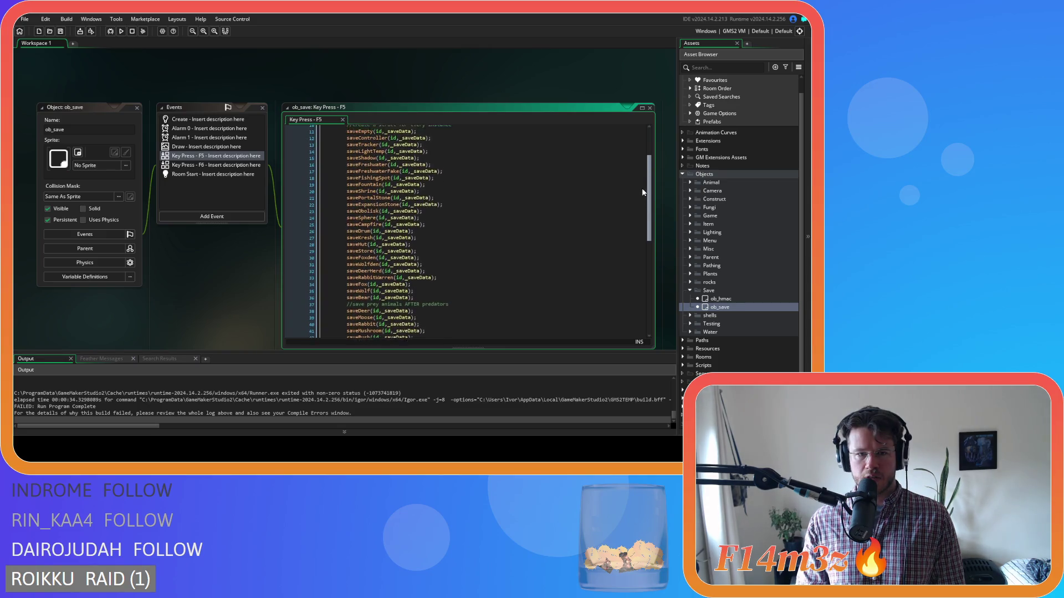
scroll(641, 187, "down", 2)
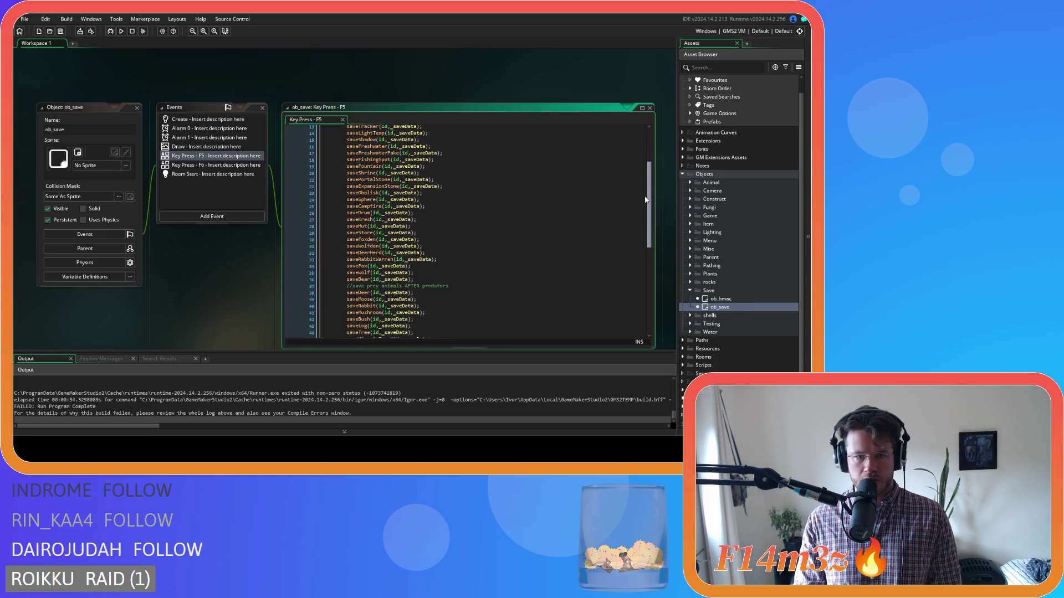
left_click(359, 211)
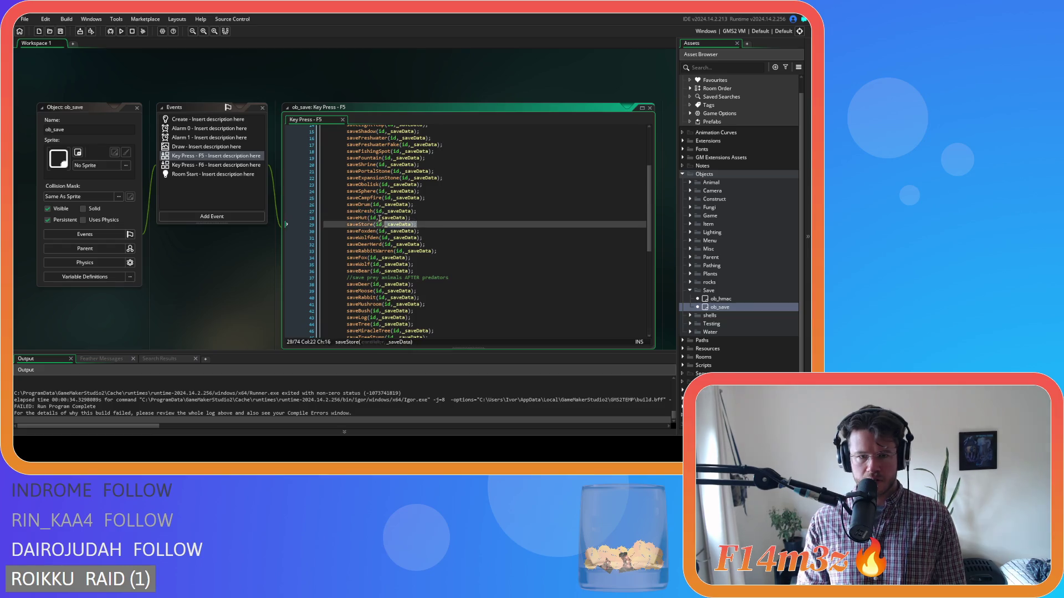
left_click_drag(417, 225, 346, 211)
scroll(467, 228, "down", 6)
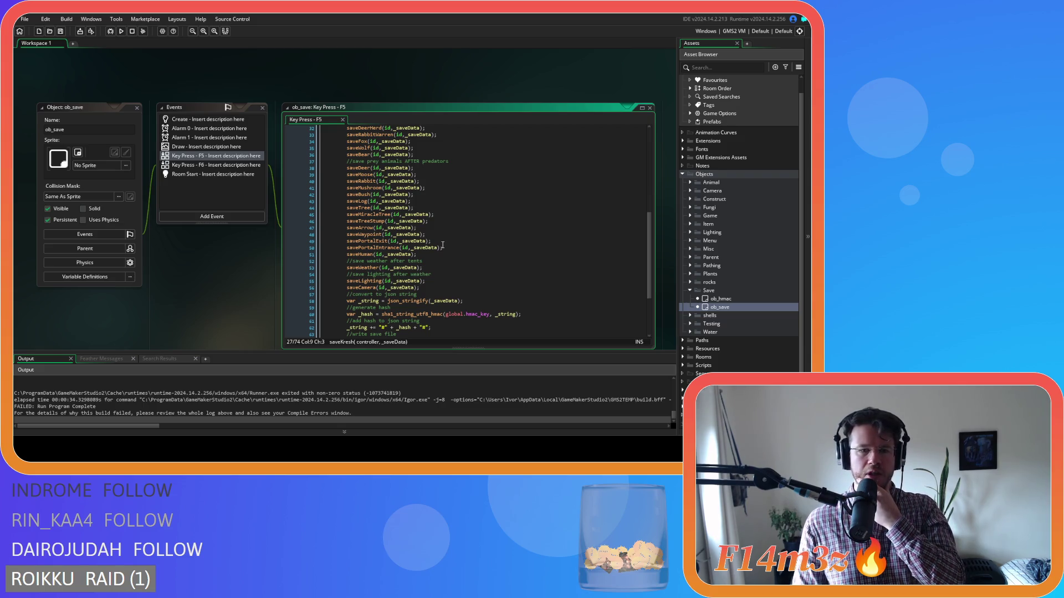
mouse_move(430, 248)
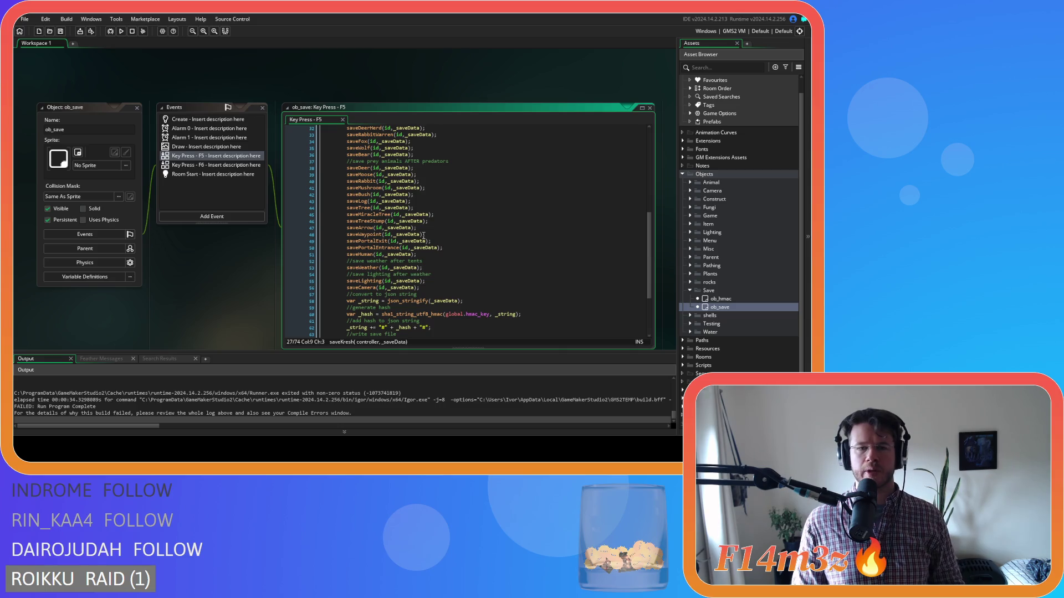
scroll(424, 236, "up", 5)
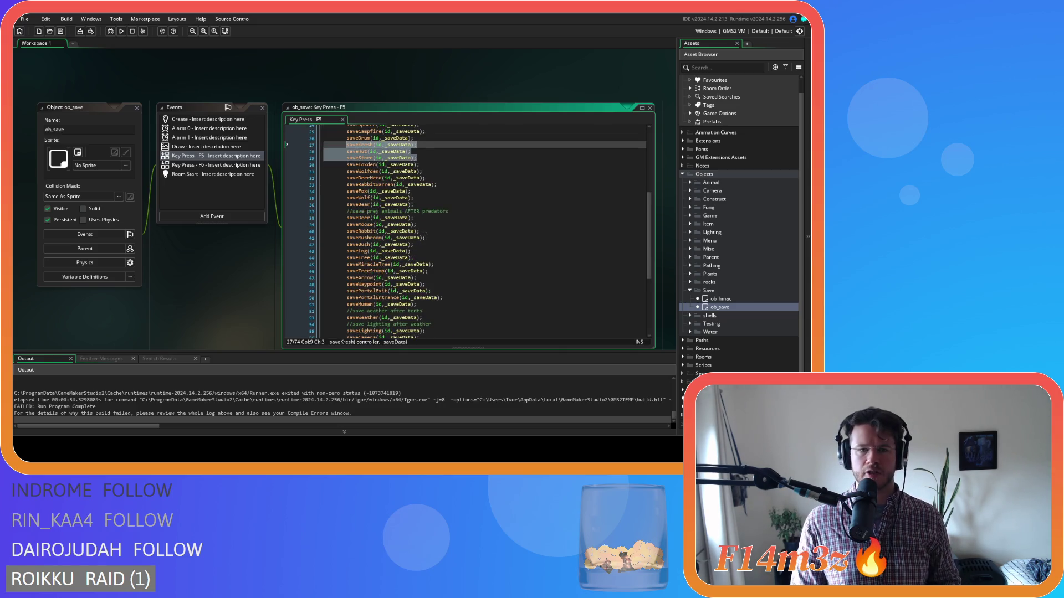
scroll(425, 237, "down", 3)
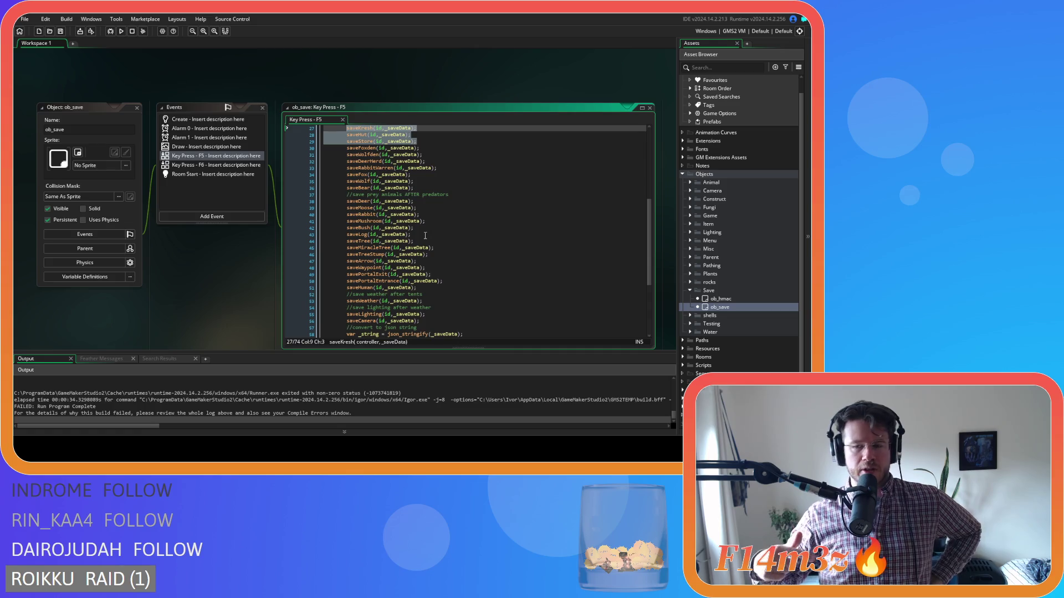
left_click(417, 96)
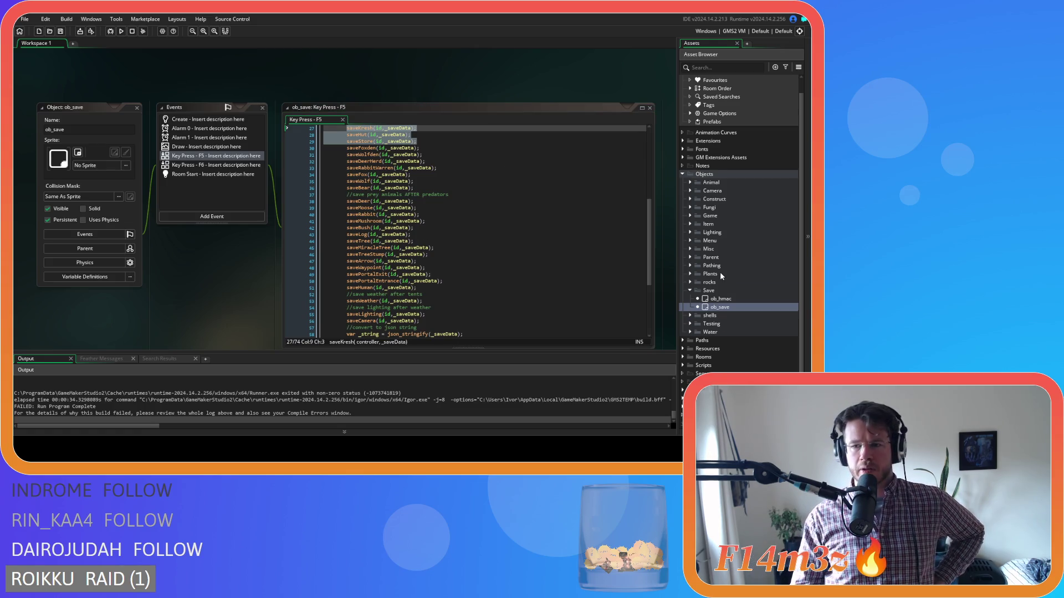
scroll(721, 276, "down", 1)
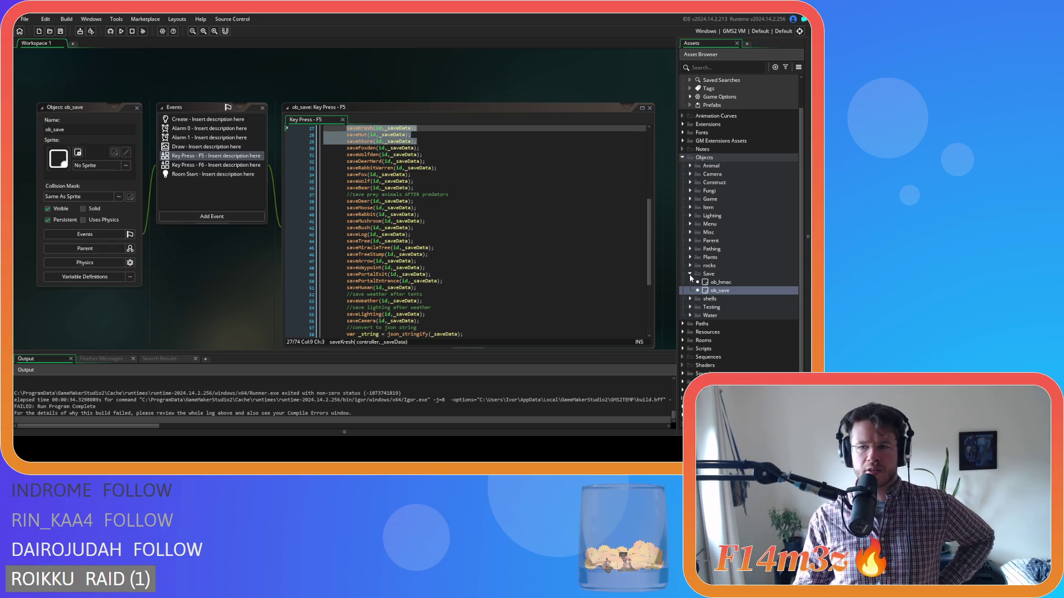
left_click(682, 349)
scroll(723, 345, "down", 10)
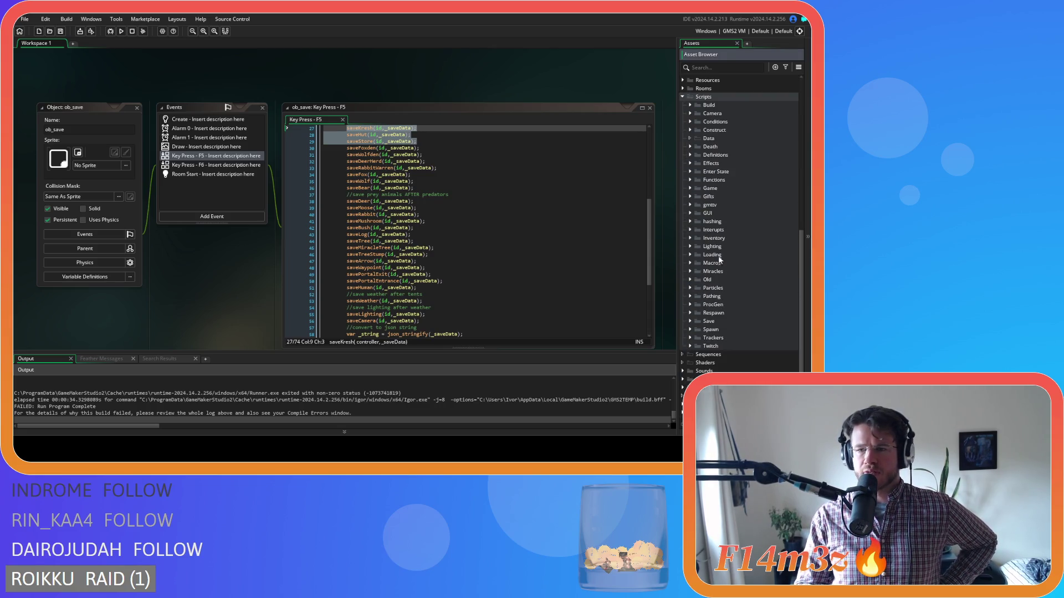
Step: Expand the Loading scripts folder and open sc_loadCode
left_click(690, 189)
left_click(690, 189)
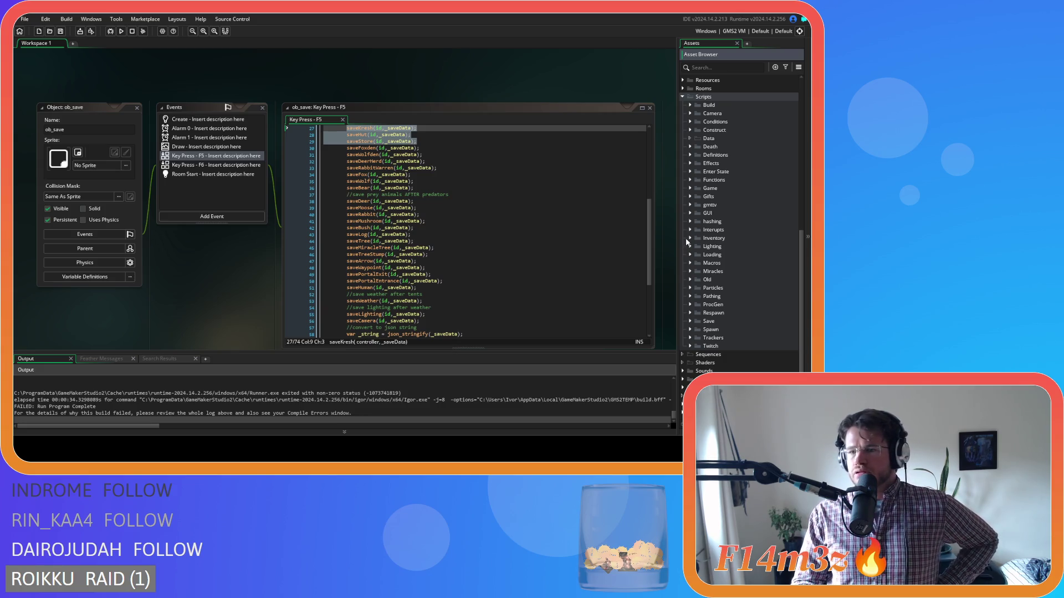
left_click(690, 255)
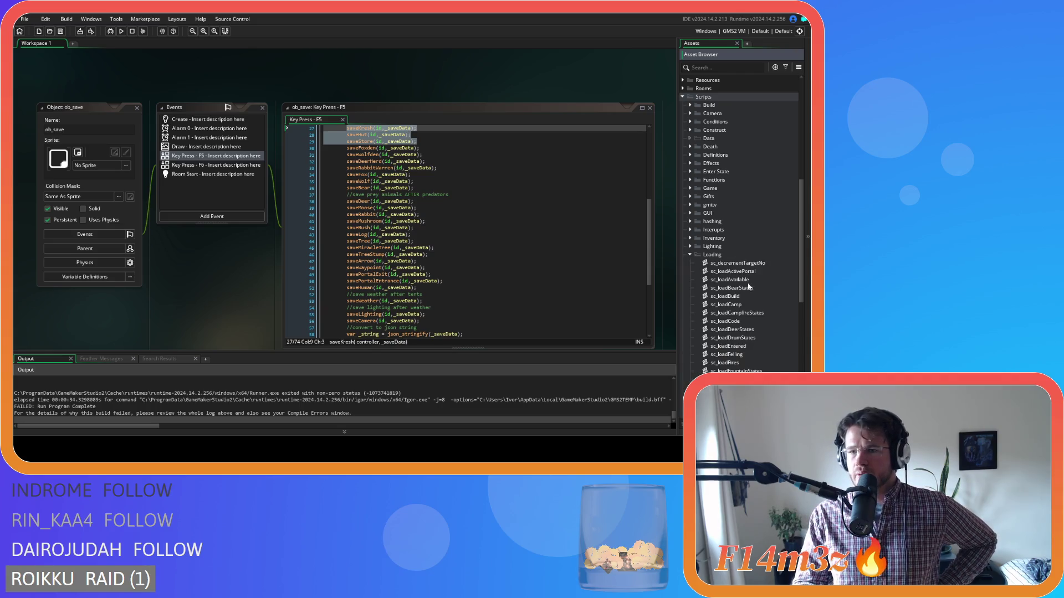
double_click(737, 322)
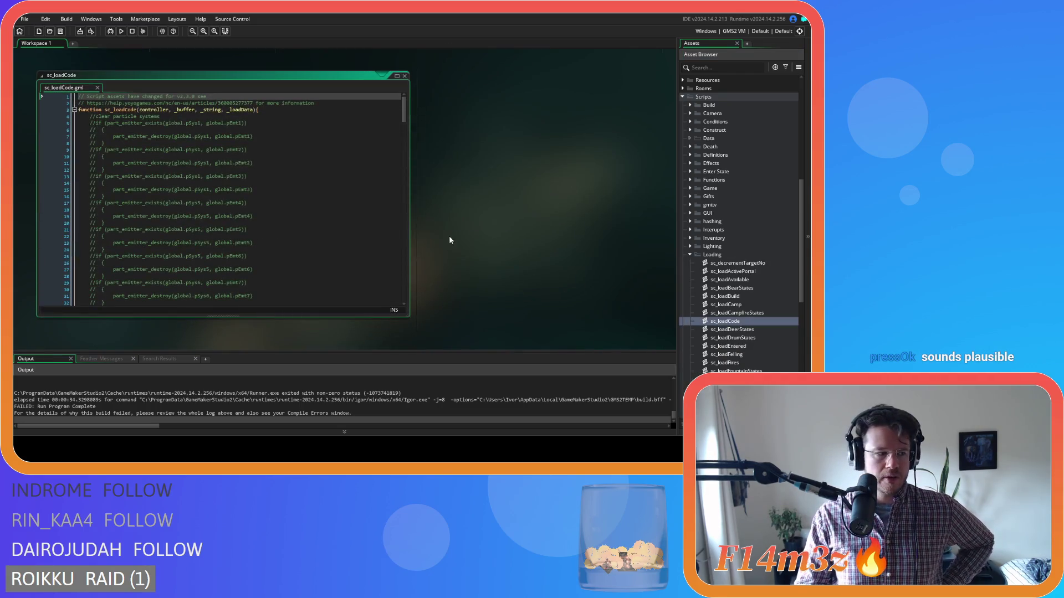
Step: Read through sc_loadCode to see how saved objects are restored
left_click_drag(404, 113, 406, 221)
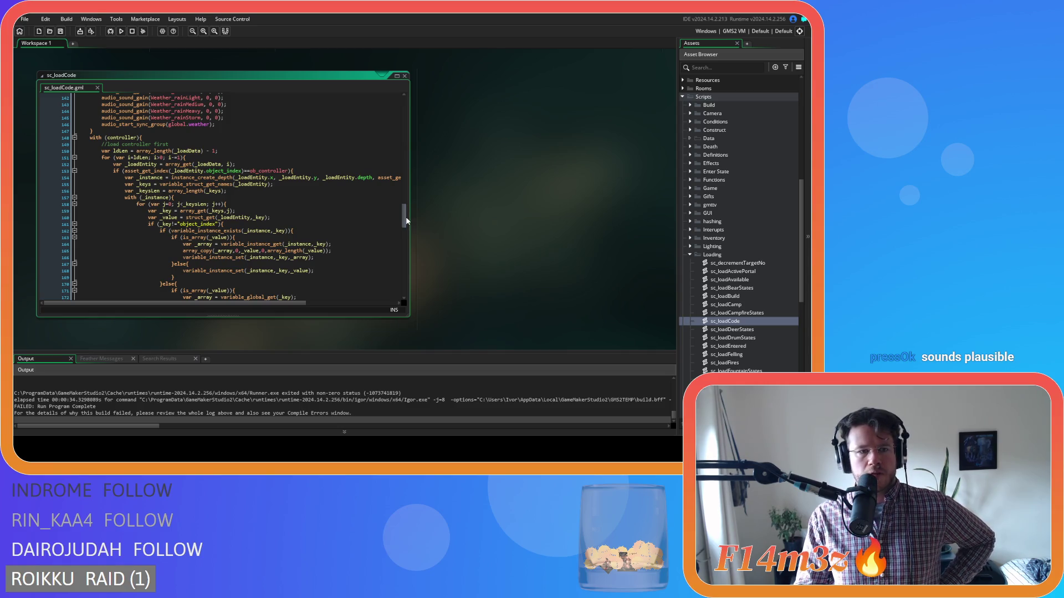
scroll(229, 165, "down", 15)
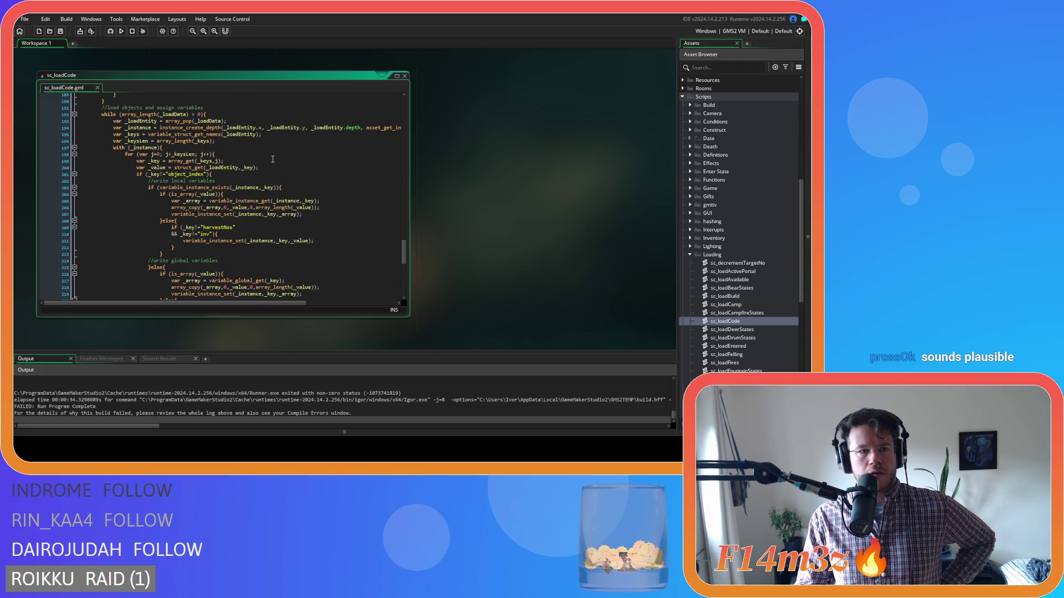
mouse_move(180, 121)
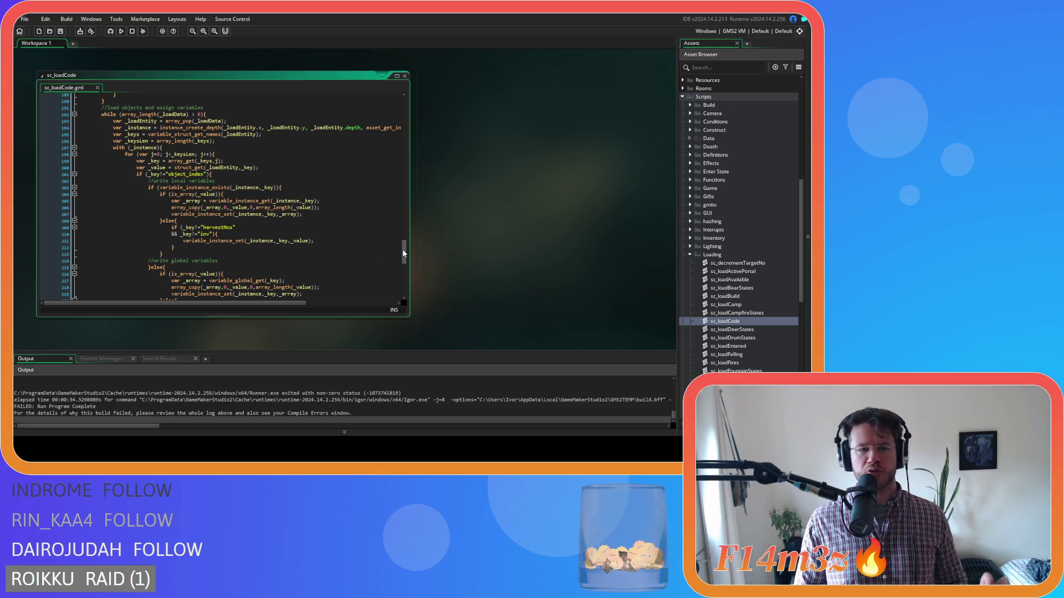
mouse_move(403, 253)
left_mouse_down()
mouse_move(398, 230)
mouse_move(399, 258)
mouse_move(399, 249)
left_mouse_up()
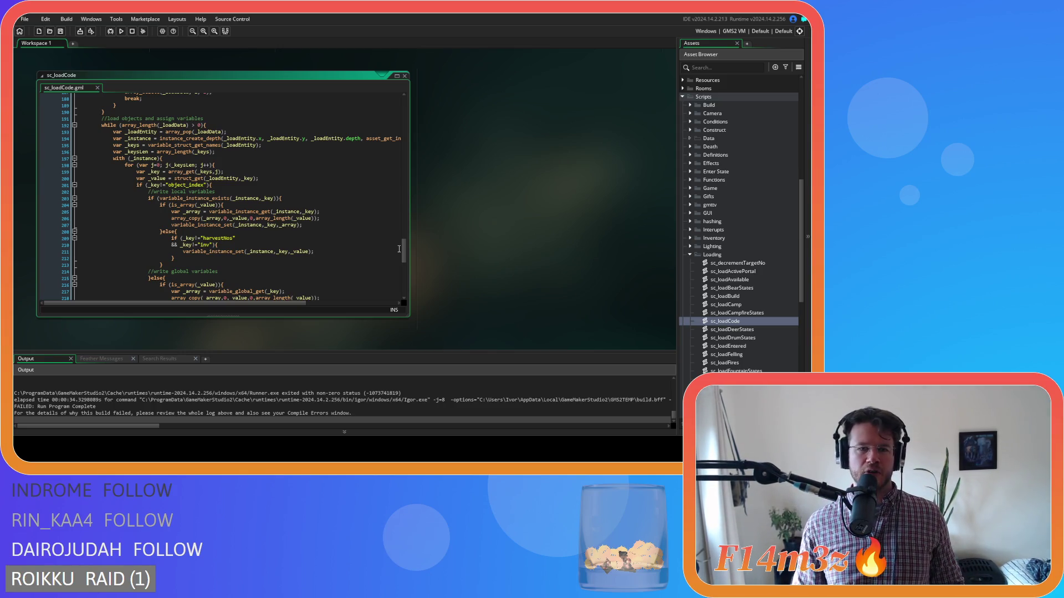
mouse_move(404, 247)
left_mouse_down()
mouse_move(408, 197)
mouse_move(410, 267)
mouse_move(410, 245)
left_mouse_up()
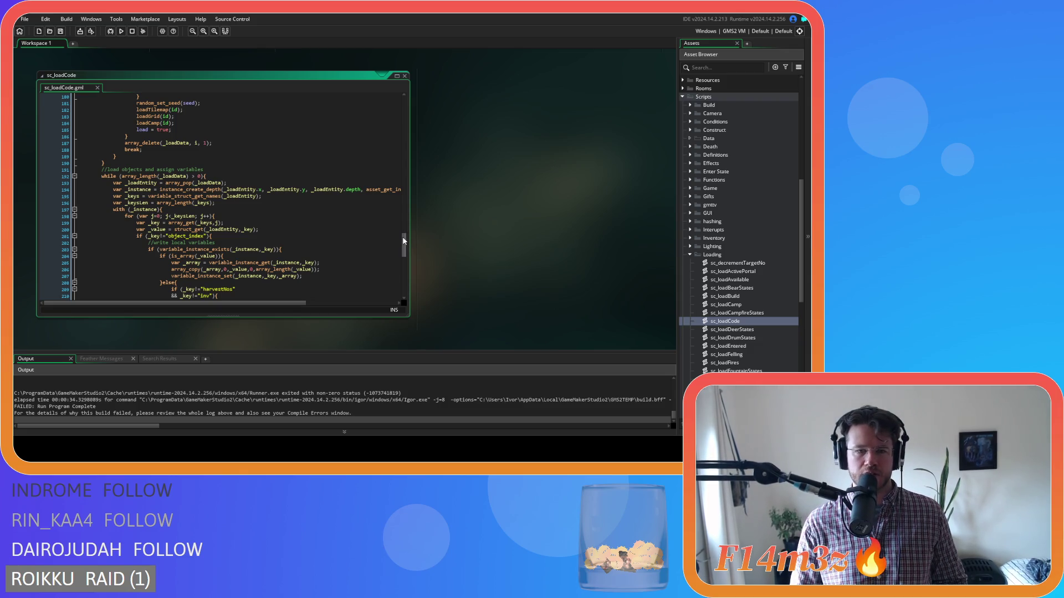
scroll(402, 237, "down", 3)
scroll(404, 247, "down", 3)
scroll(403, 247, "up", 3)
Step: Switch back to ob_save, then open ob_human from Objects > Animal > Human
key("ctrl+Tab")
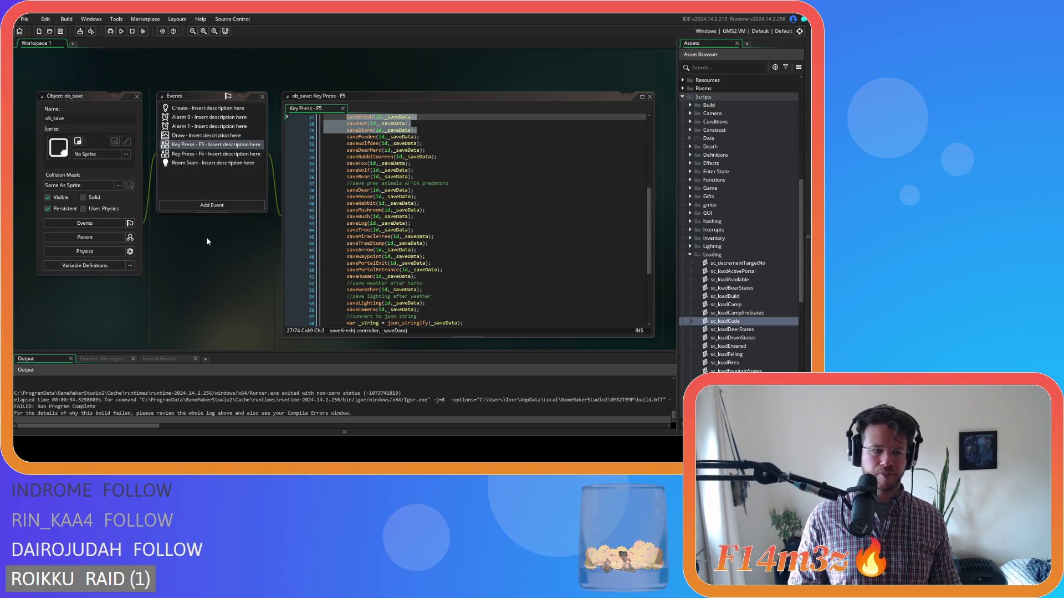
scroll(723, 224, "up", 10)
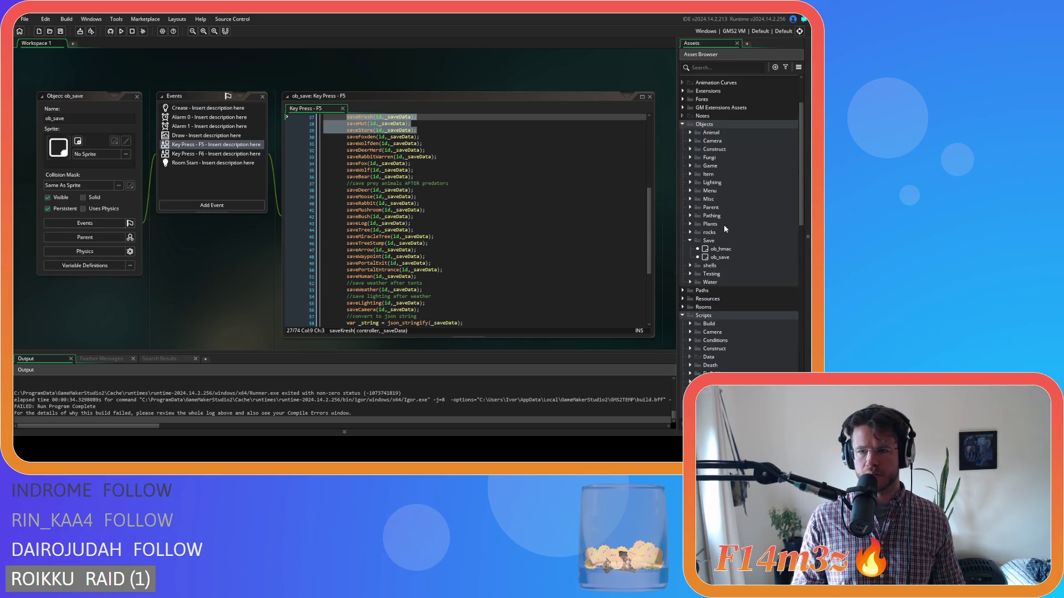
left_click(689, 198)
left_click(697, 205)
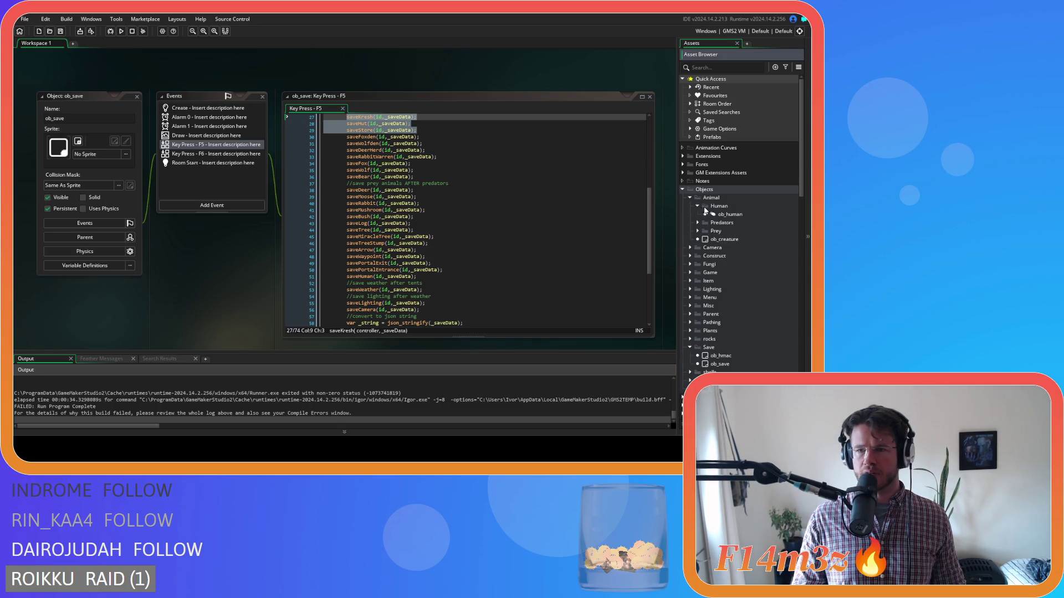
left_click(723, 214)
double_click(723, 215)
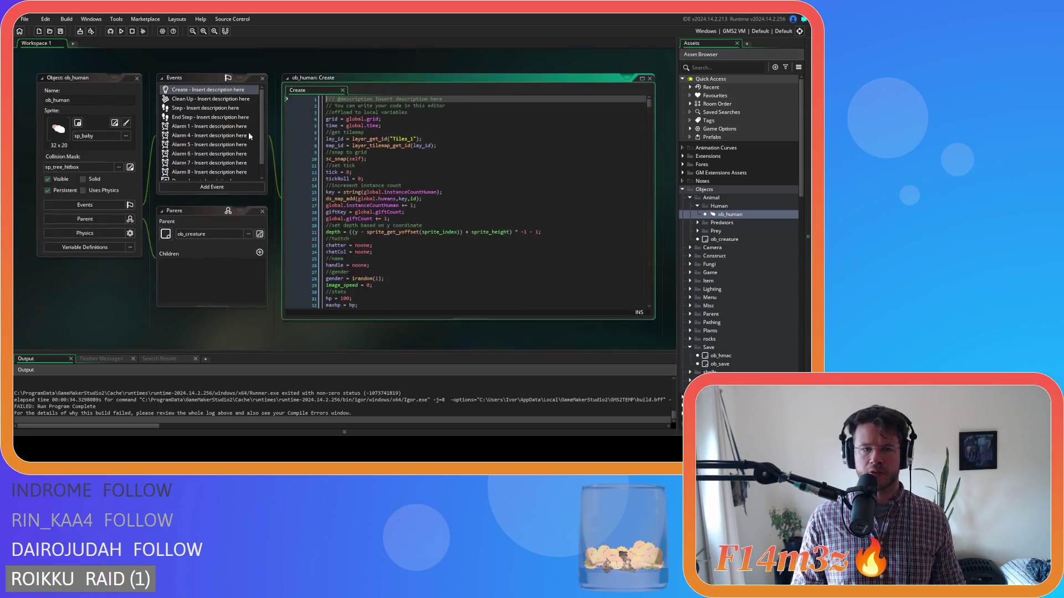
Step: Search ob_human's Create code for 'trackersUpdate' and expand the Trackers scripts folder
left_click(507, 177)
key("ctrl+f")
type("trackers")
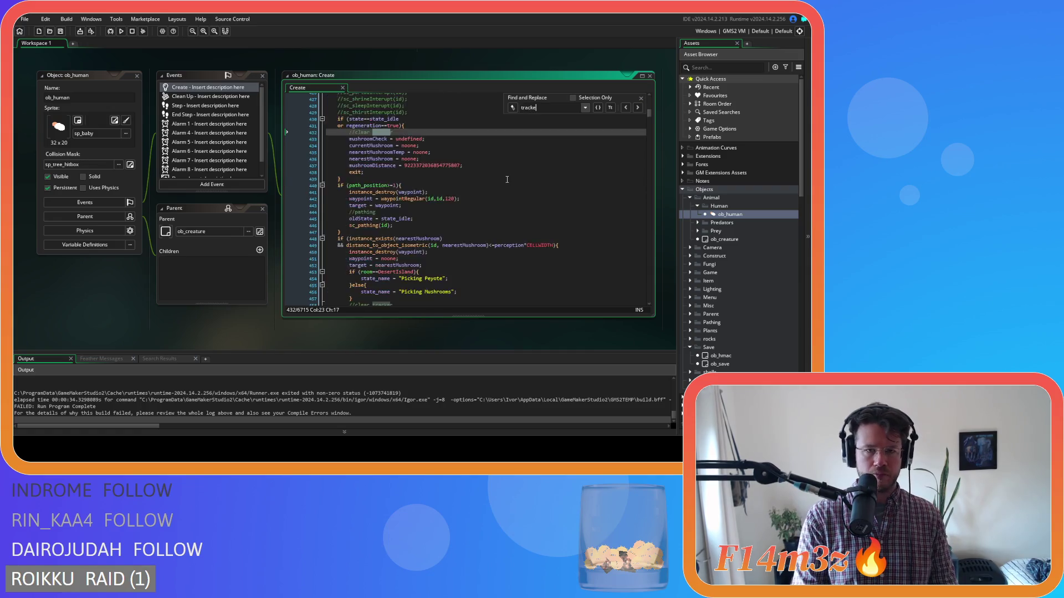
type("Update")
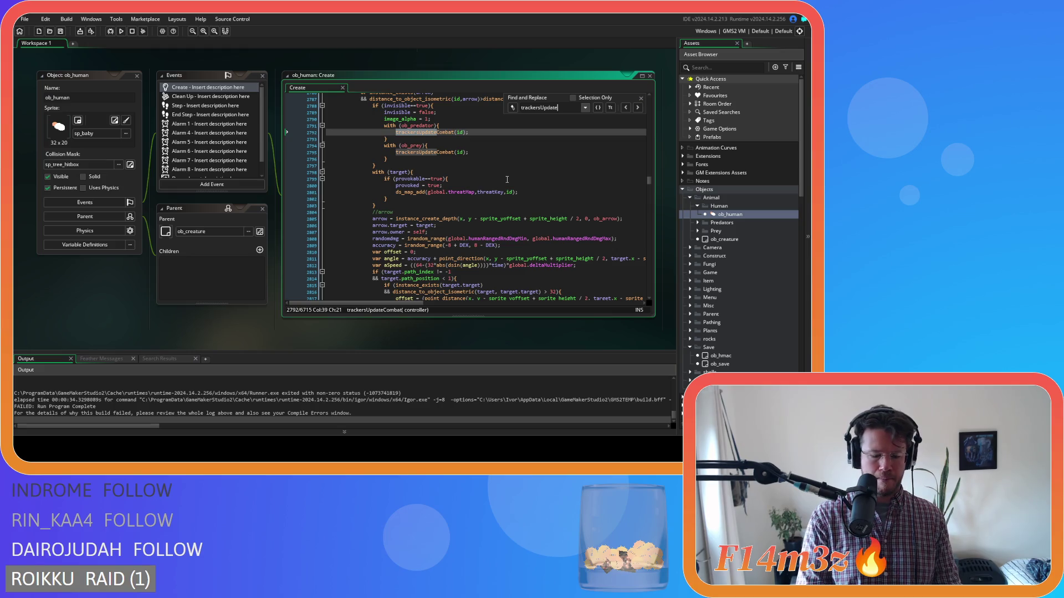
type("Bu")
key("BackSpace")
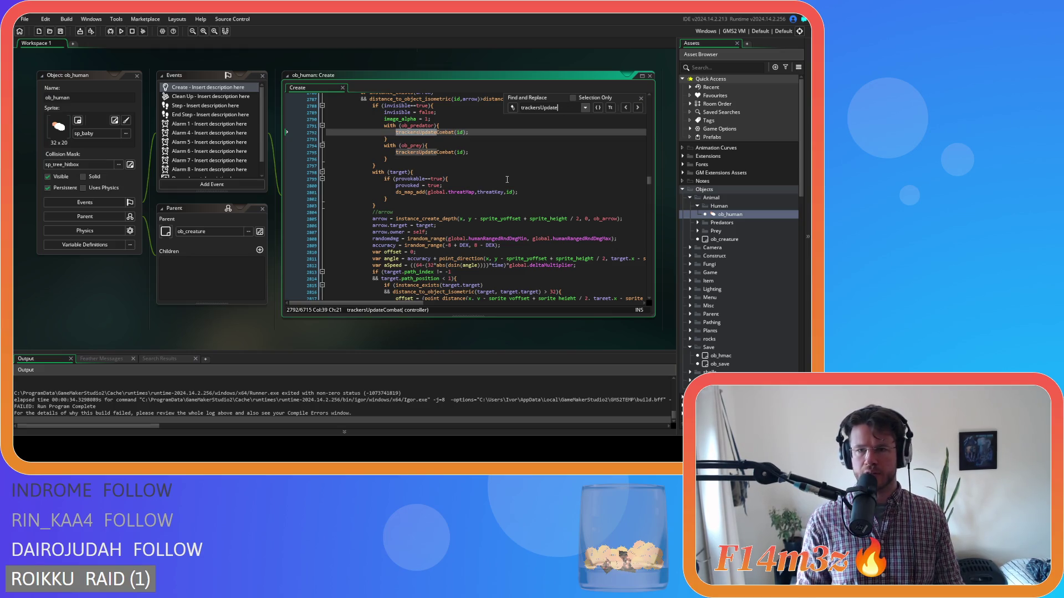
scroll(715, 296, "down", 15)
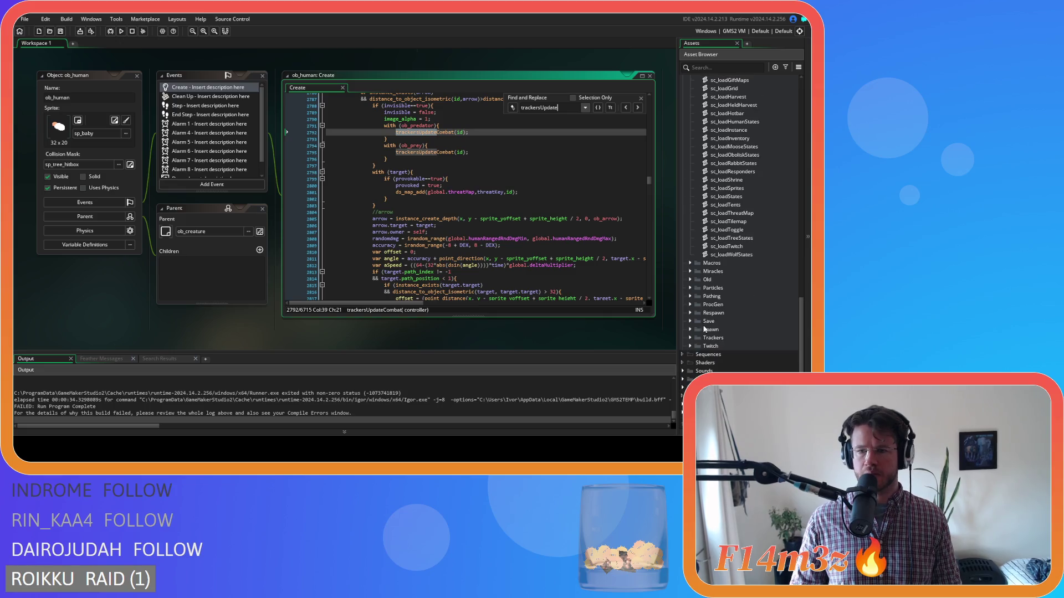
left_click(690, 338)
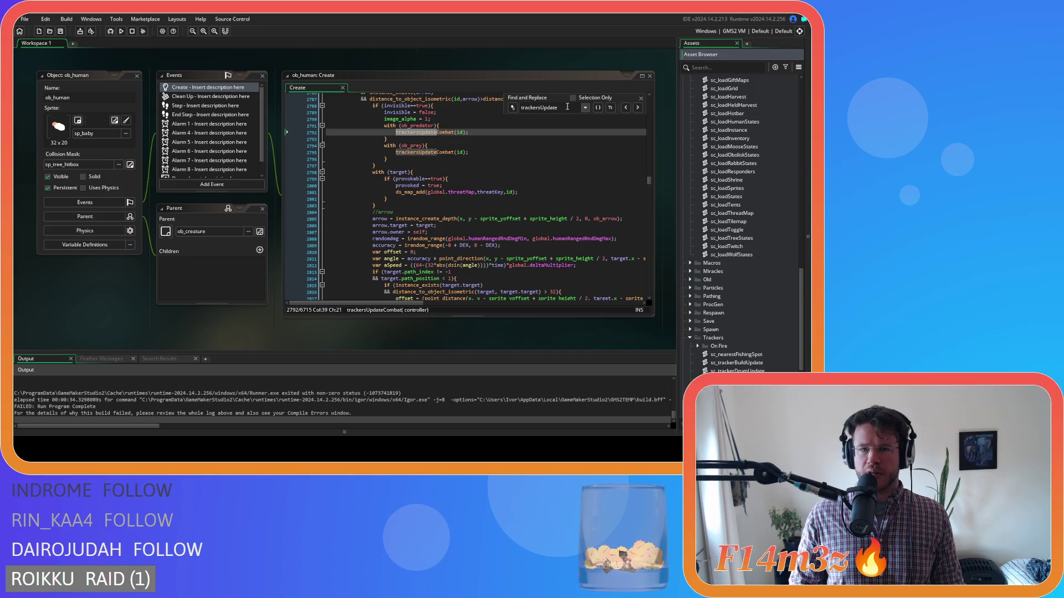
Step: Search for 'trackerBuild', step through its matches, then close search and the ob_human editor
left_click_drag(558, 108, 538, 108)
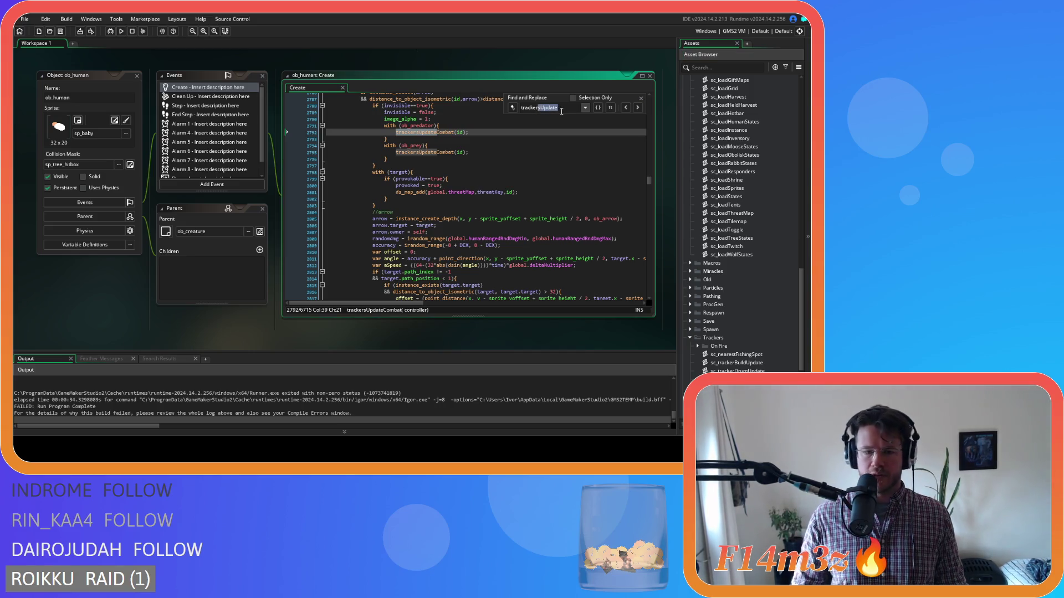
type("build")
left_click(638, 108)
left_click(639, 108)
left_click(638, 108)
left_click(638, 109)
left_click(639, 108)
left_click(638, 108)
left_click(643, 98)
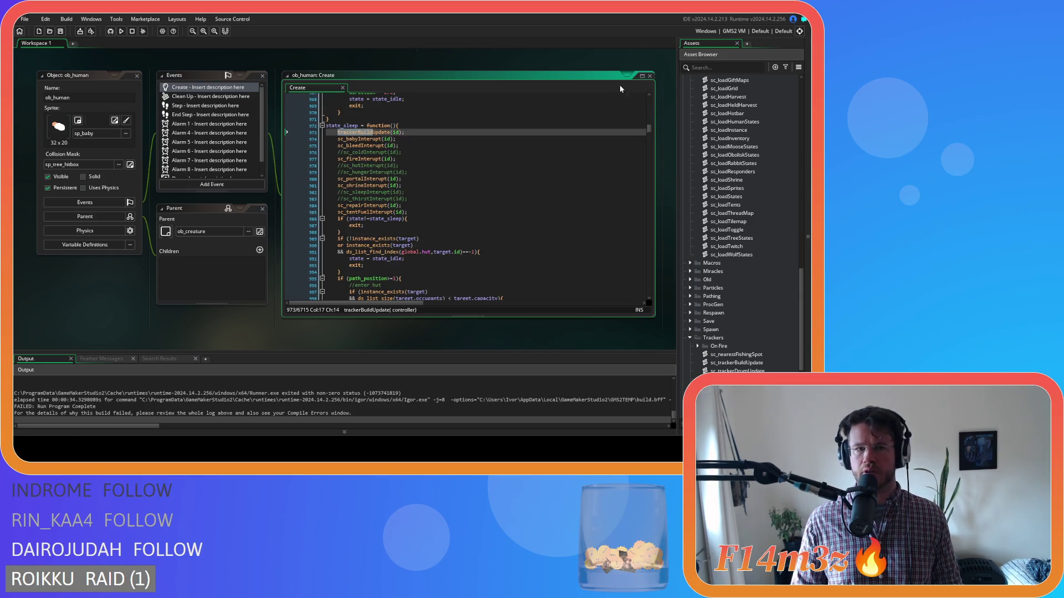
left_click(136, 75)
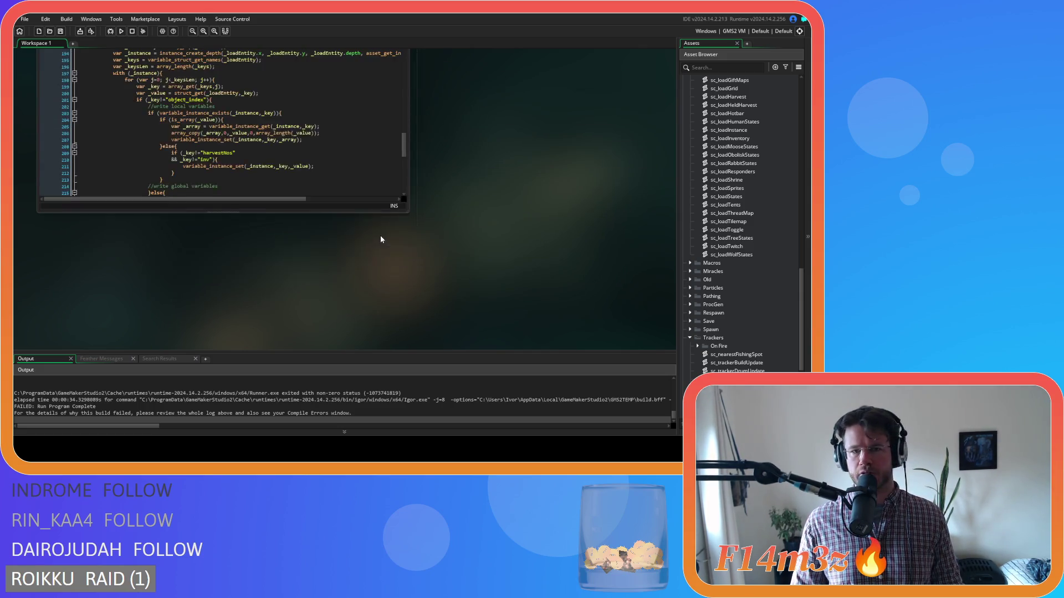
Step: Scroll back to ob_save's Key Press - F5 code and its chain of save calls
scroll(511, 236, "up", 3)
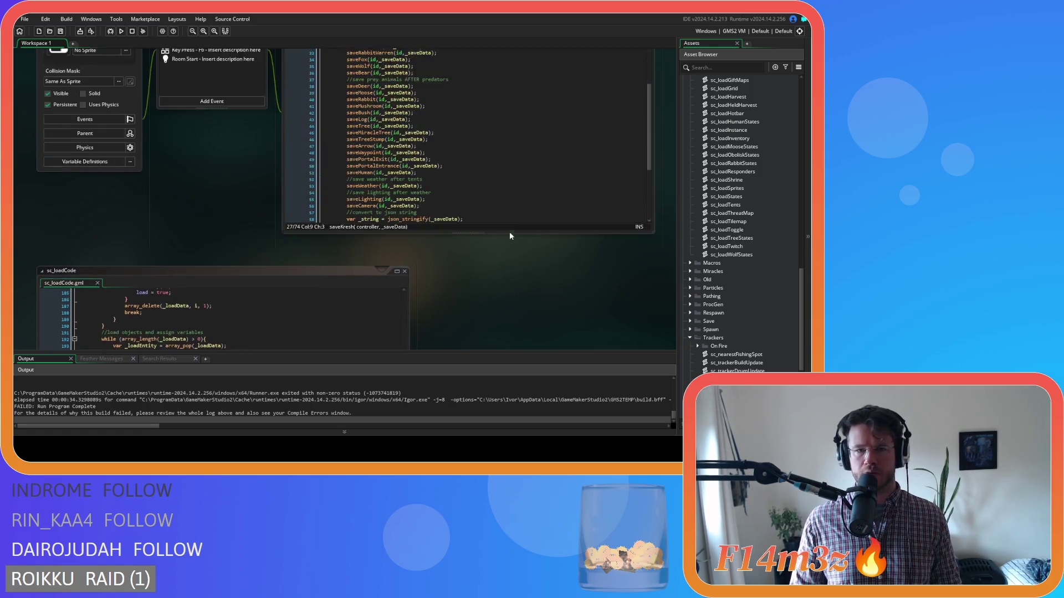
scroll(510, 236, "down", 2)
scroll(508, 236, "up", 4)
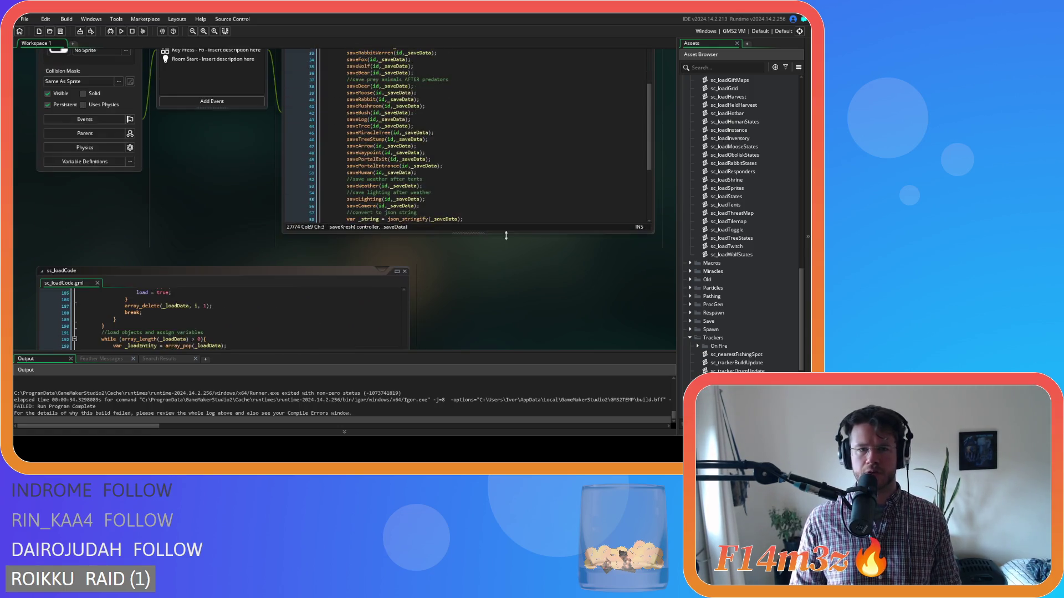
scroll(470, 261, "up", 1)
left_click_drag(649, 186, 645, 168)
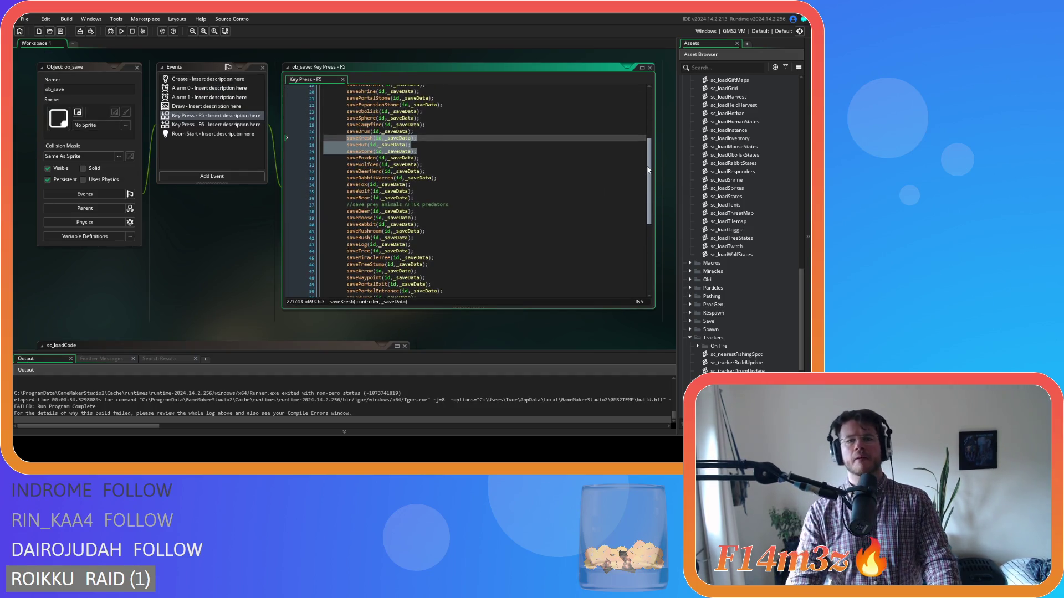
Step: Select and remove the saveKresh, saveHut and saveStore calls from their old position
left_click(419, 151)
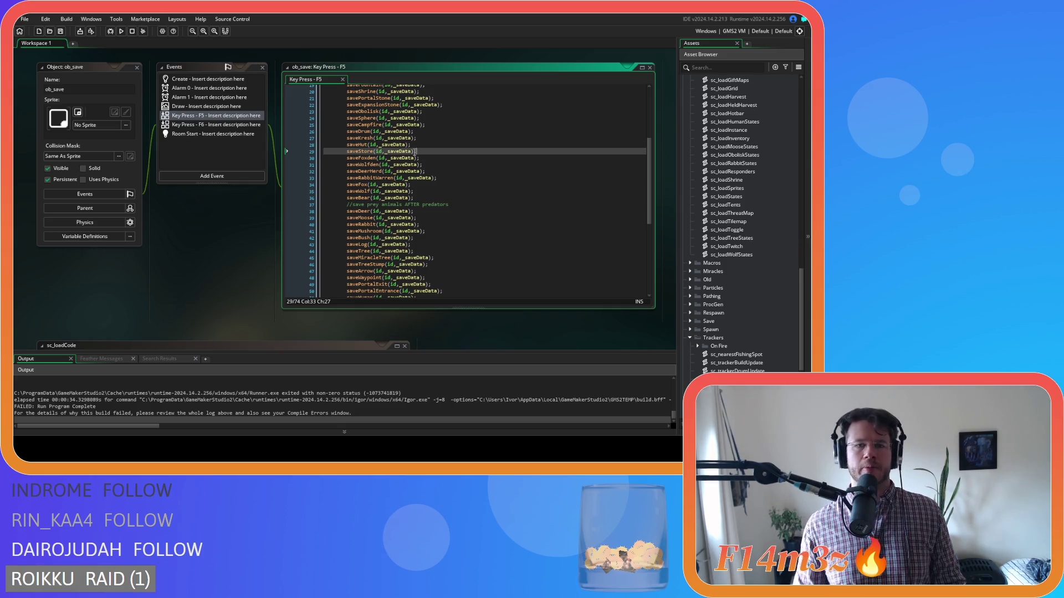
scroll(445, 157, "down", 3)
left_click(345, 230)
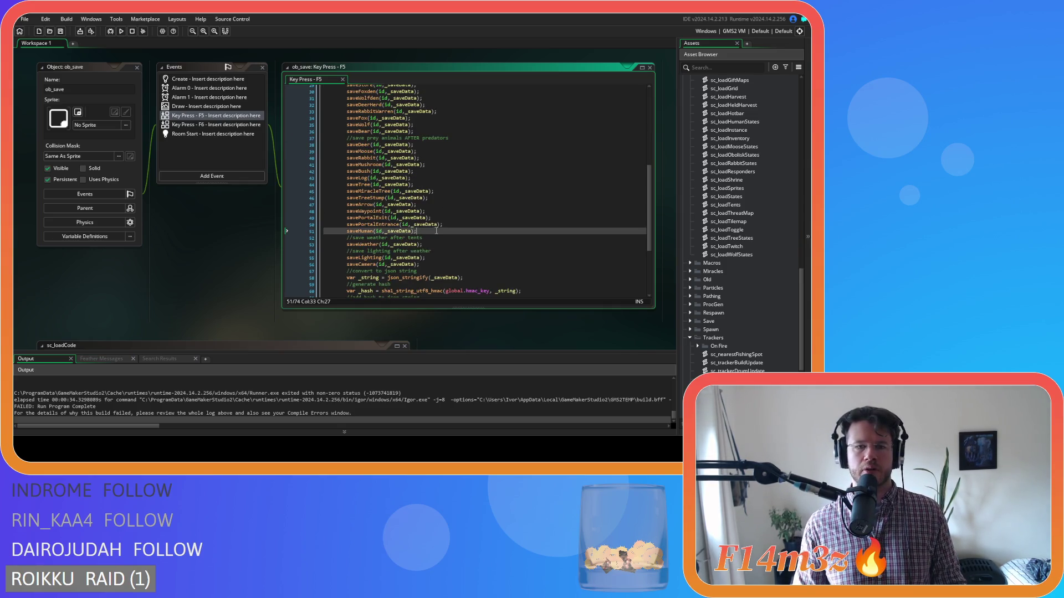
scroll(359, 220, "up", 4)
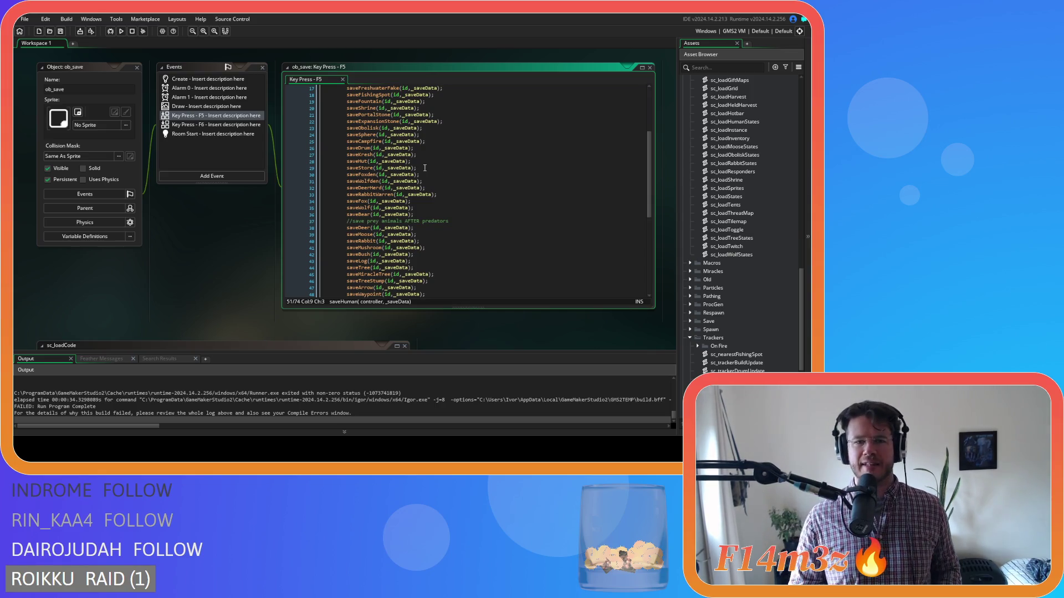
scroll(429, 221, "down", 3)
left_click(434, 265)
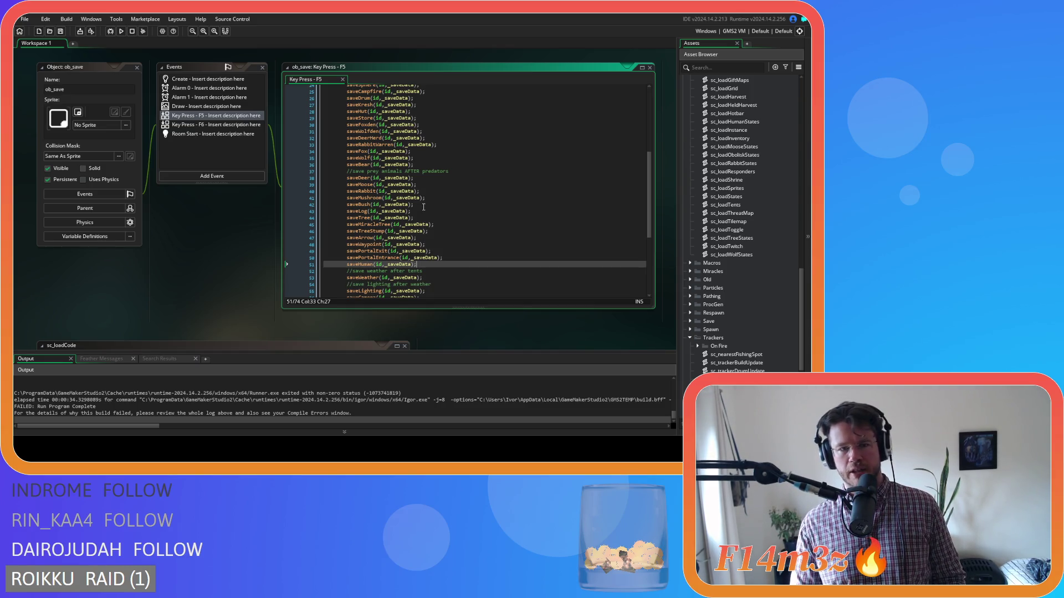
scroll(422, 204, "up", 3)
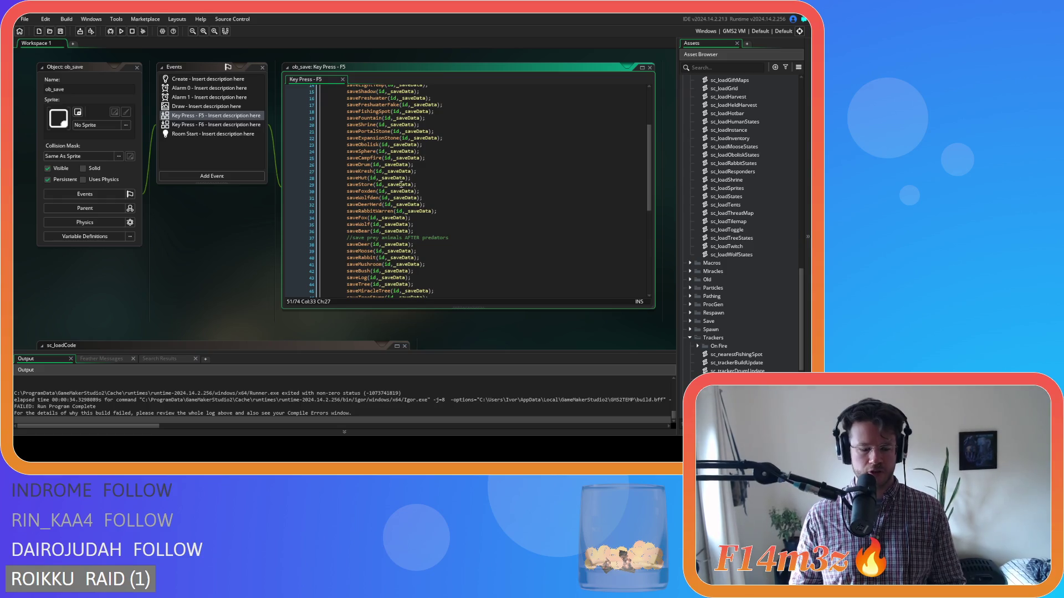
scroll(418, 176, "up", 1)
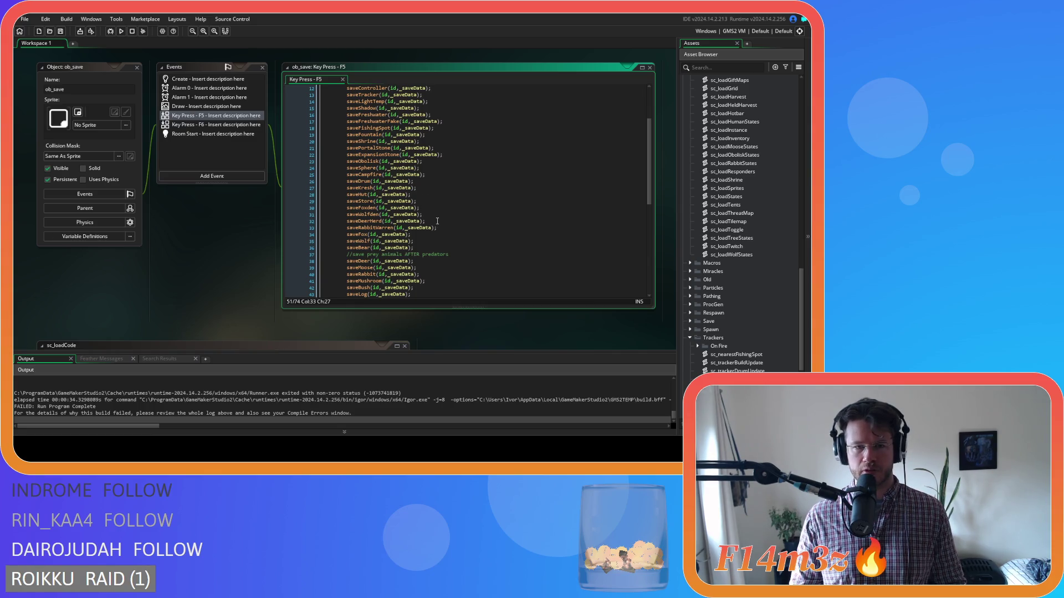
scroll(437, 221, "up", 3)
left_click_drag(417, 251, 341, 237)
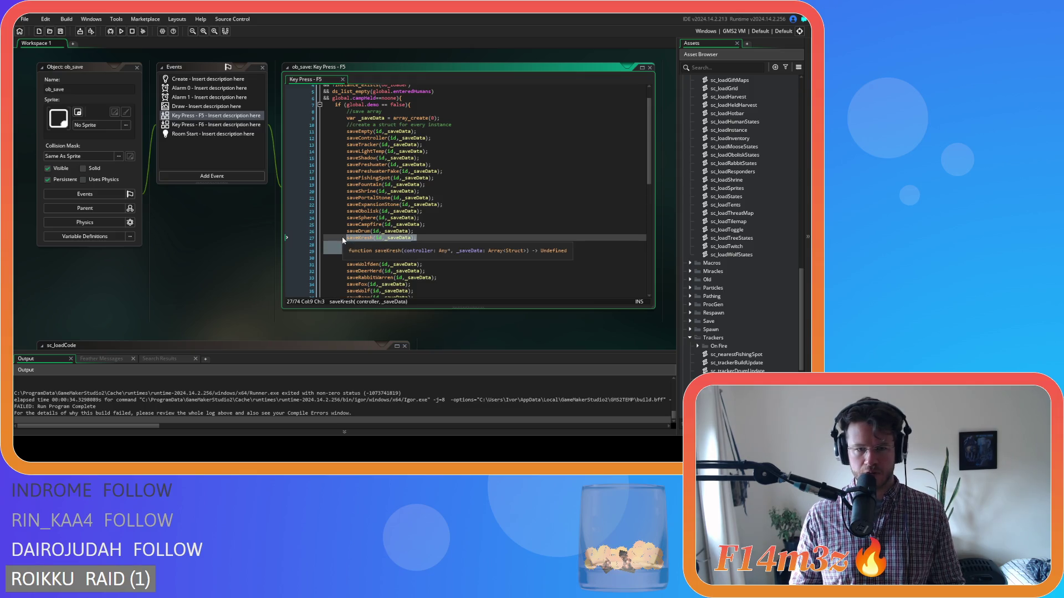
left_click_drag(417, 251, 346, 241)
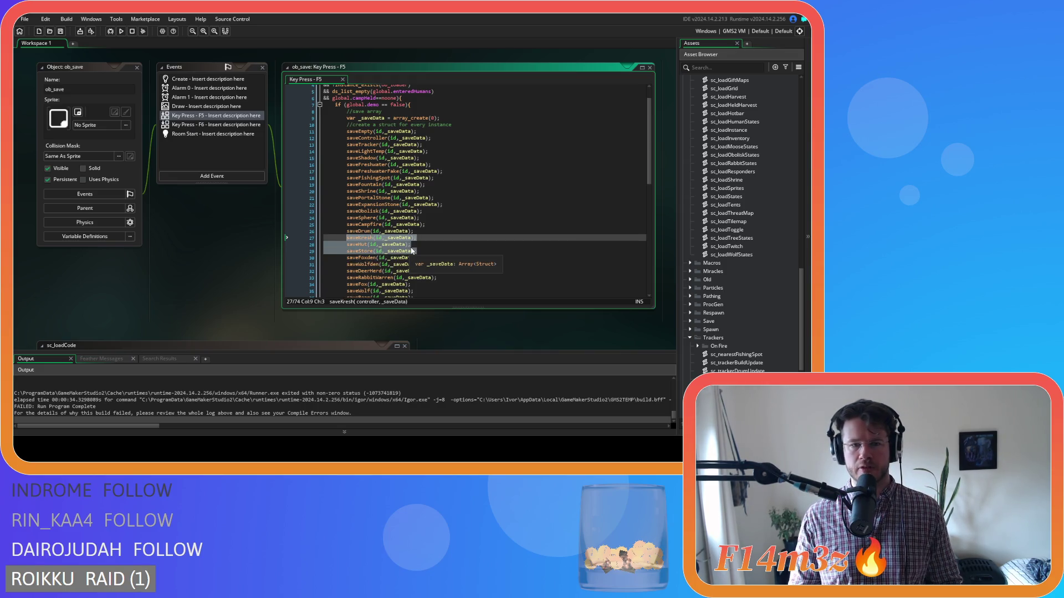
key("BackSpace")
key("BackSpace")
key("BackSpace")
key("BackSpace")
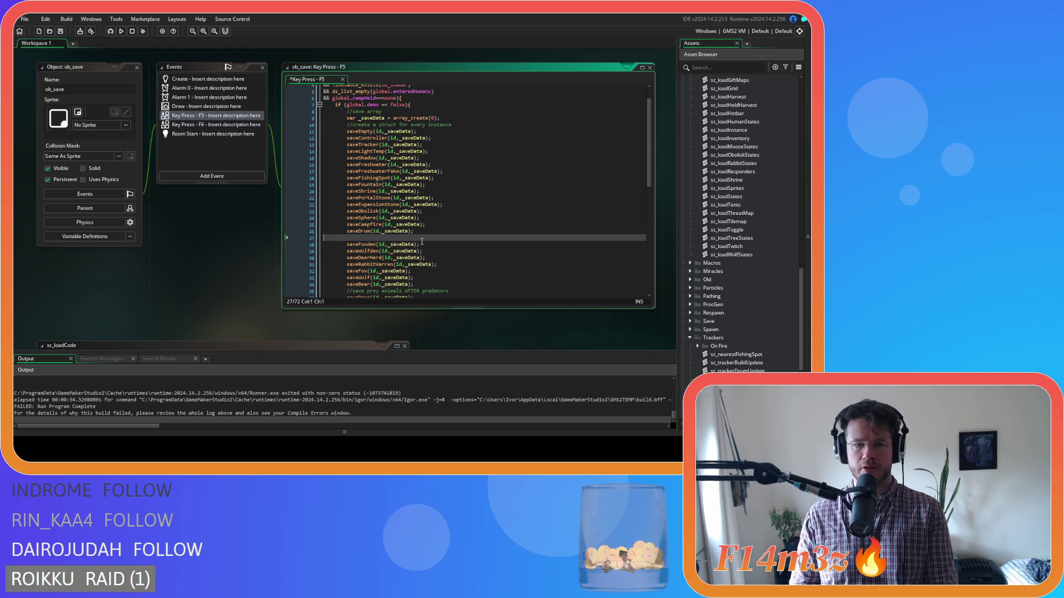
Step: Paste the three construct save calls on new lines after saveHuman, with an empty line above them
scroll(428, 247, "down", 7)
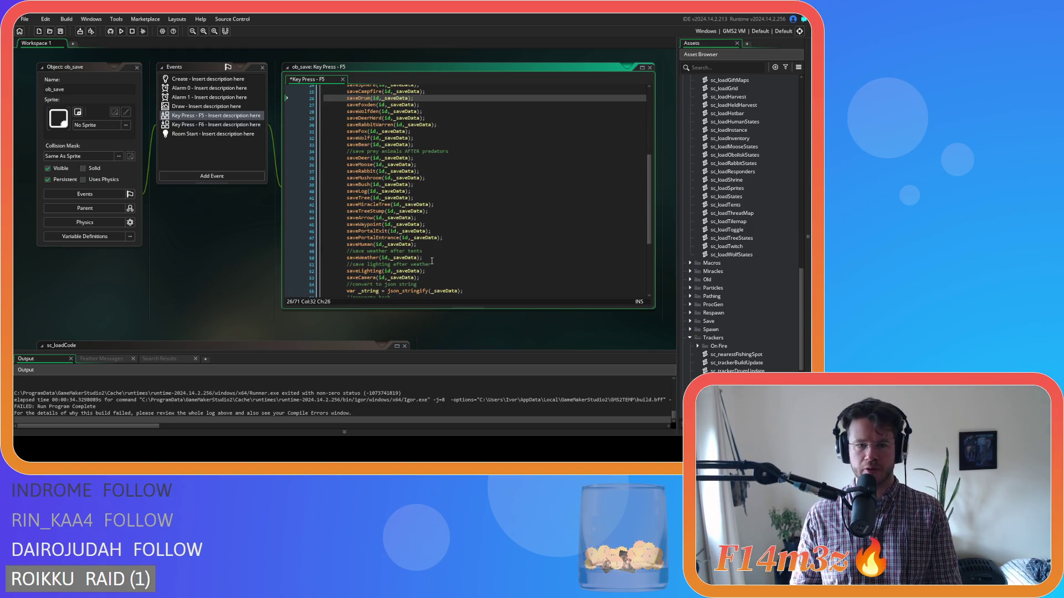
scroll(432, 261, "down", 5)
scroll(429, 222, "up", 2)
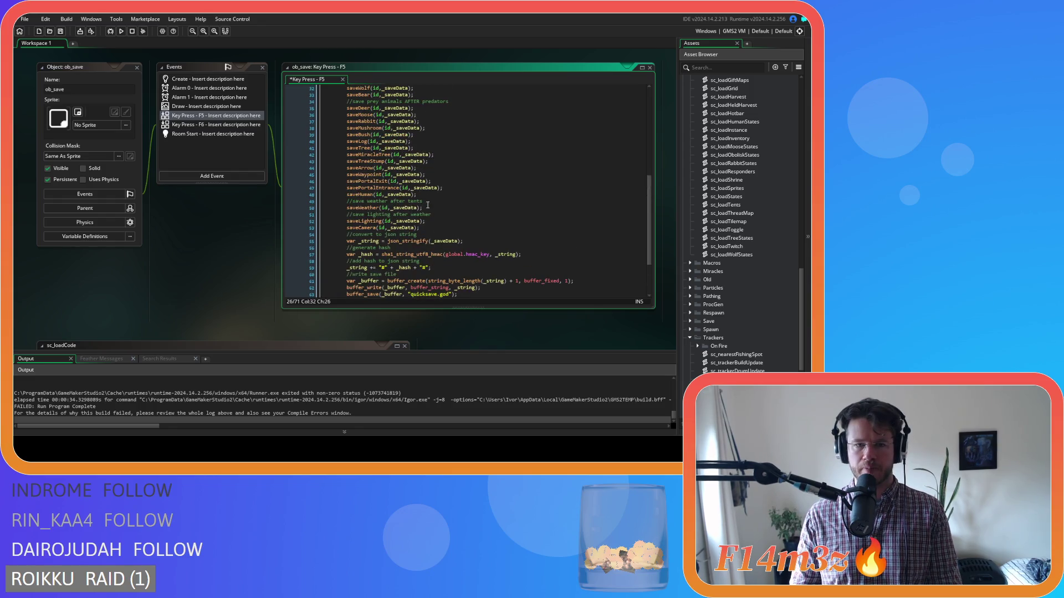
left_click(432, 196)
key("Return")
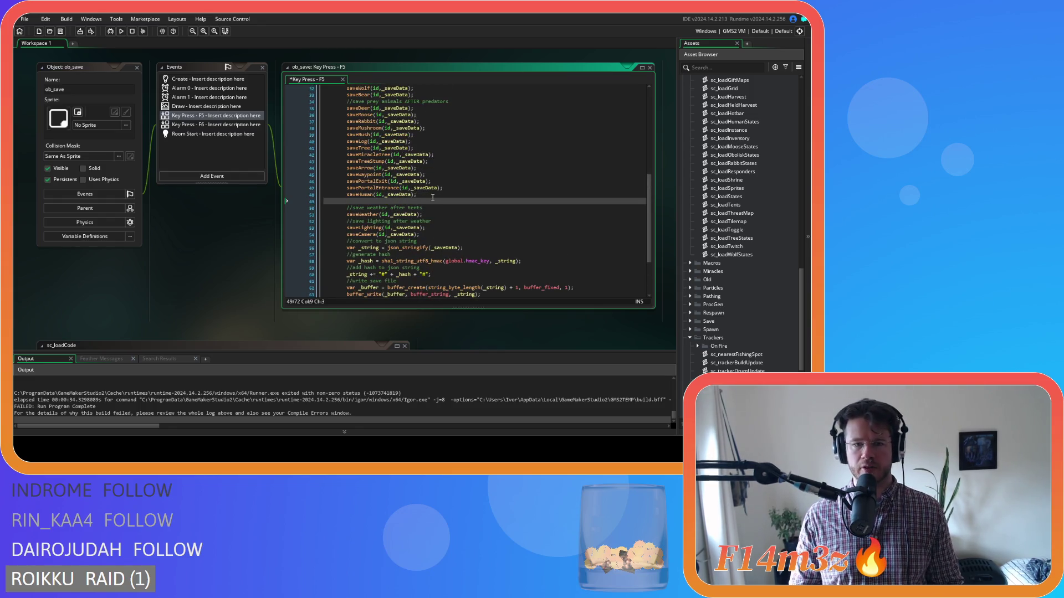
type("saveKresh(id,_saveData); \t\tsaveHut(id,_saveData); \t\tsaveStore(id,_saveData);")
left_click(432, 195)
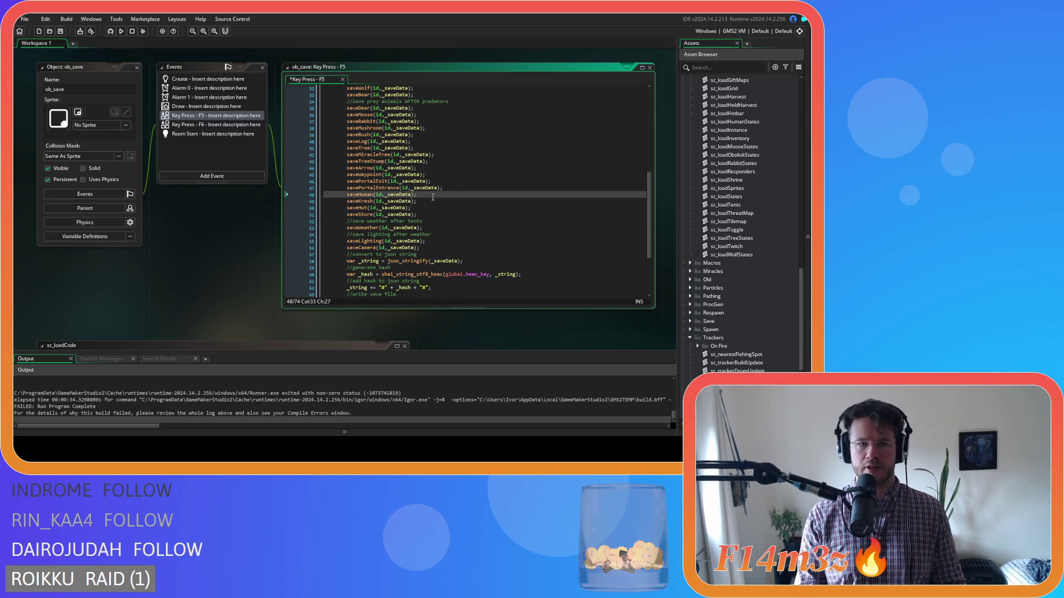
key("Return")
Step: Add the comment '//save constructs that can be build after humans' above the calls and save the code
type("//save ")
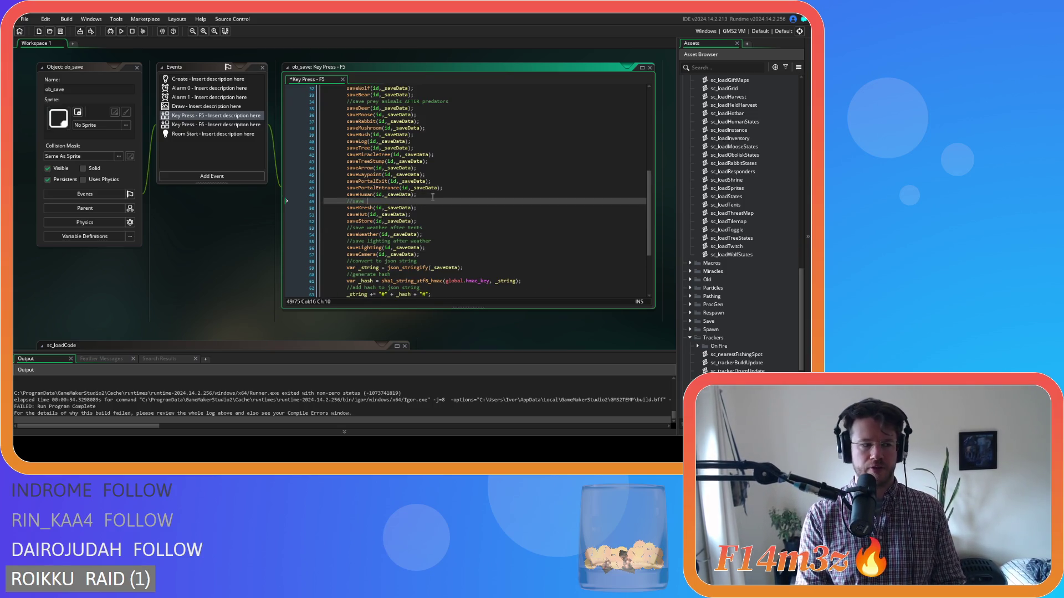
type("build o")
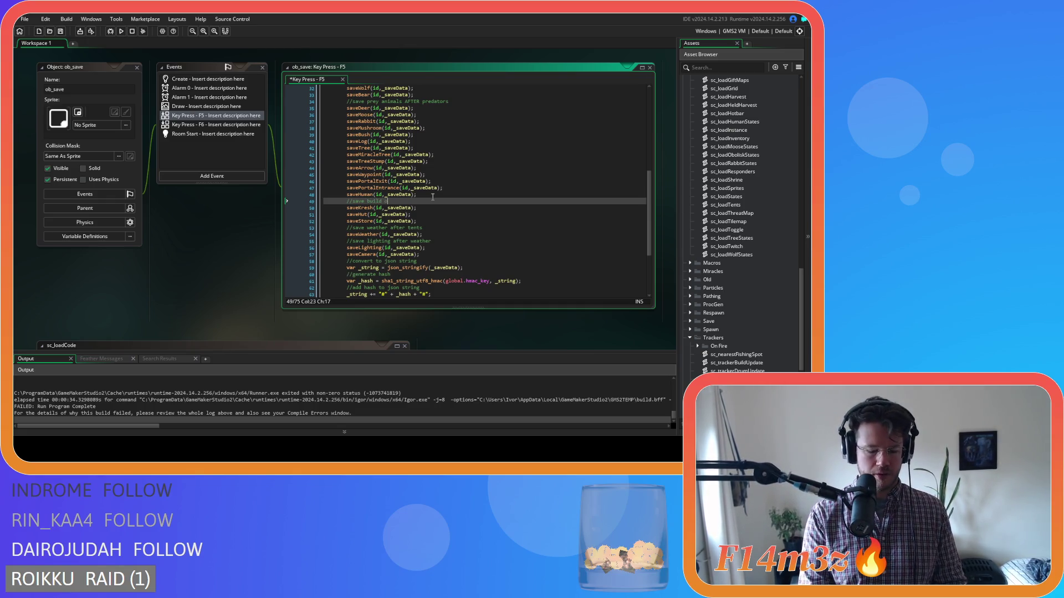
type("bjects")
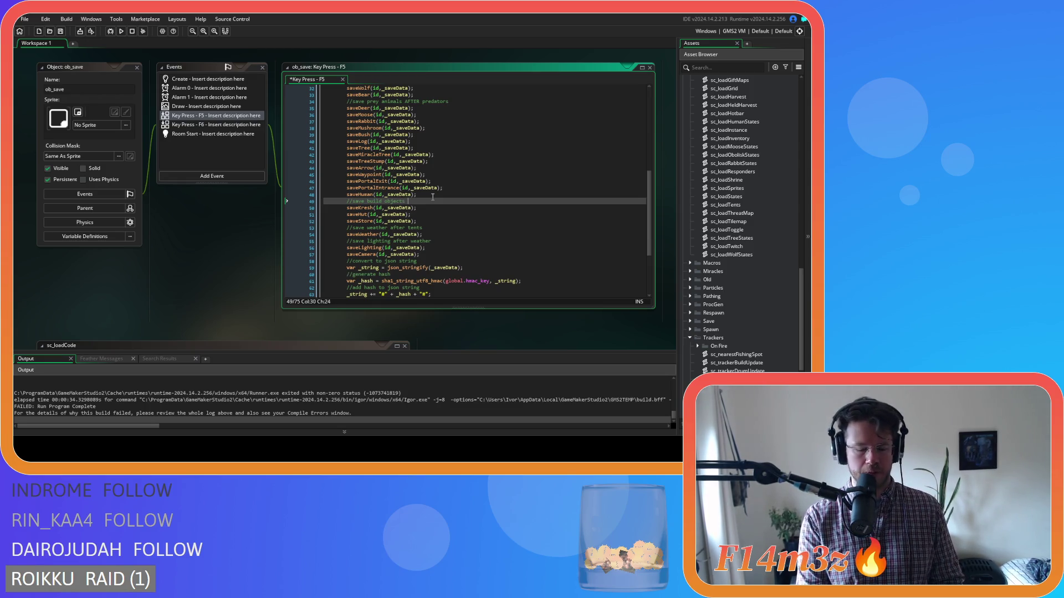
key("BackSpace")
key("BackSpace")
key("BackSpace")
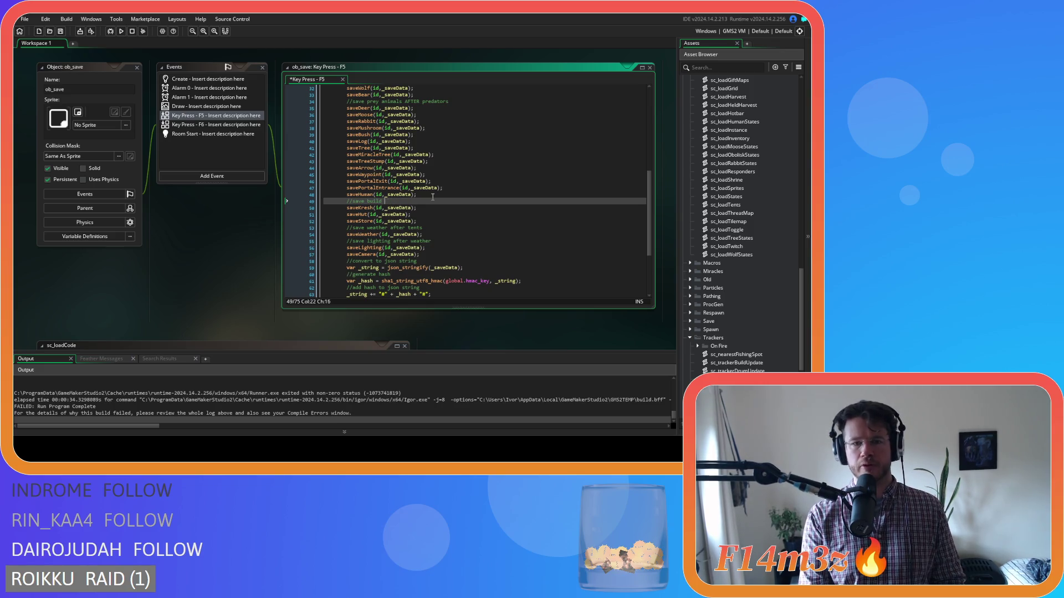
key("BackSpace")
key("BackSpace")
key("BackSpace")
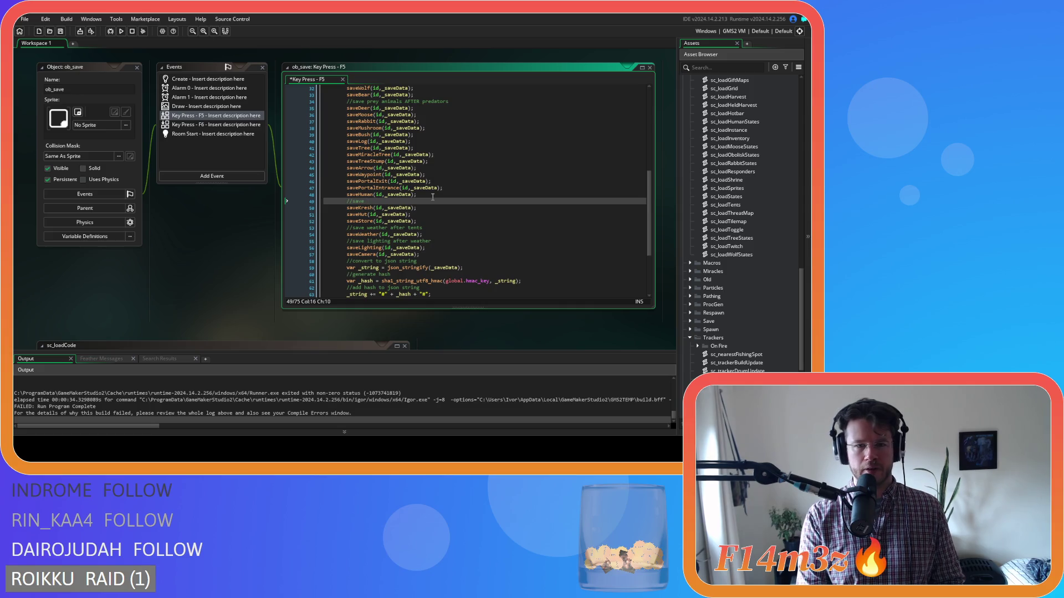
type("tent")
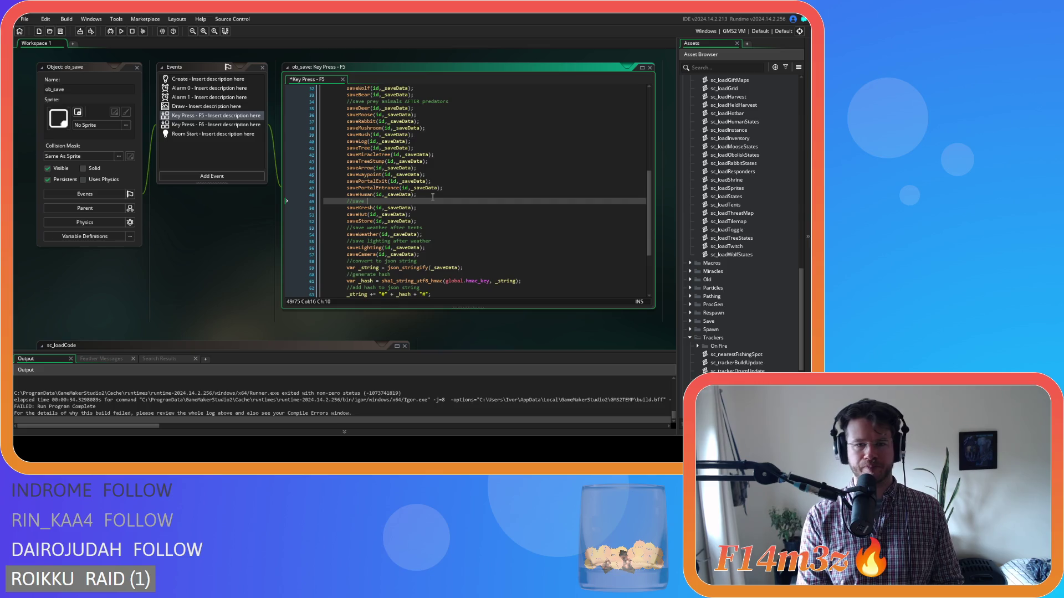
type("constructs that can be build after humans")
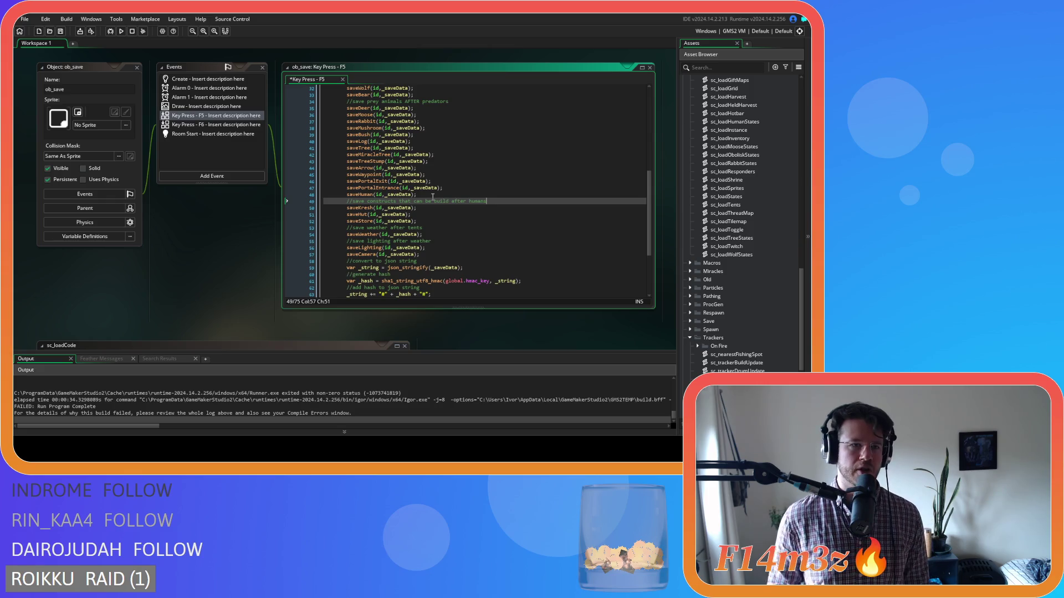
left_click(63, 35)
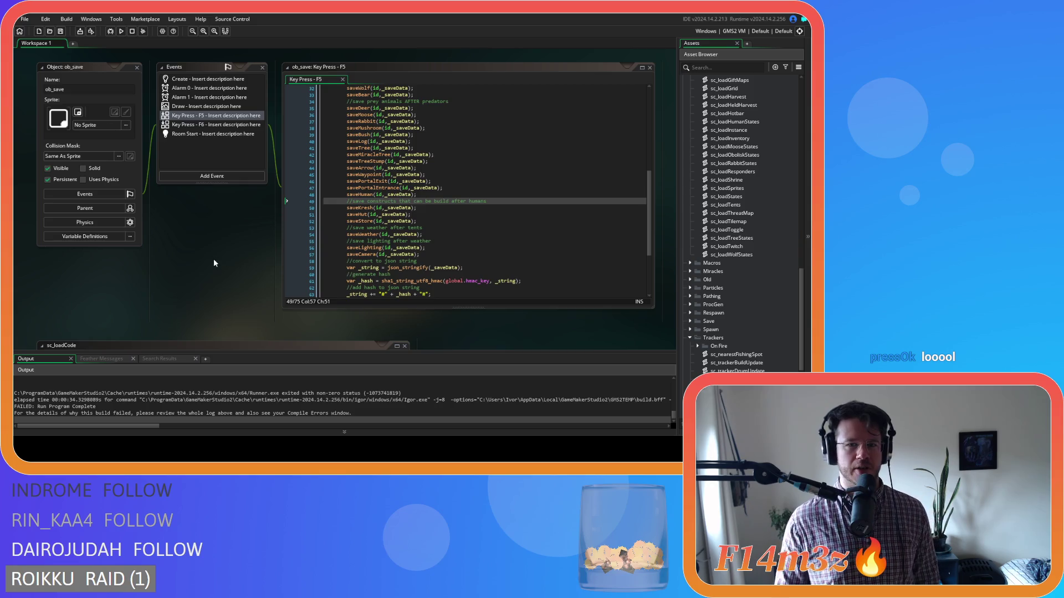
left_click(493, 235)
left_click(493, 202)
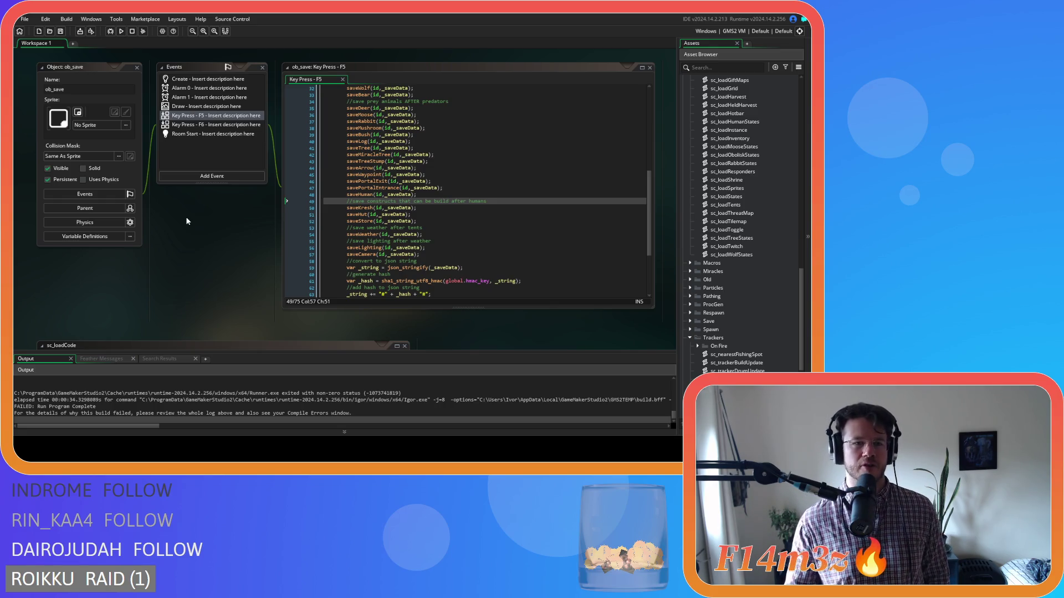
right_click(186, 221)
mouse_move(197, 232)
left_click(225, 306)
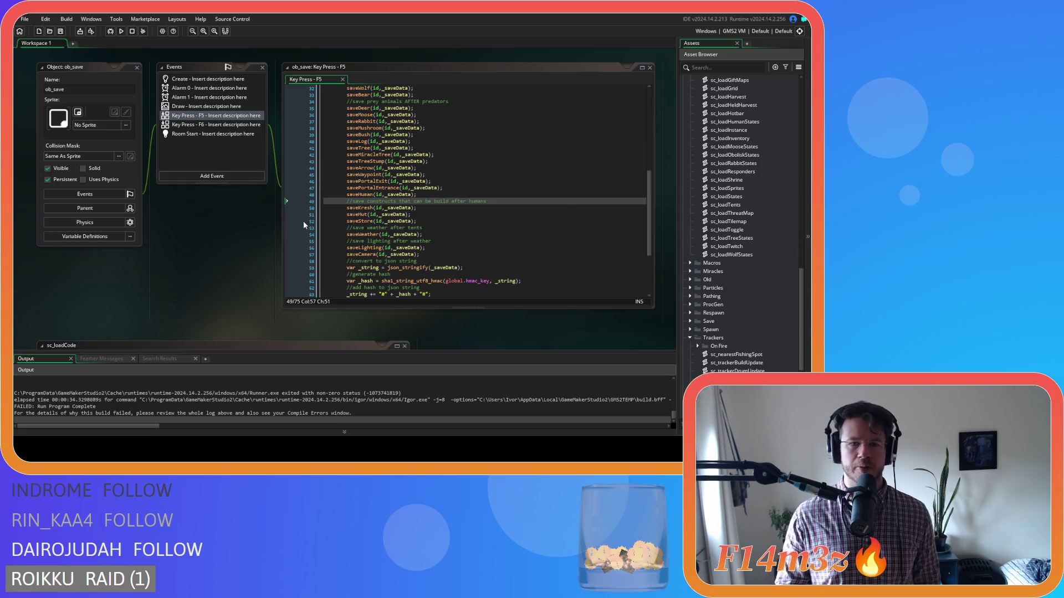
right_click(224, 231)
Step: Close all editor windows and collapse the Trackers, Loading scripts, Scripts, Animal, Save and Objects folders
mouse_move(260, 238)
left_click(294, 270)
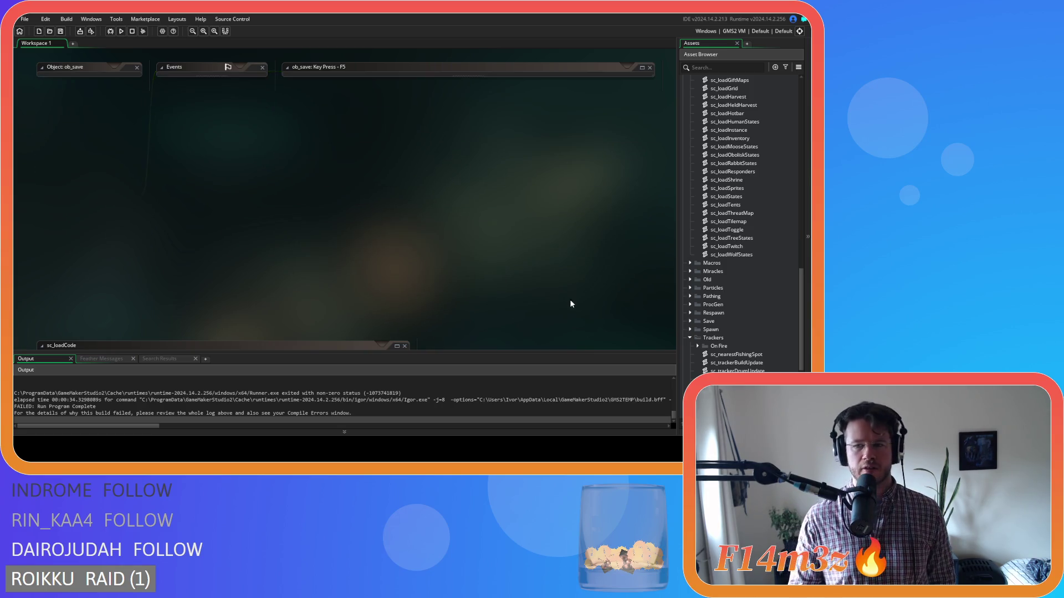
left_click(691, 336)
scroll(691, 328, "up", 5)
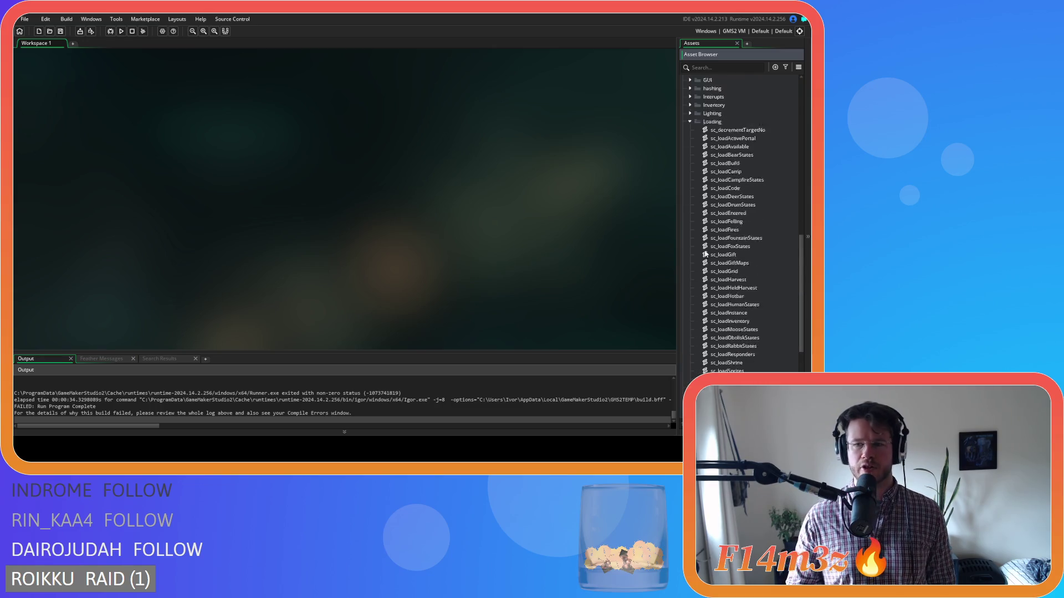
left_click(692, 185)
left_click(682, 129)
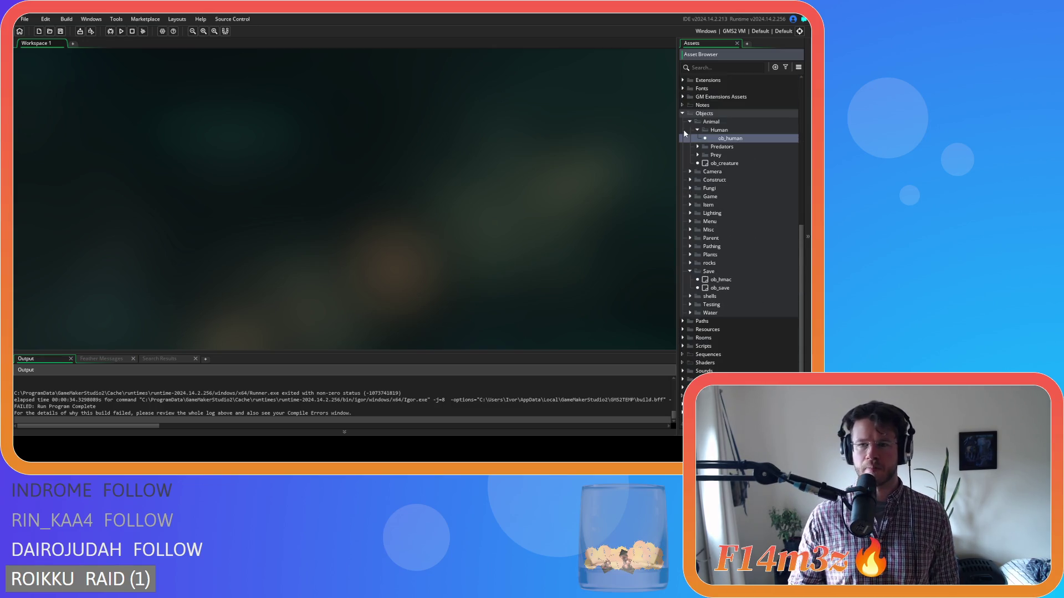
left_click(691, 134)
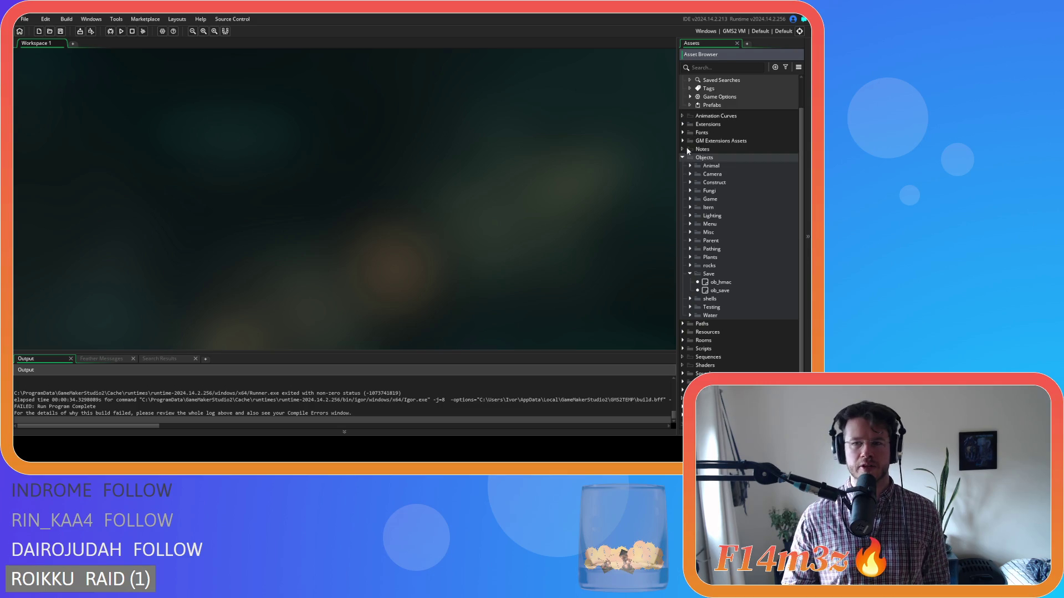
left_click(690, 273)
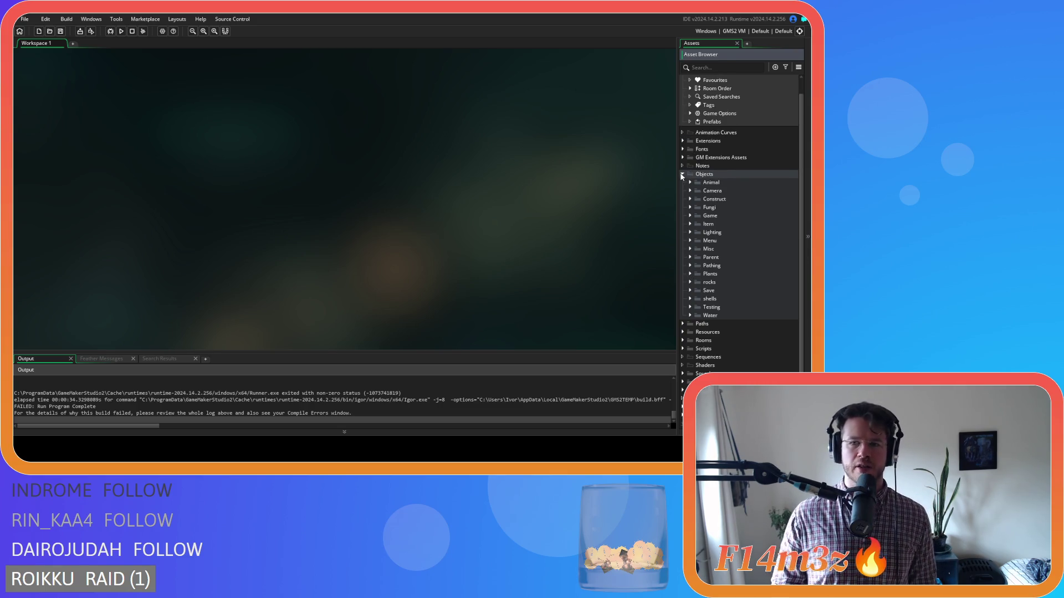
left_click(682, 174)
Step: Expand Objects > Animal > Human to reveal ob_human
left_click(682, 189)
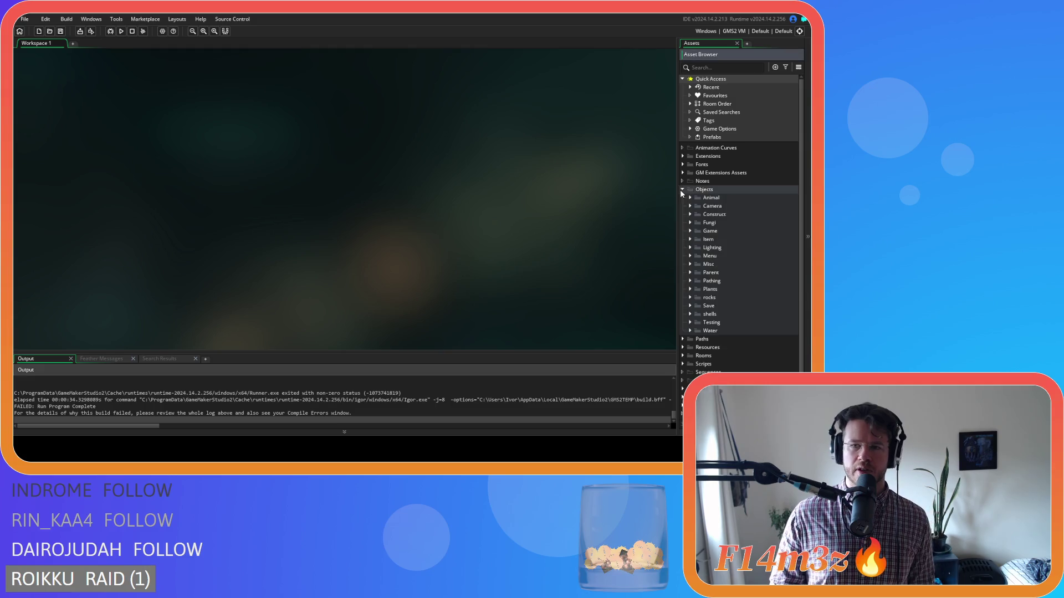
left_click(690, 198)
left_click(697, 206)
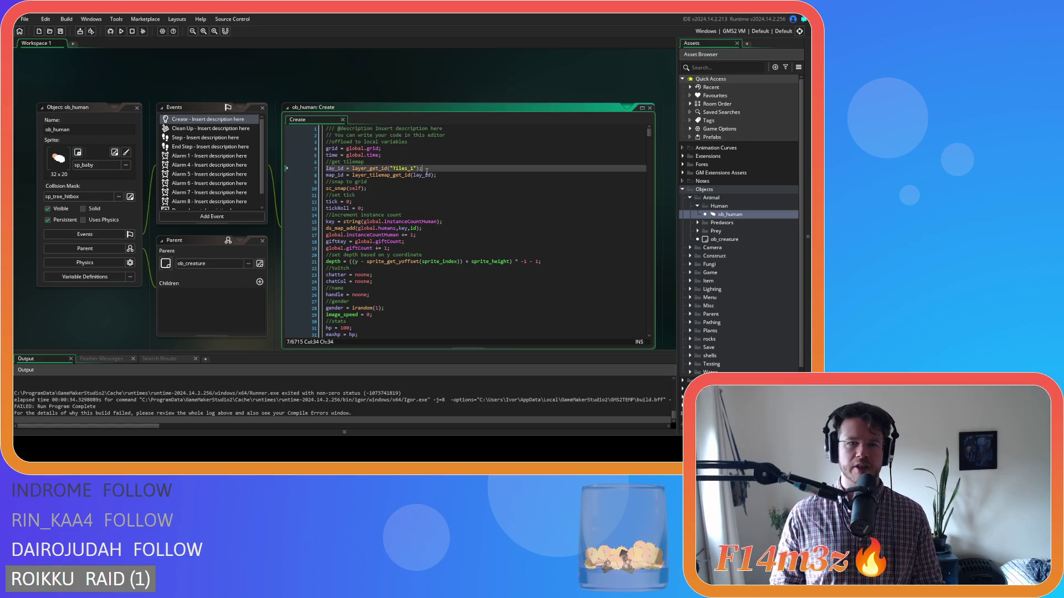
Step: Start a search for 'state' in the Create code, then clear it and close the Find box
key("ctrl+f")
type("state")
key("BackSpace")
key("BackSpace")
key("BackSpace")
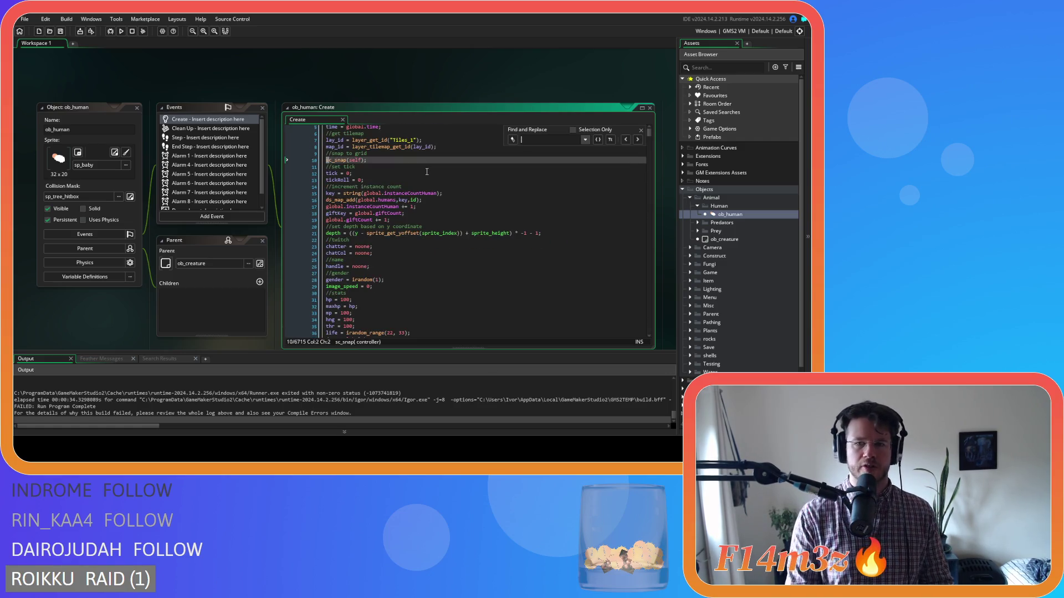
left_click(641, 130)
Step: Go to error line 6093, the array_length(inv.fur) fur-withdrawal check in the Create code
left_click_drag(648, 134, 625, 304)
scroll(428, 394, "up", 3)
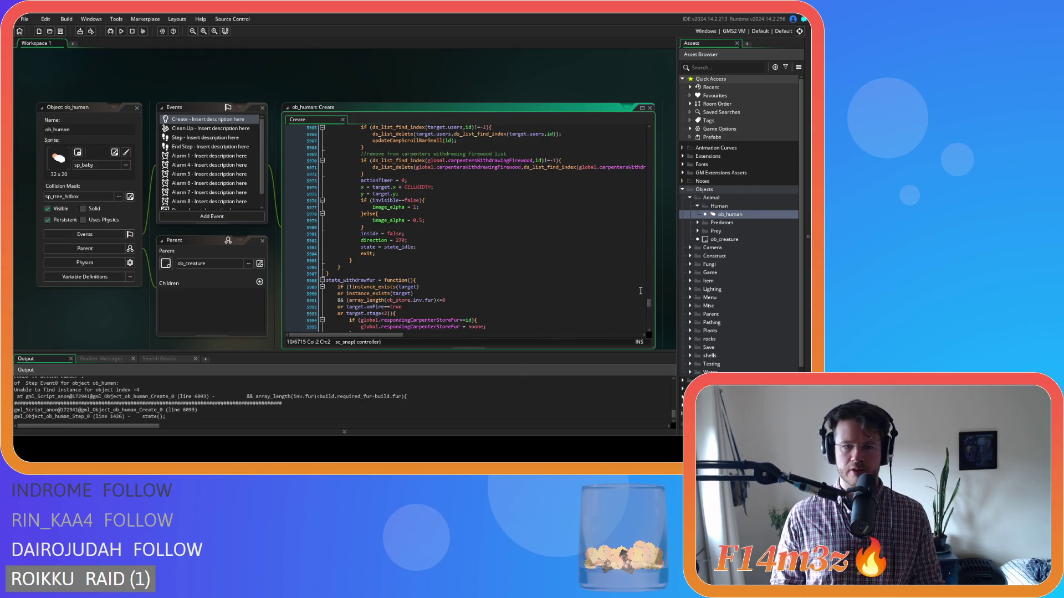
left_click_drag(648, 306, 650, 311)
scroll(555, 288, "up", 10)
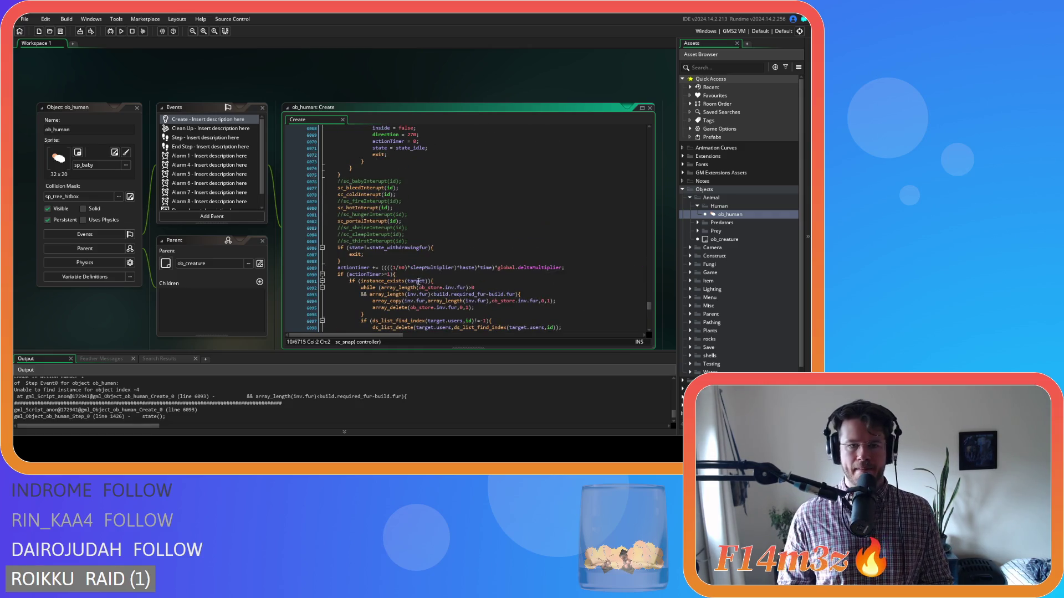
left_click(402, 294)
scroll(487, 310, "up", 1)
scroll(486, 310, "up", 6)
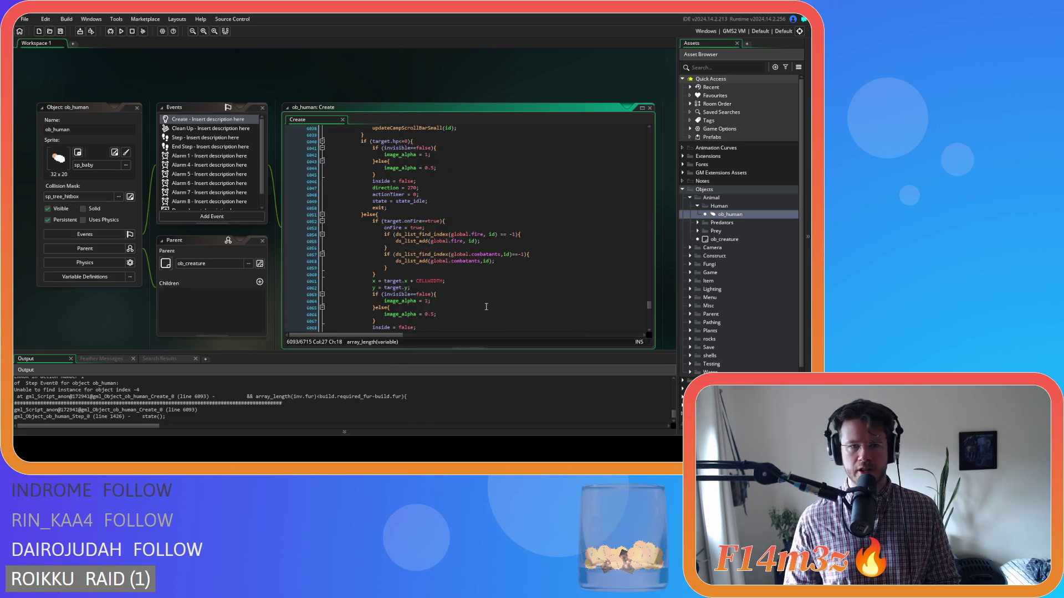
scroll(485, 306, "down", 9)
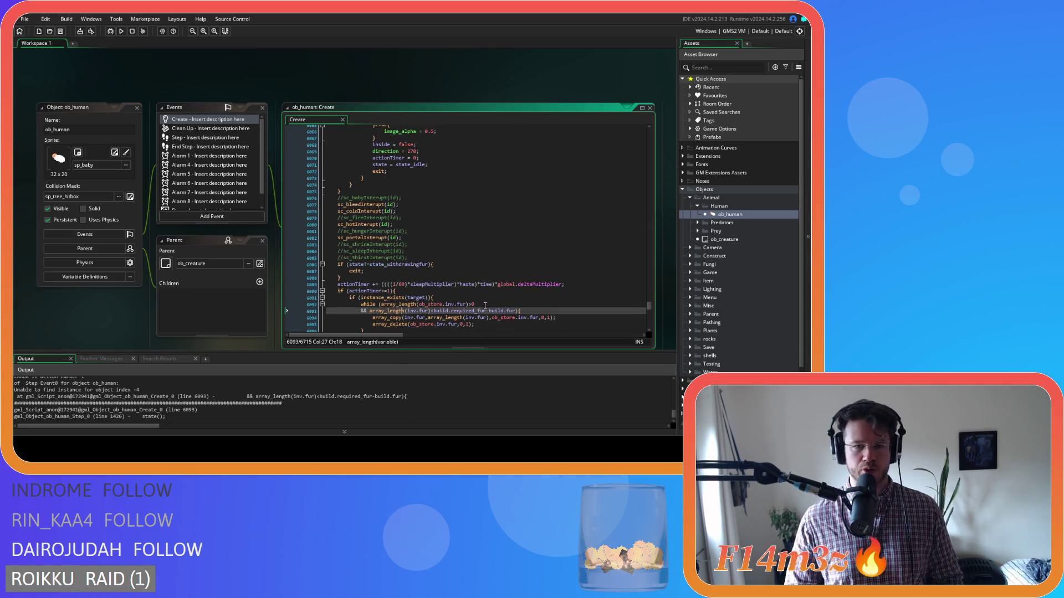
scroll(483, 303, "up", 18)
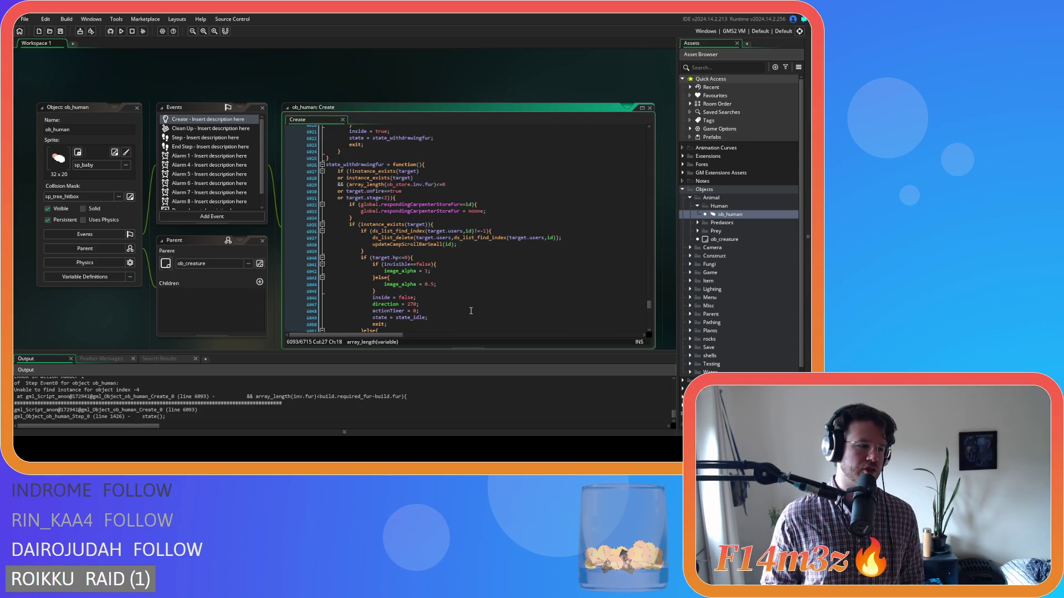
scroll(478, 300, "down", 19)
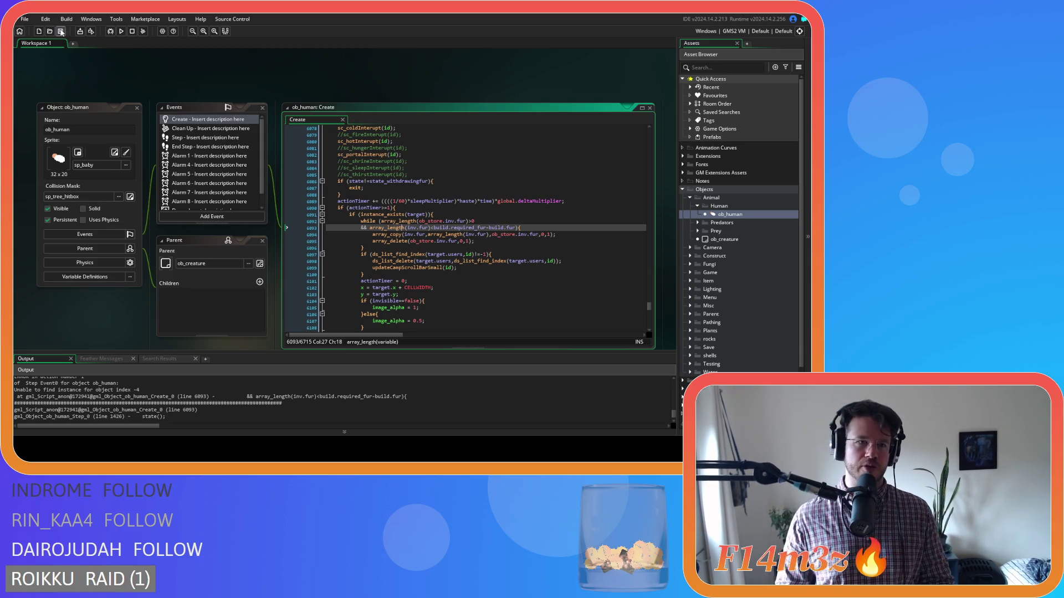
Step: Use Windows > Close All from the workspace menu, then collapse the Animal and Objects folders
right_click(220, 87)
mouse_move(232, 100)
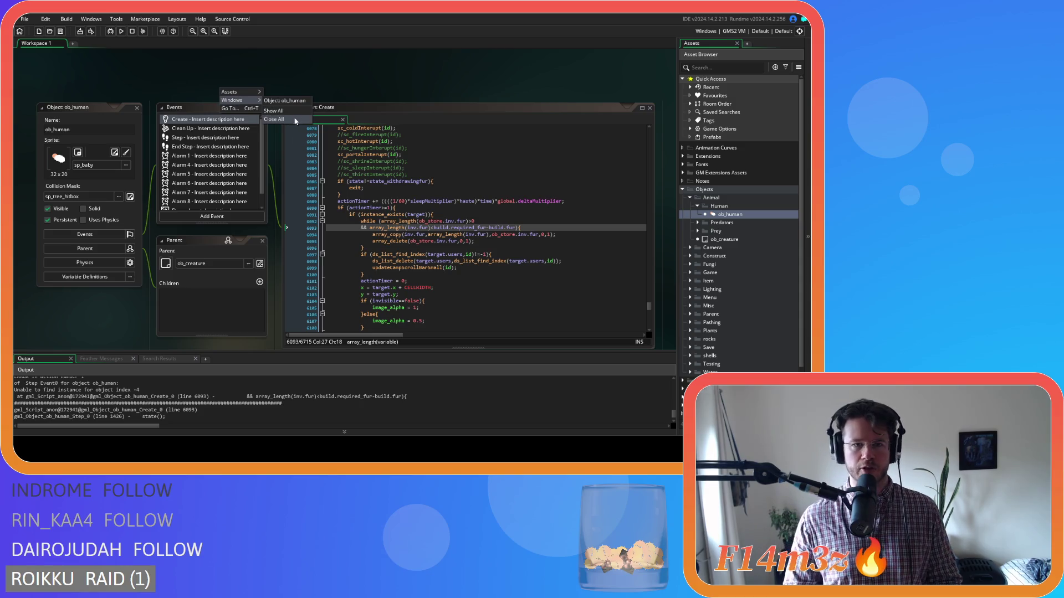
left_click(295, 120)
left_click(689, 198)
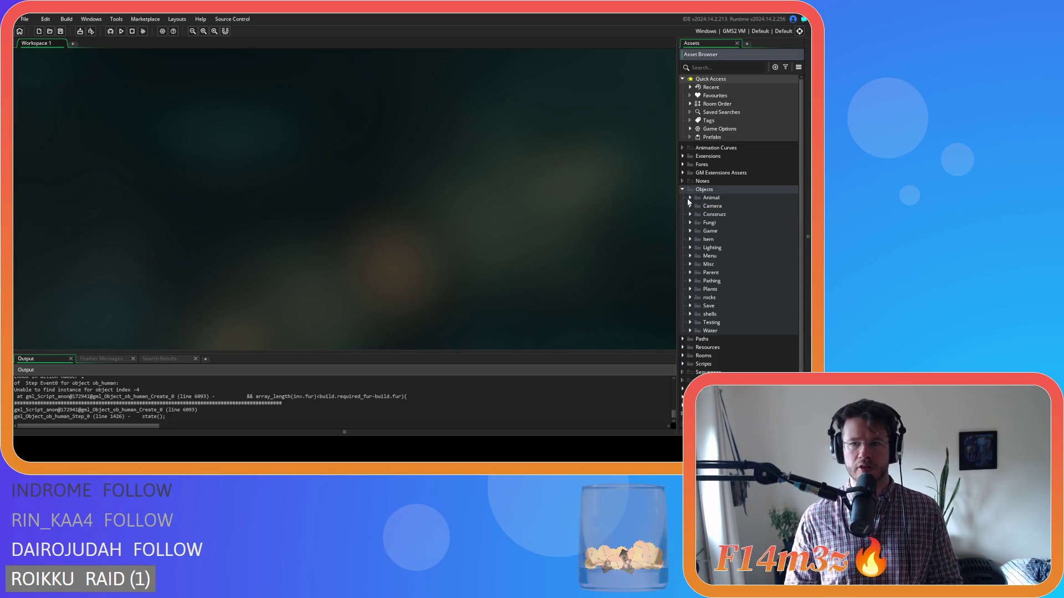
left_click(682, 189)
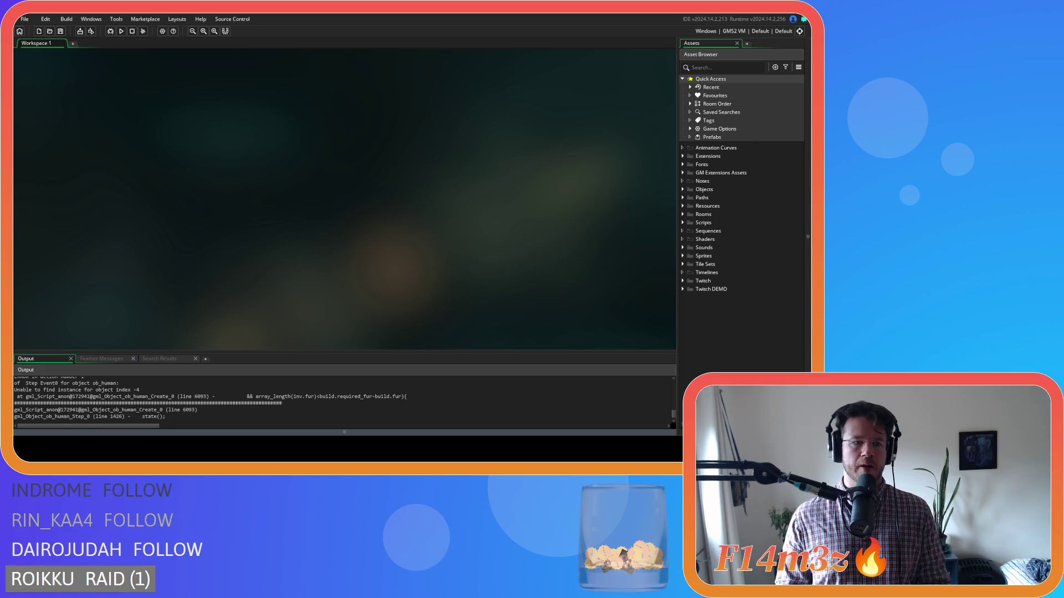
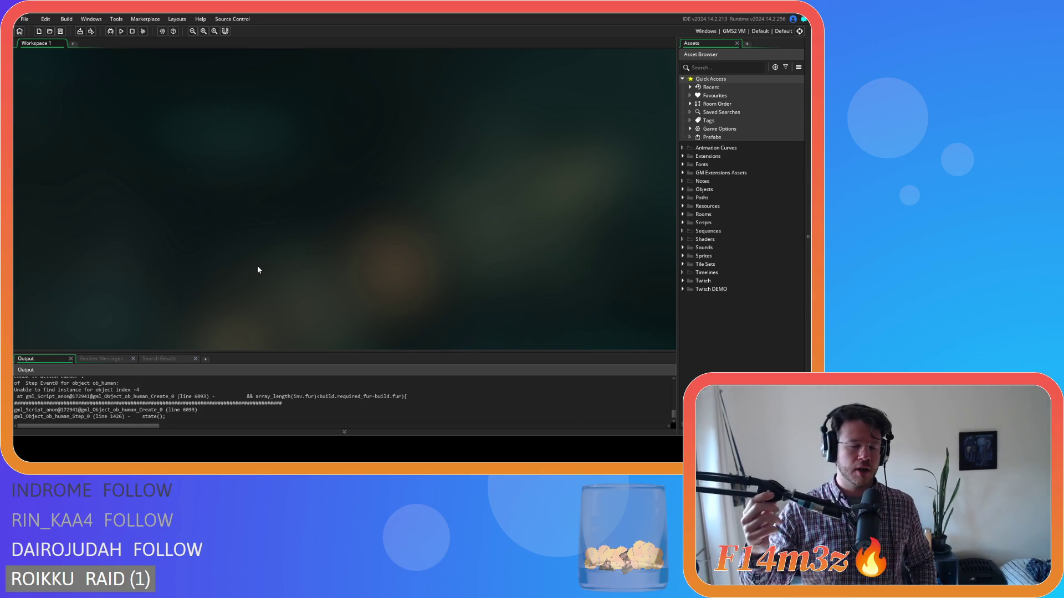
Step: Build and launch the Entheogen project from GameMaker with F5
key("F5")
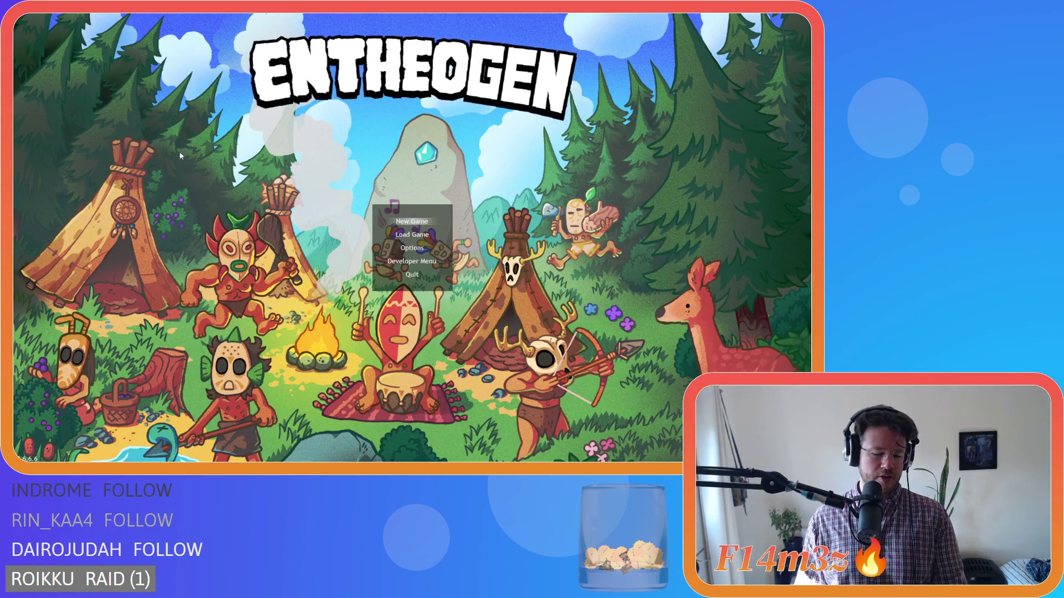
Step: Start a New Game from the Entheogen title screen
key("Return")
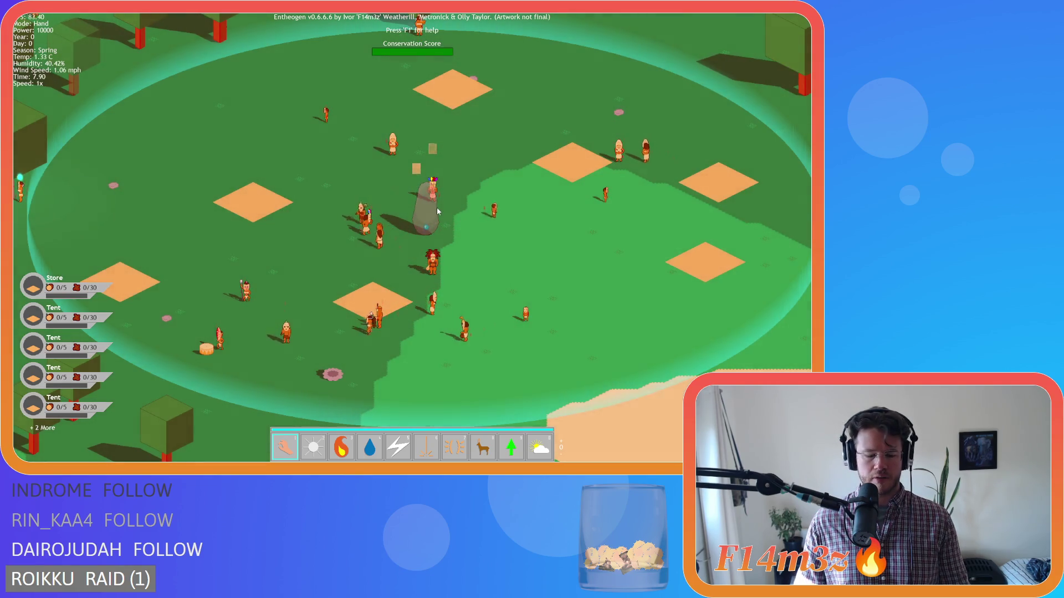
Step: Spawn a herd of deer on the map with the Herd power, then return to the hand
key("8")
left_click(474, 206)
key("1")
Step: Show the name and resource labels and pan across the village to look around
key("Tab")
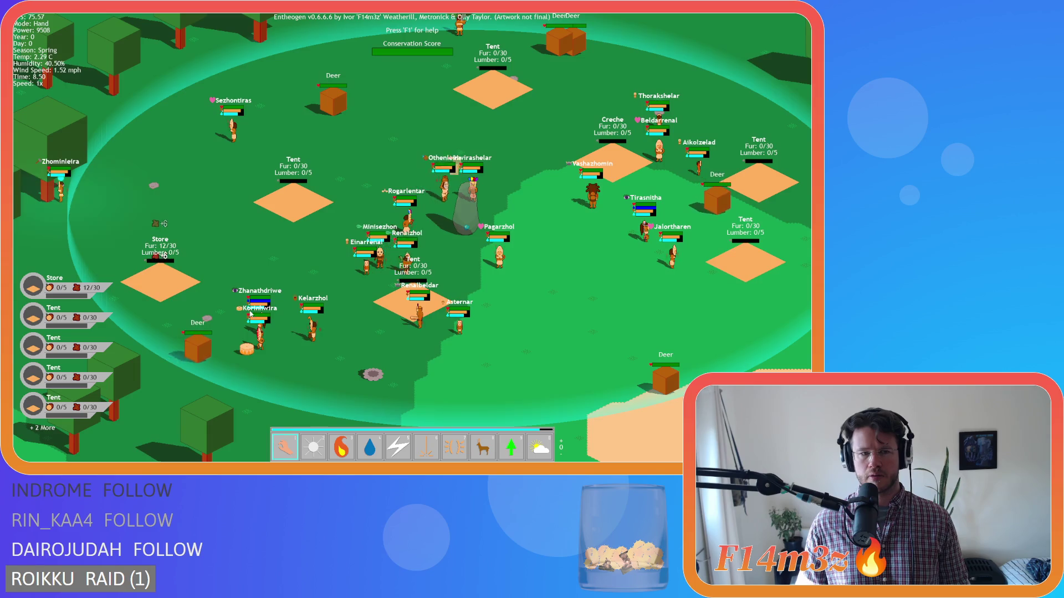
key("Right")
key("Left")
key("Up")
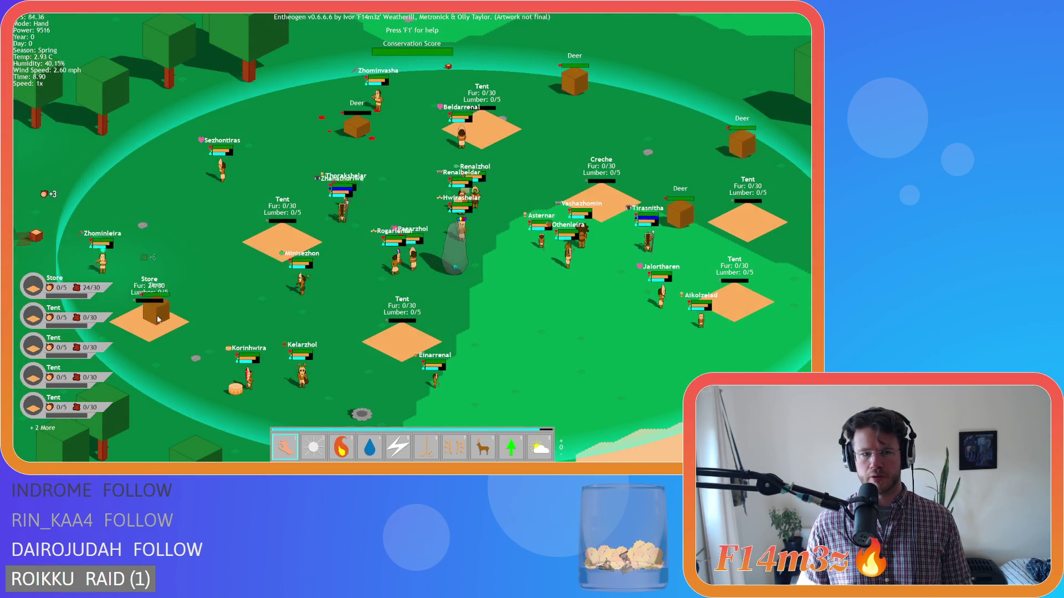
key("Right")
key("Up")
key("Left")
key("Down")
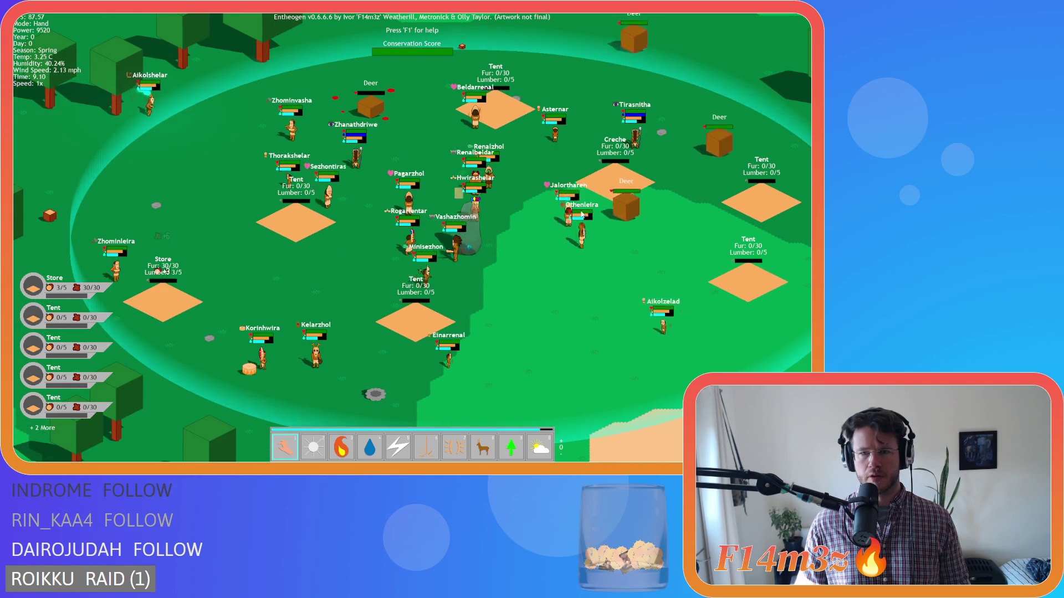
key("Left")
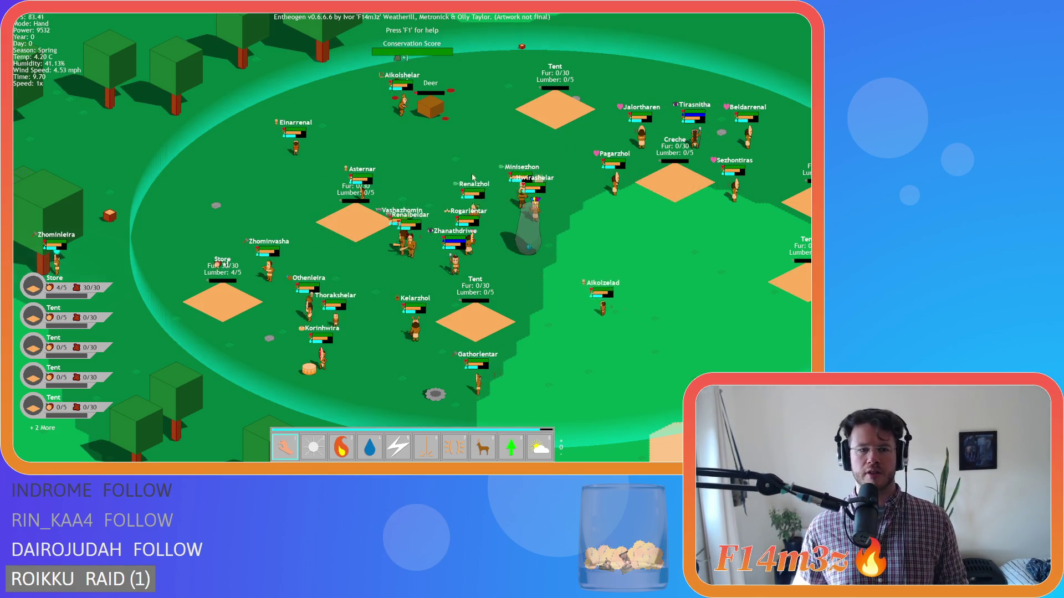
key("Left")
key("Down")
key("Right")
key("Down")
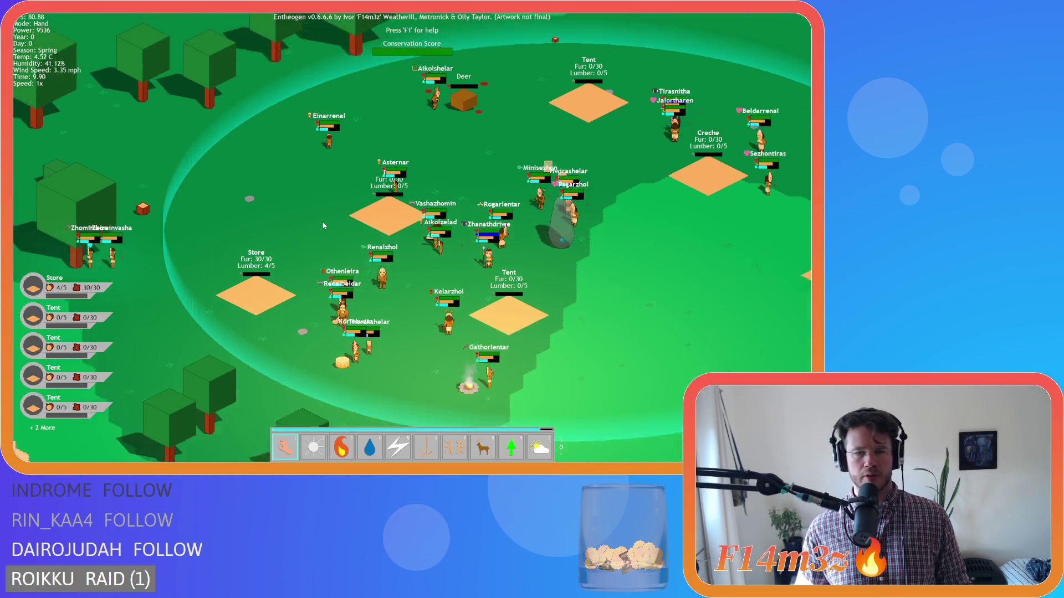
key("Right")
key("Up")
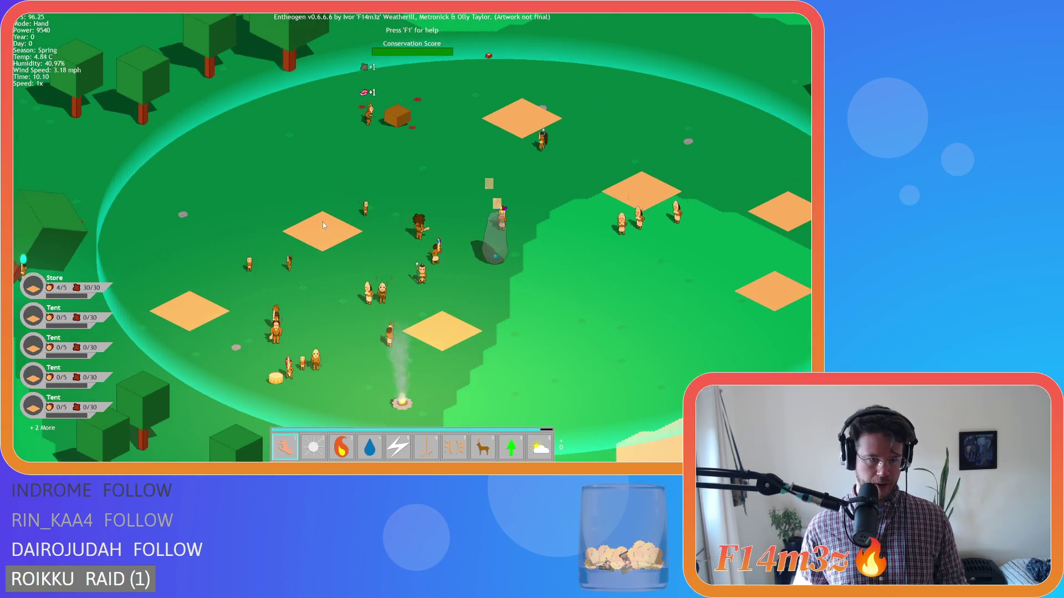
key("Left")
key("Down")
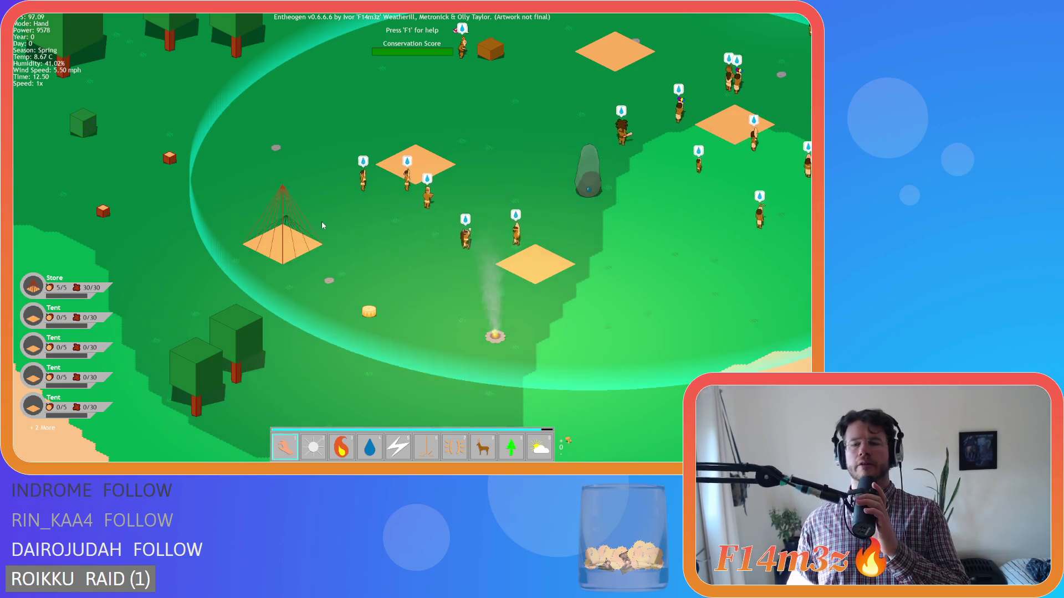
key("w")
key("d")
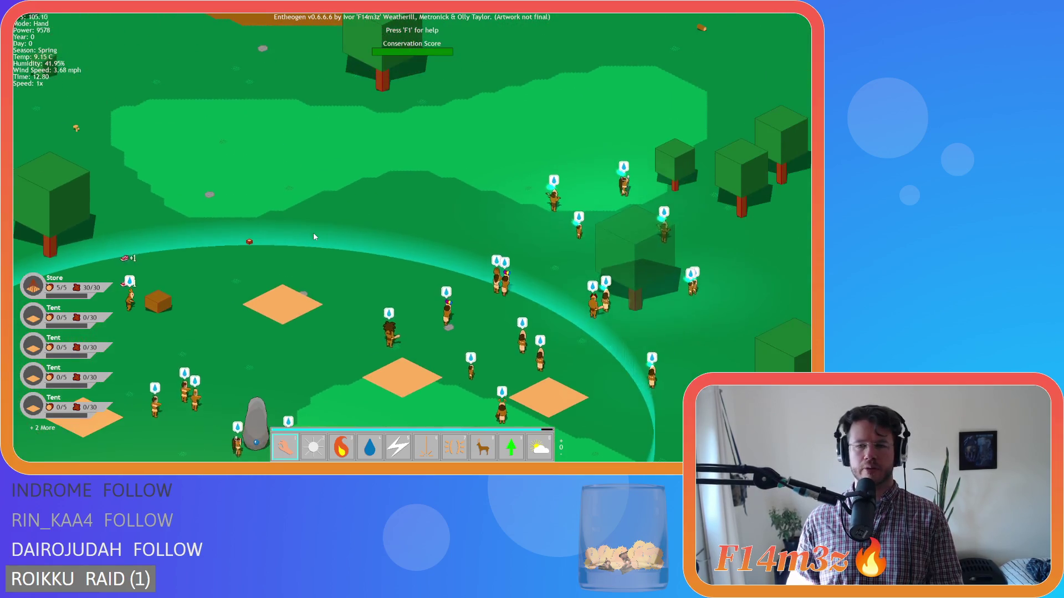
key("s")
key("a")
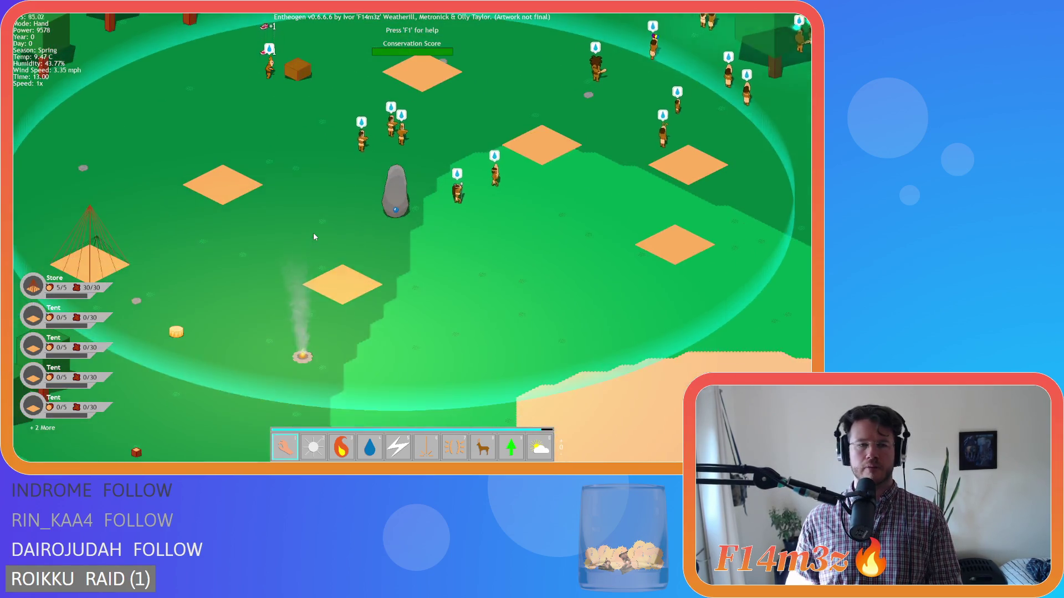
key("w")
key("d")
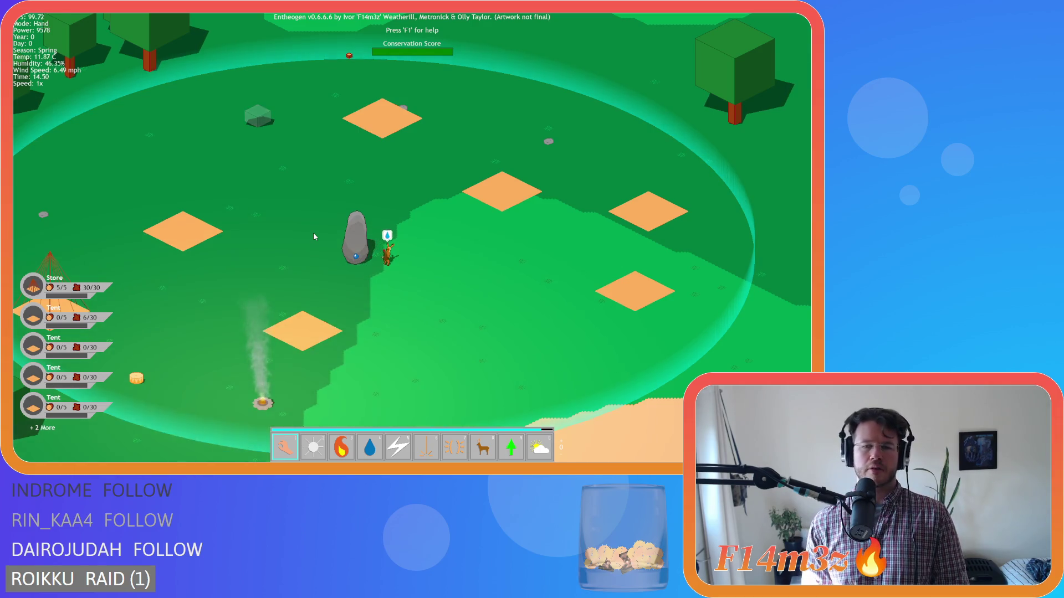
key("w")
key("d")
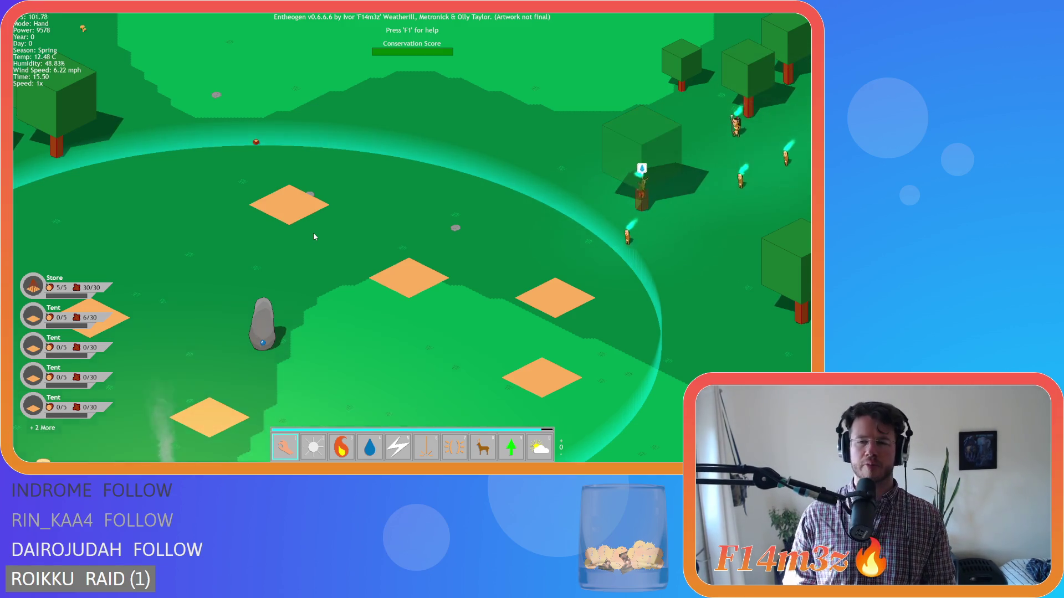
key("a")
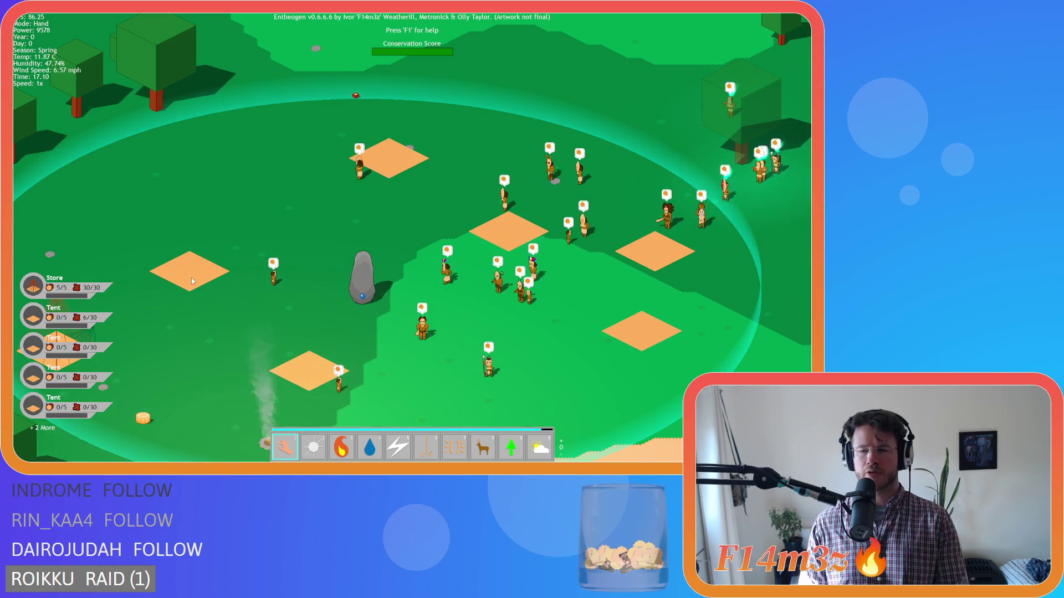
Step: Pan the view around the village while the storage tent is being built
key("a")
key("s")
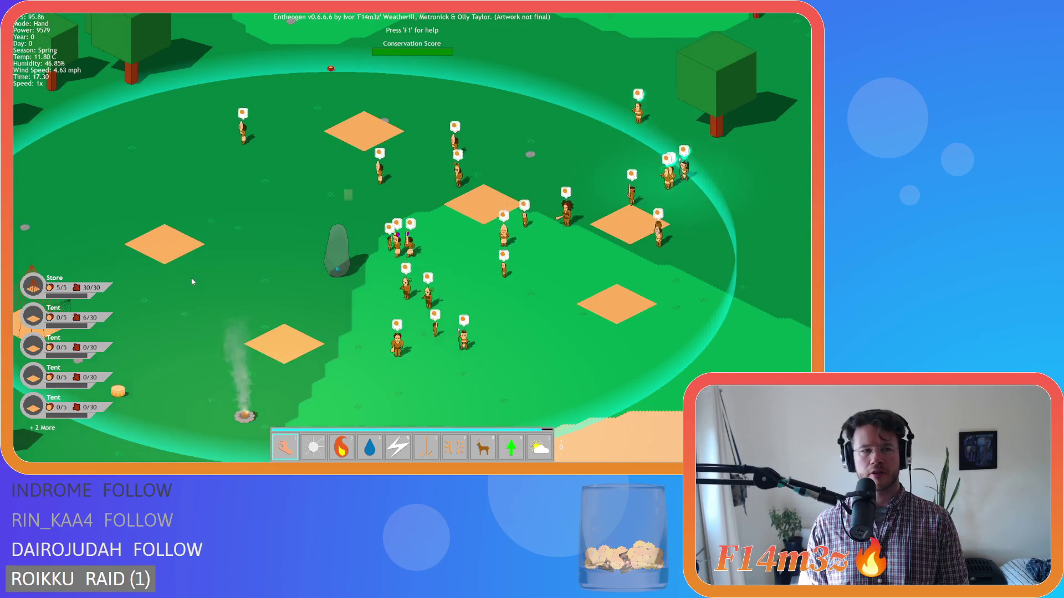
key("s")
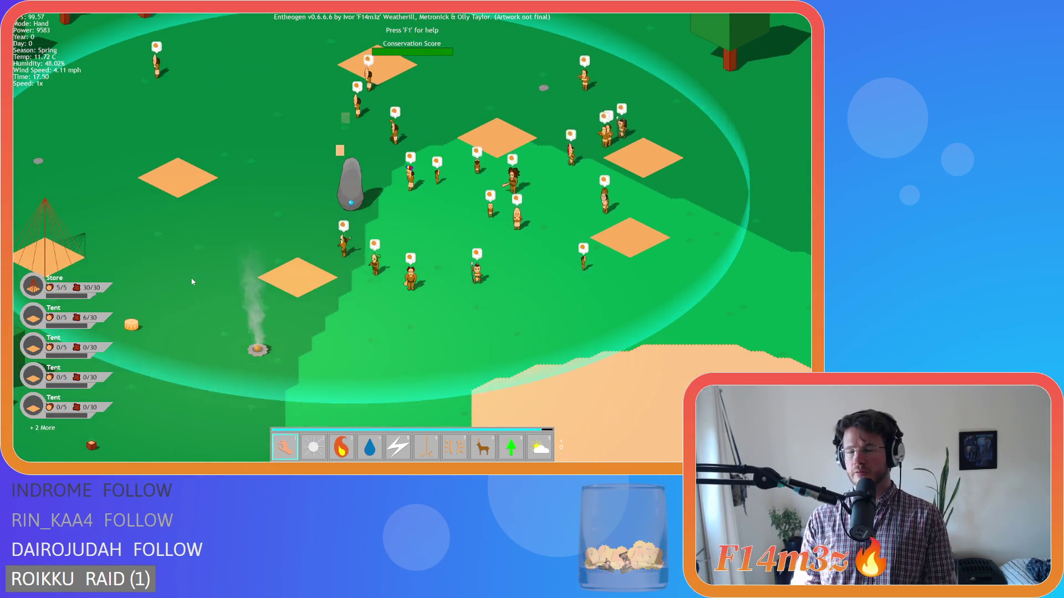
key("a")
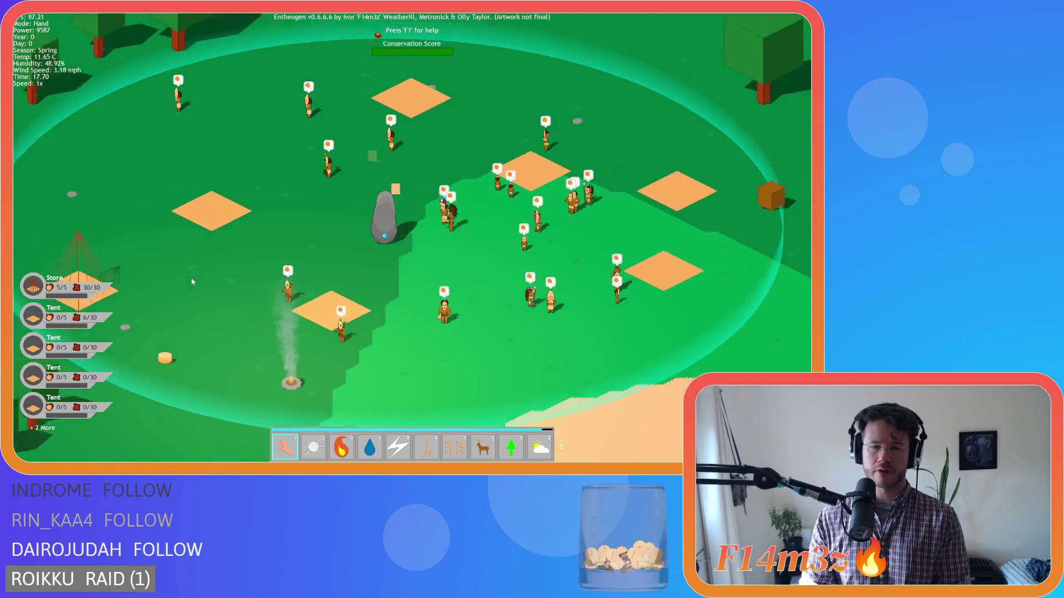
key("s")
key("a")
key("s")
key("w")
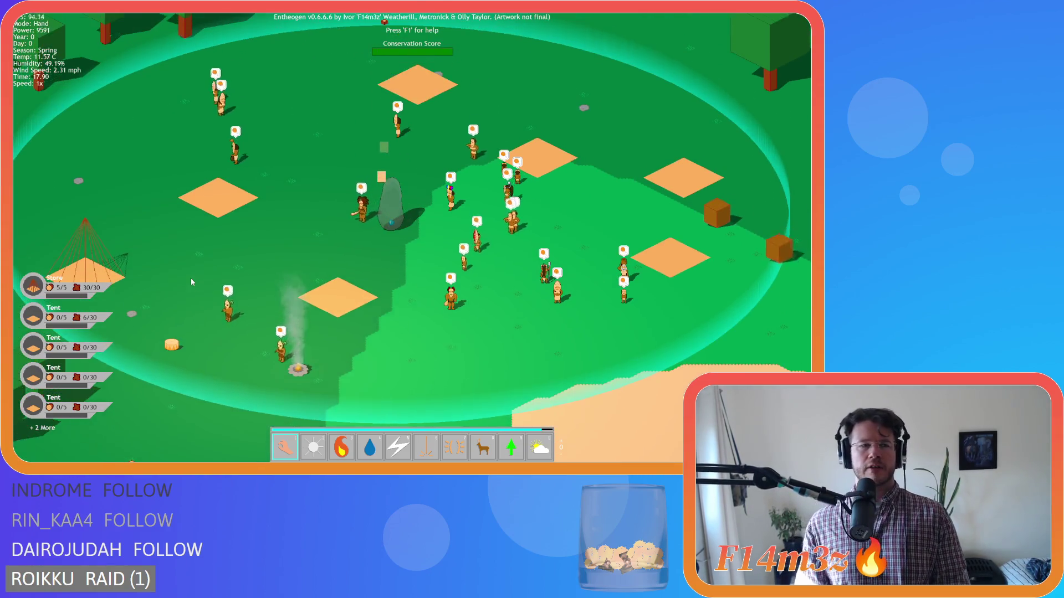
key("a")
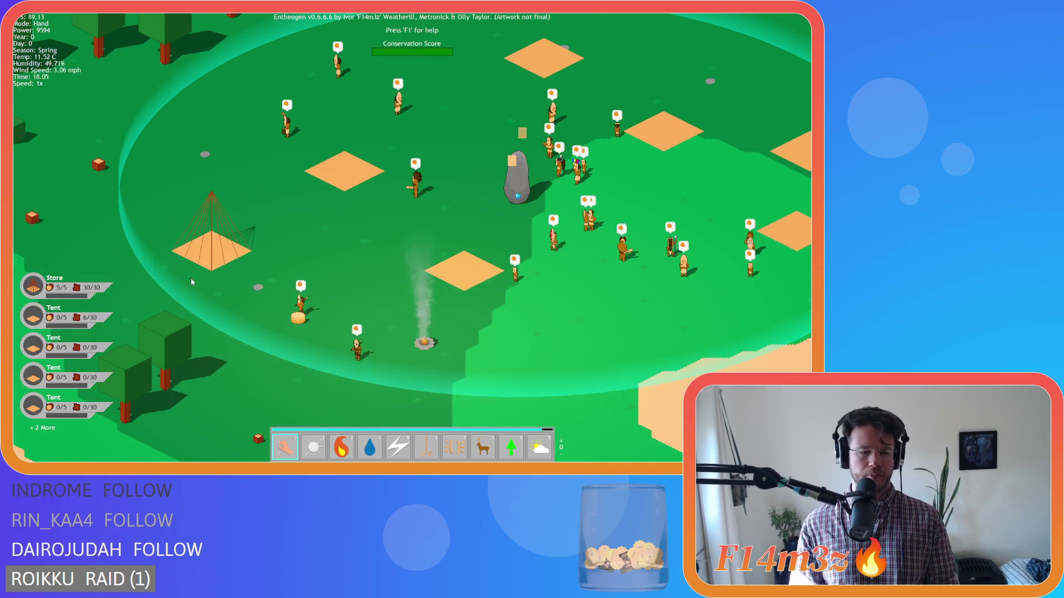
key("w")
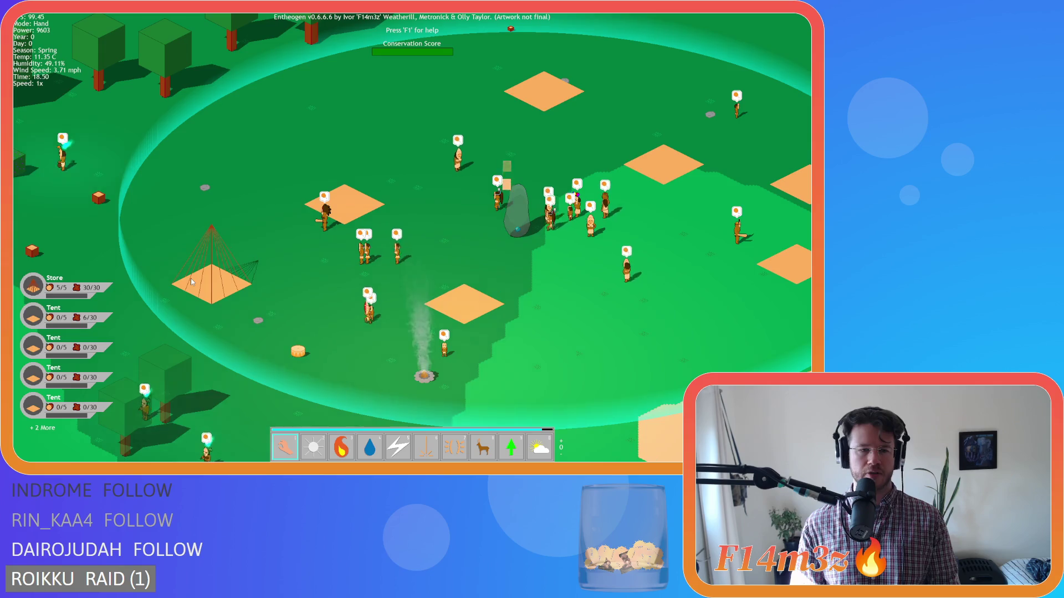
key("w")
key("d")
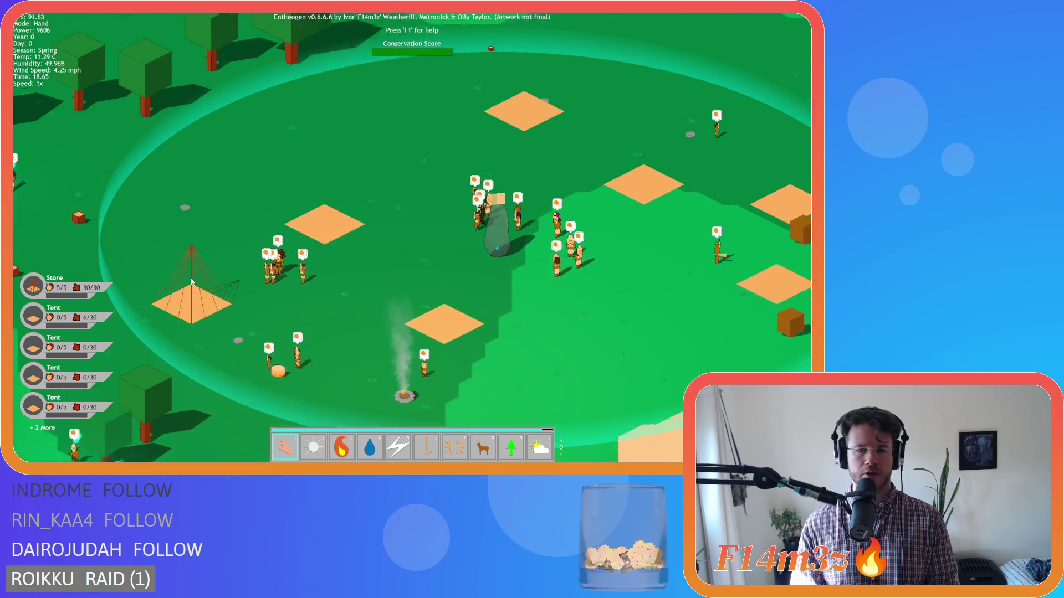
key("a")
key("w")
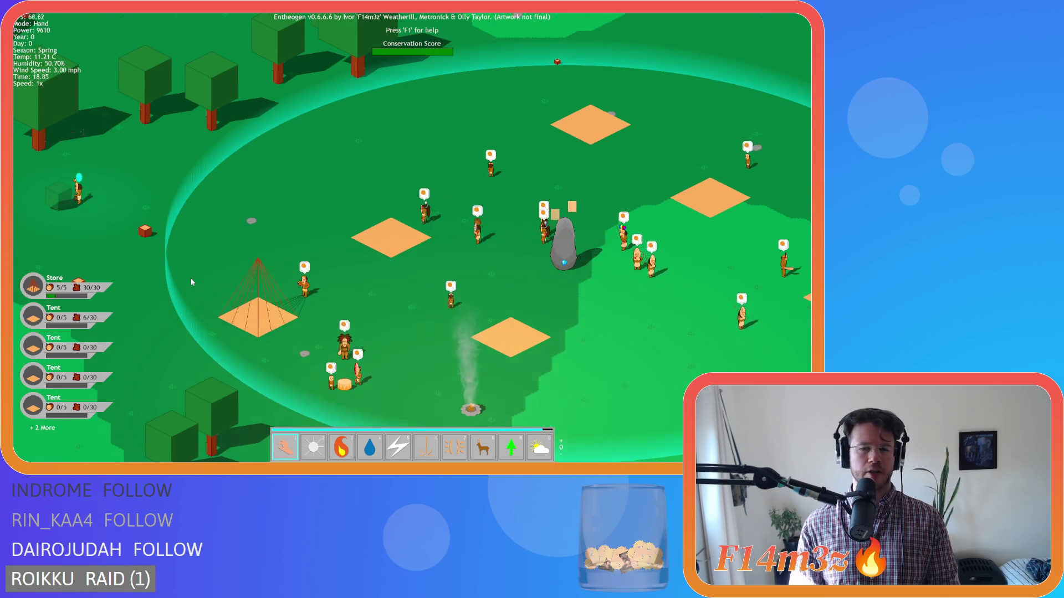
key("s")
key("d")
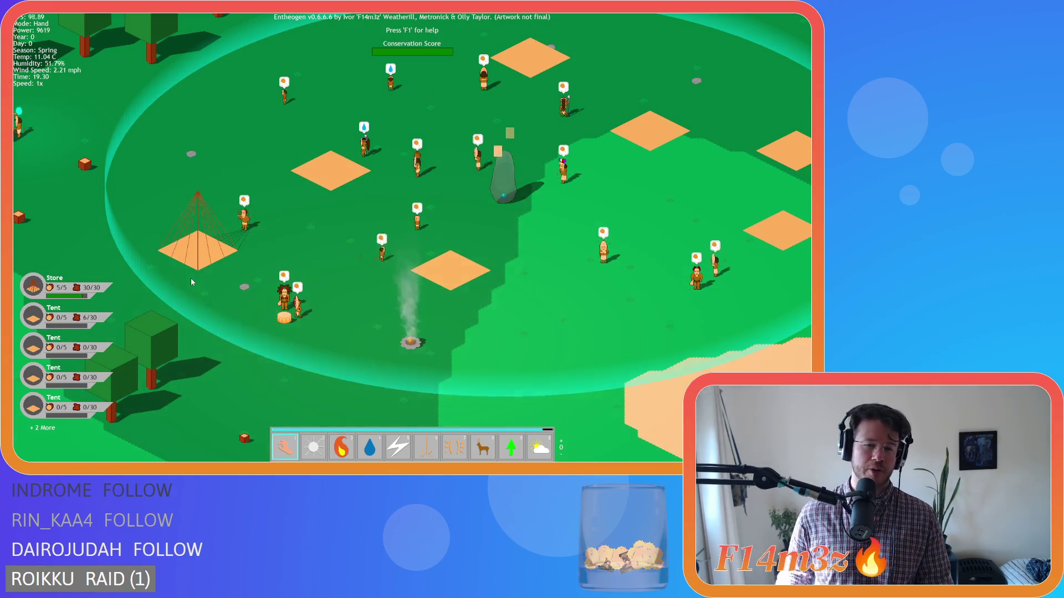
key("w")
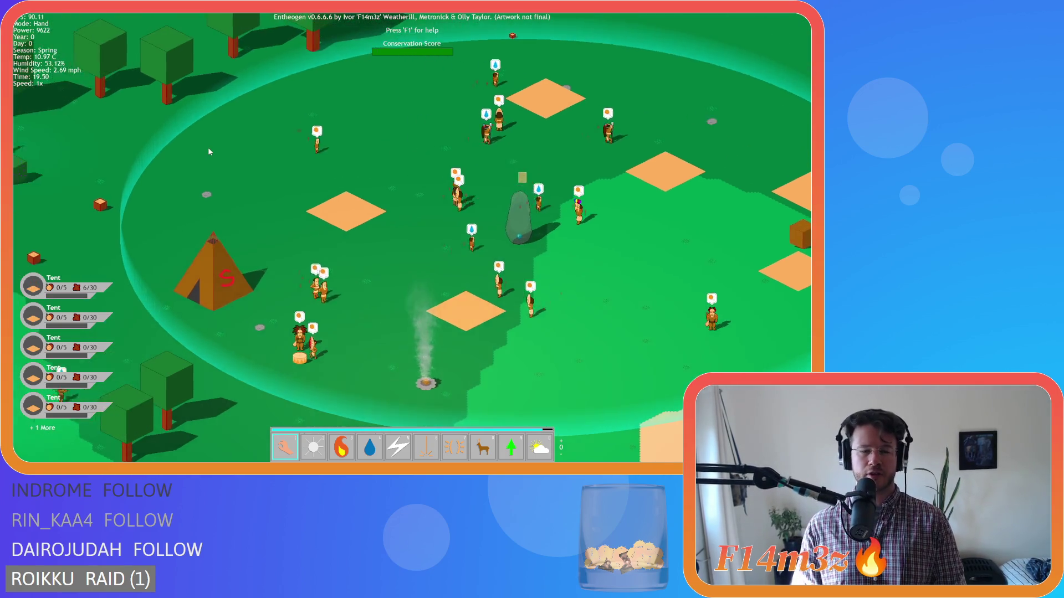
key("a")
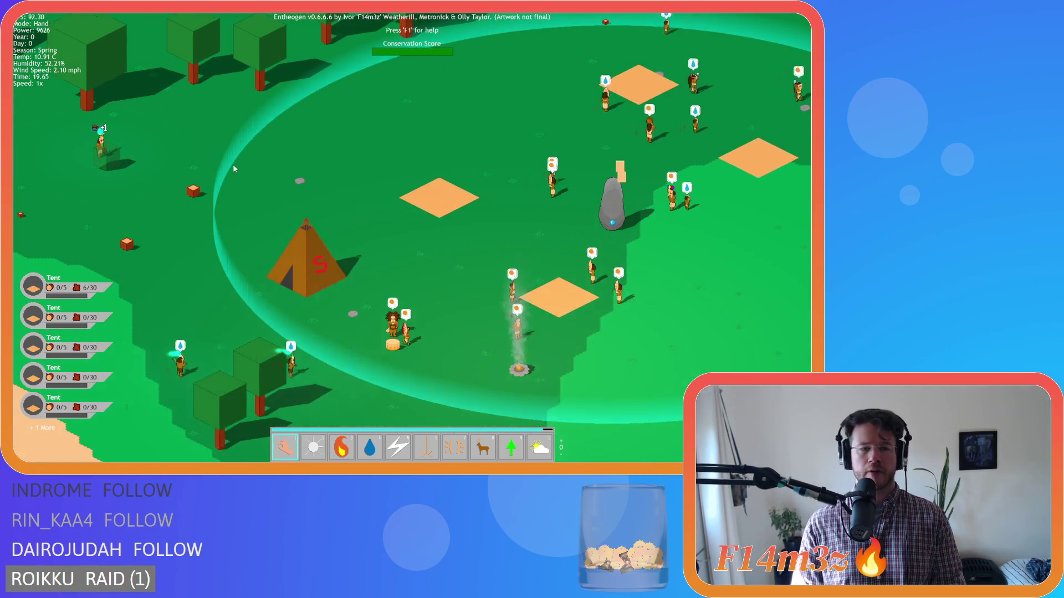
key("d")
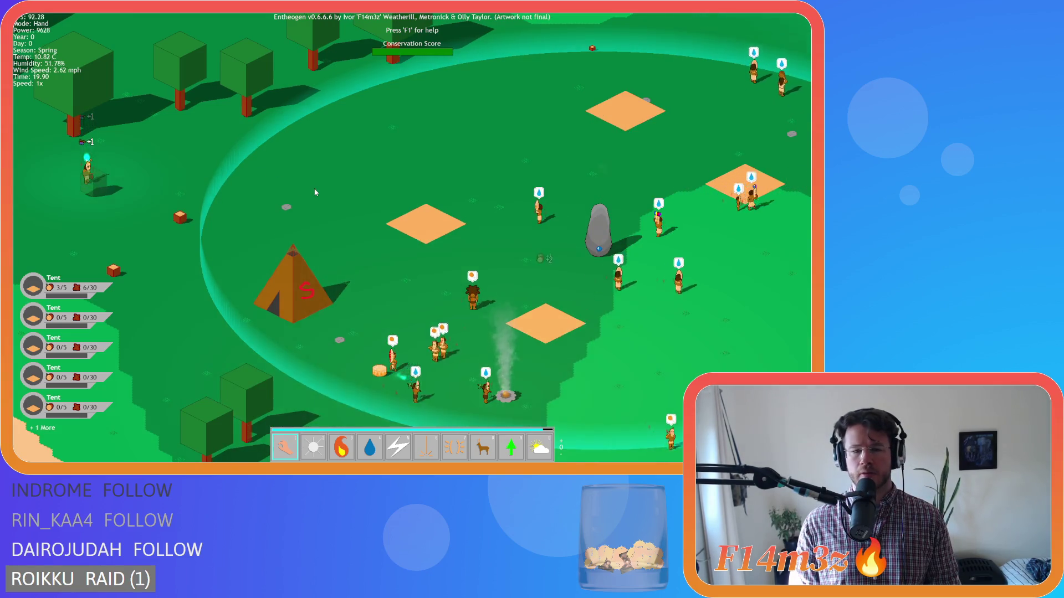
Step: Pan around the finished storage tent and open the Inventory and Tribe overviews
key("d")
key("s")
key("a")
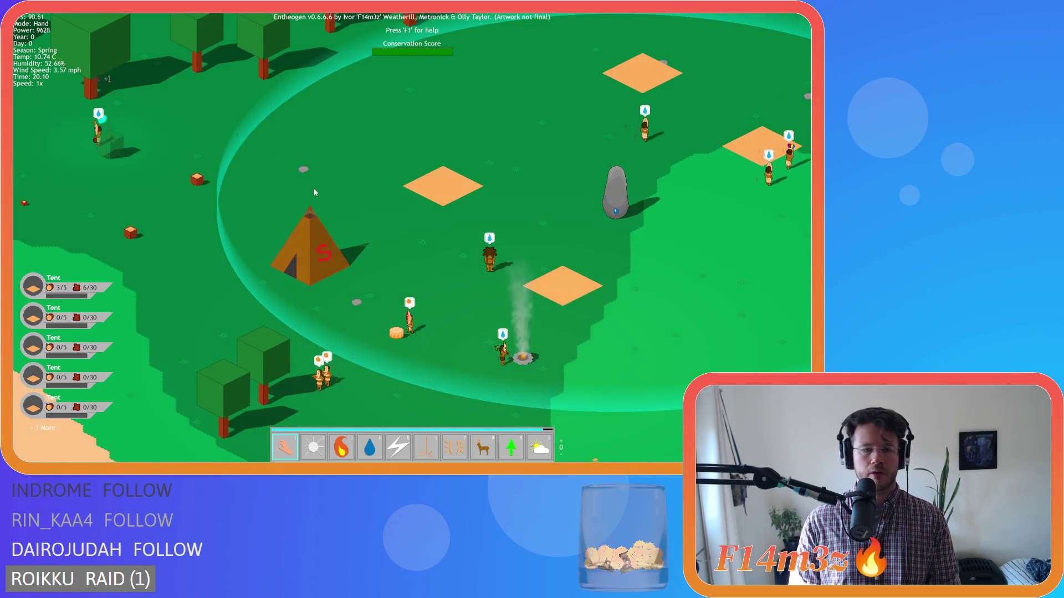
key("d")
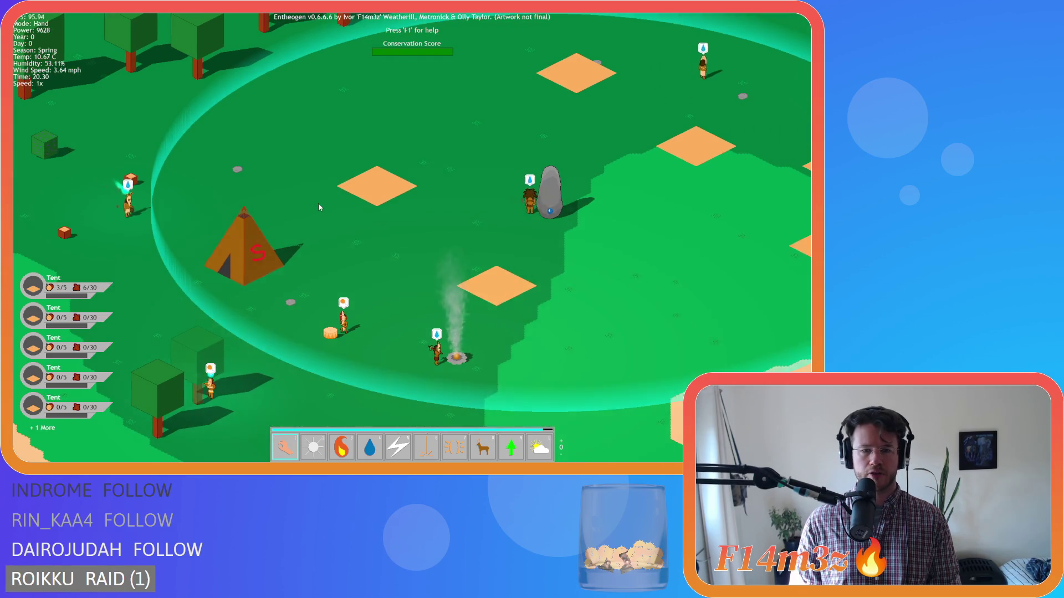
key("a")
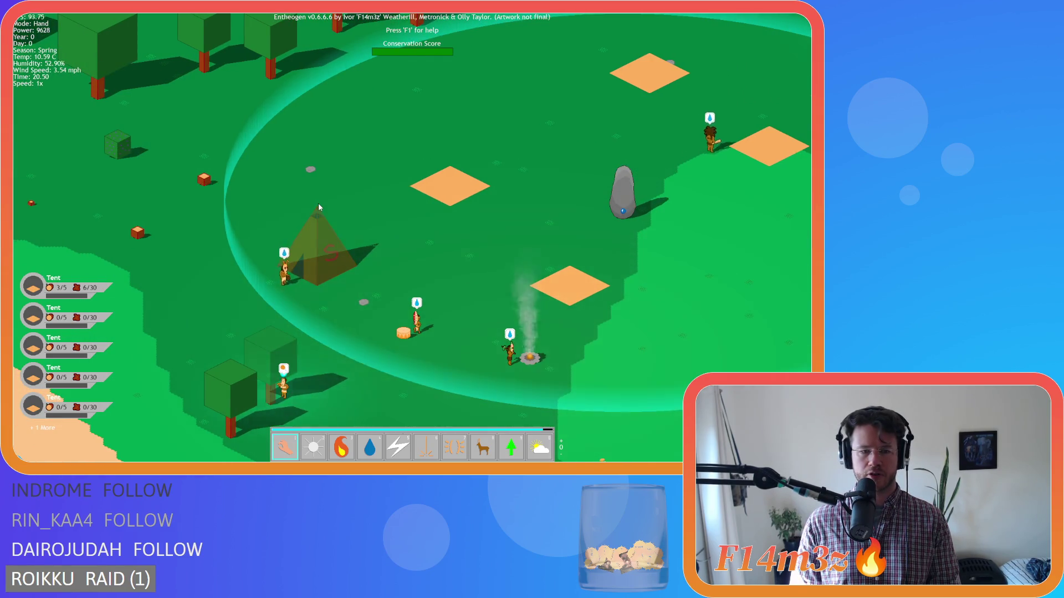
key("i")
key("t")
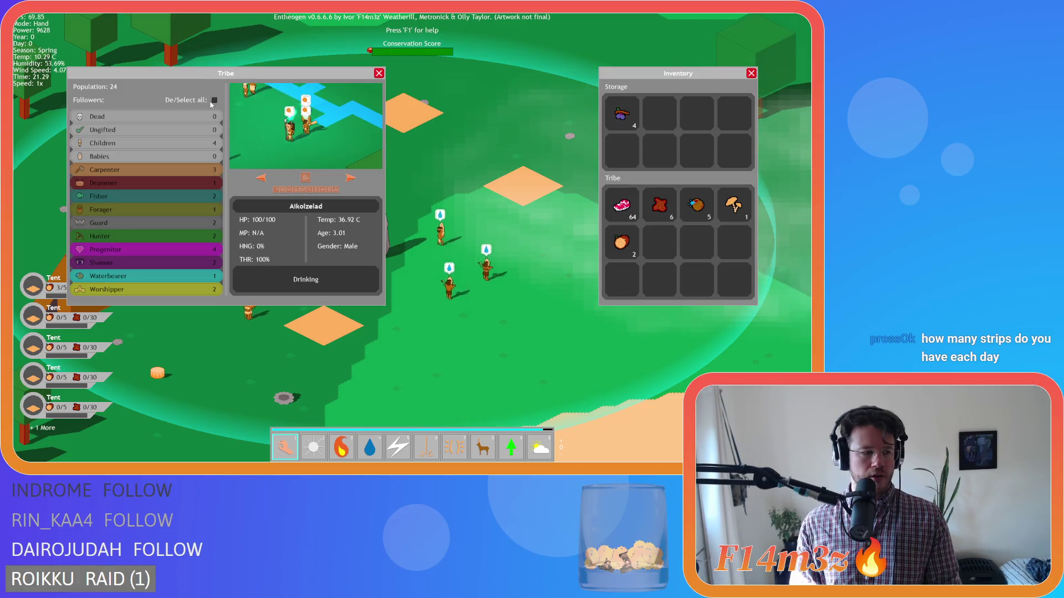
Step: Move the Tribe window aside and pan around the camp, pink rock and tent
left_click_drag(213, 73, 165, 31)
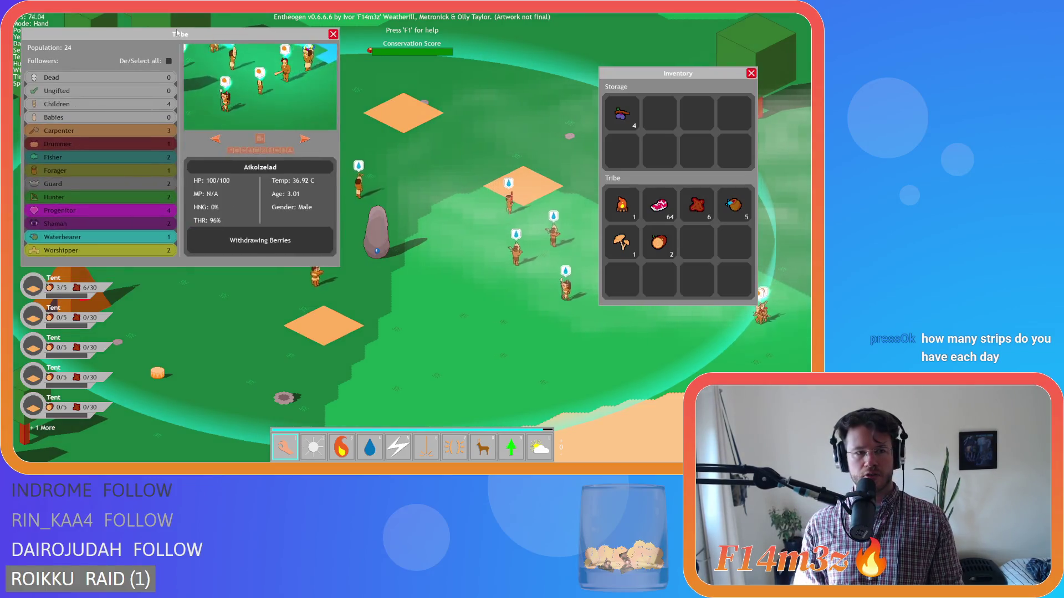
key("s")
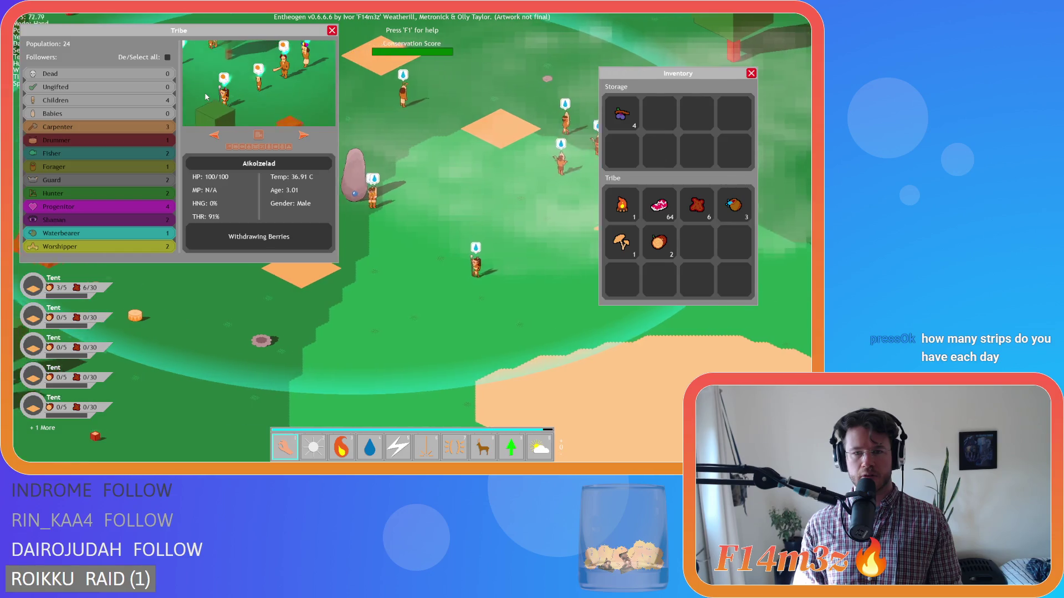
key("a")
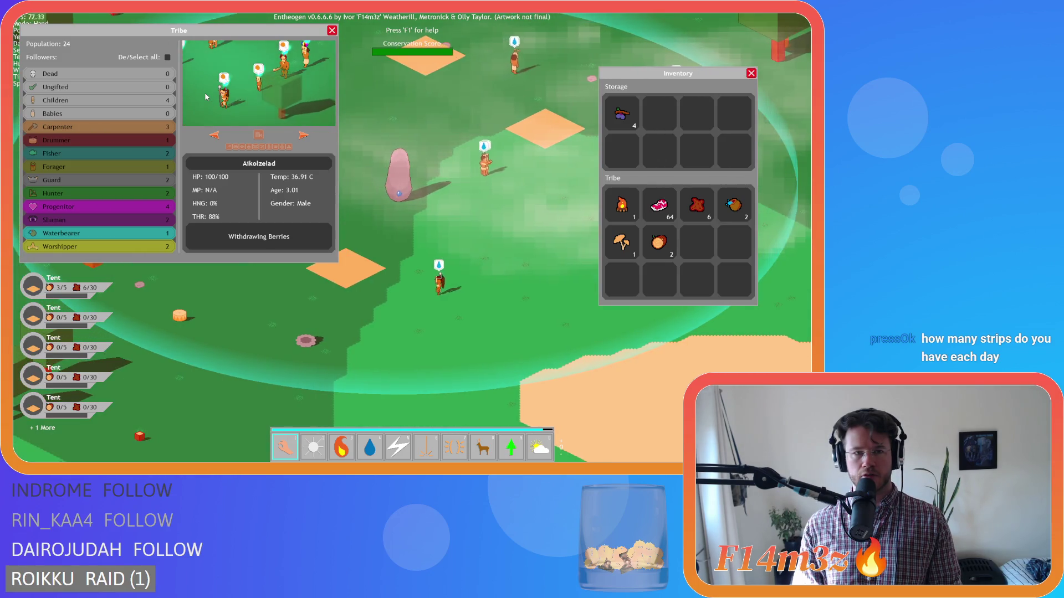
key("a")
key("w")
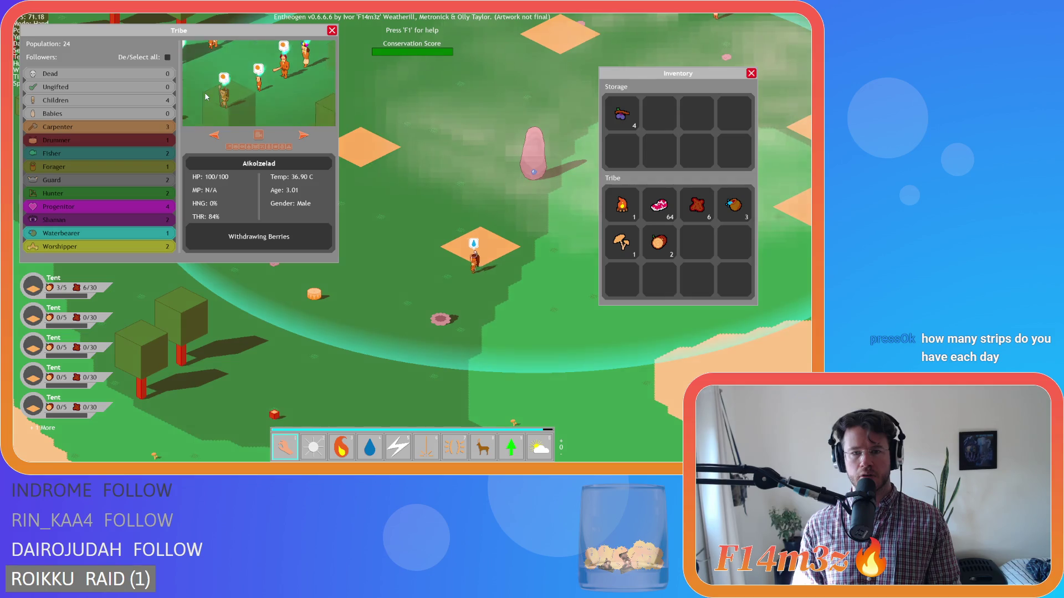
key("s")
key("a")
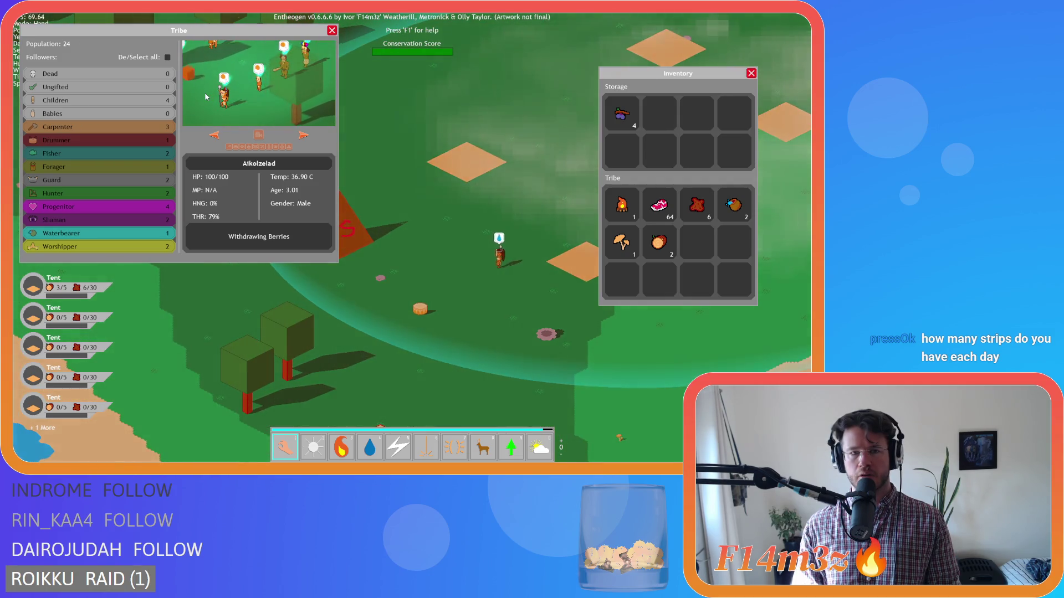
key("d")
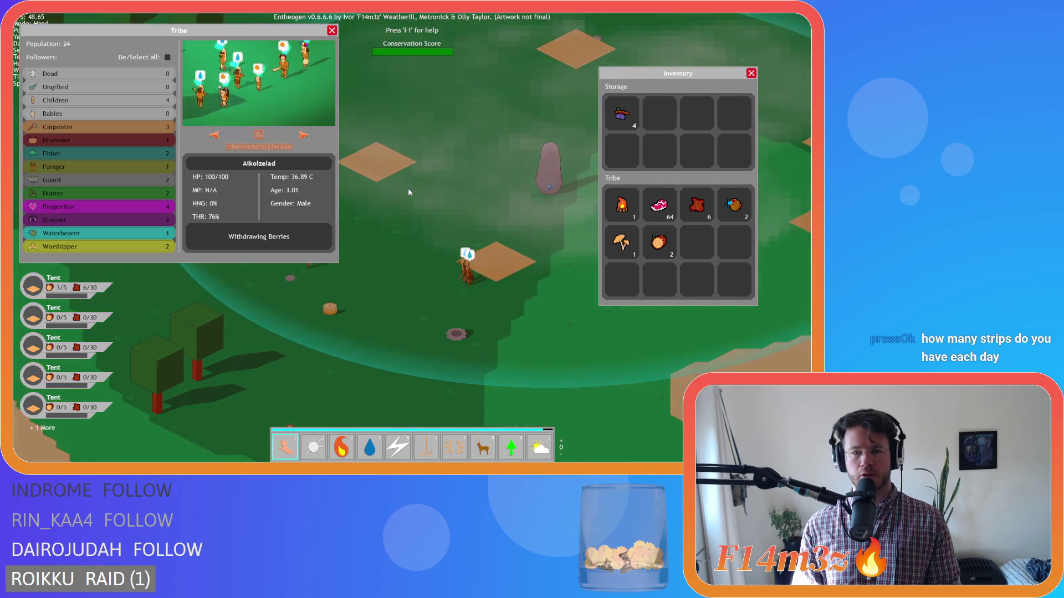
key("a")
key("s")
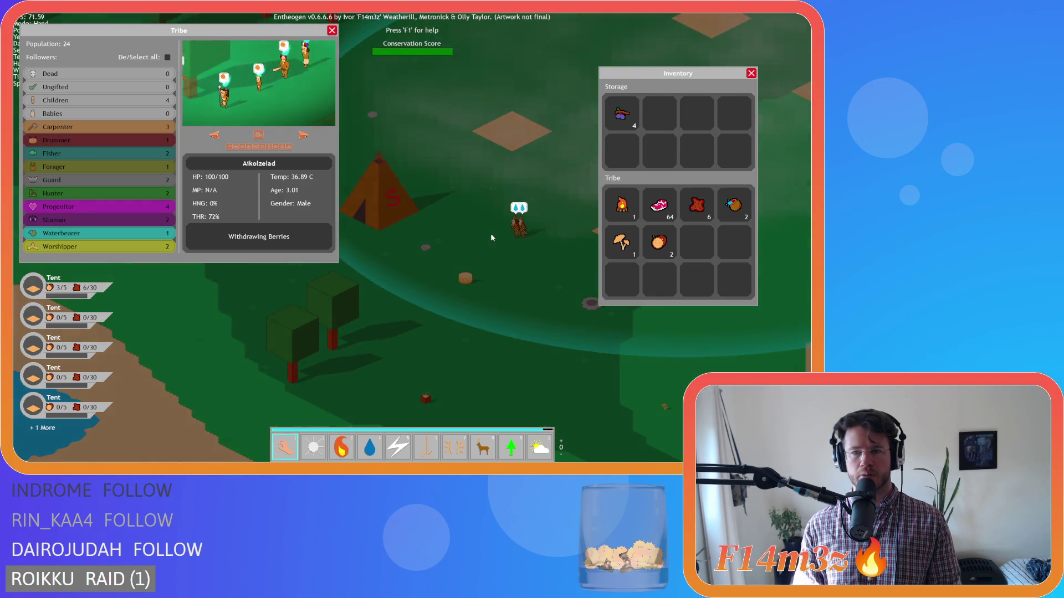
key("a")
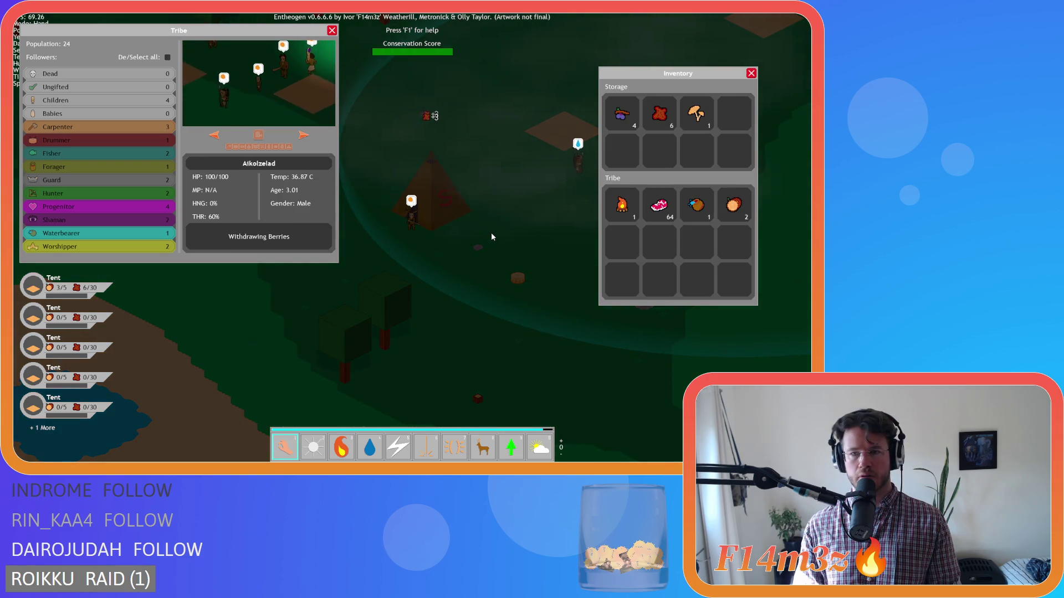
key("d")
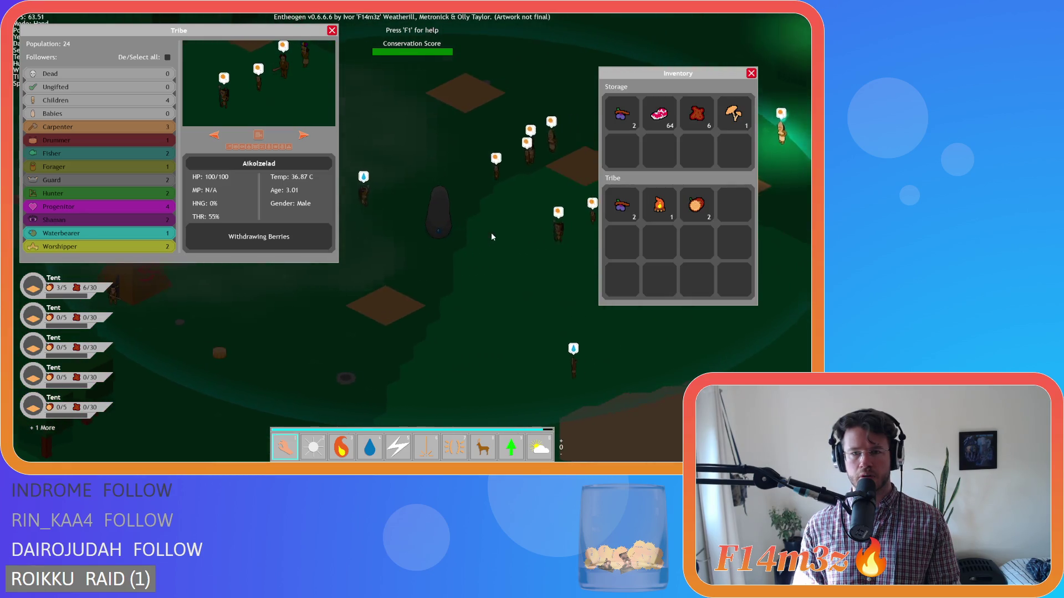
key("a")
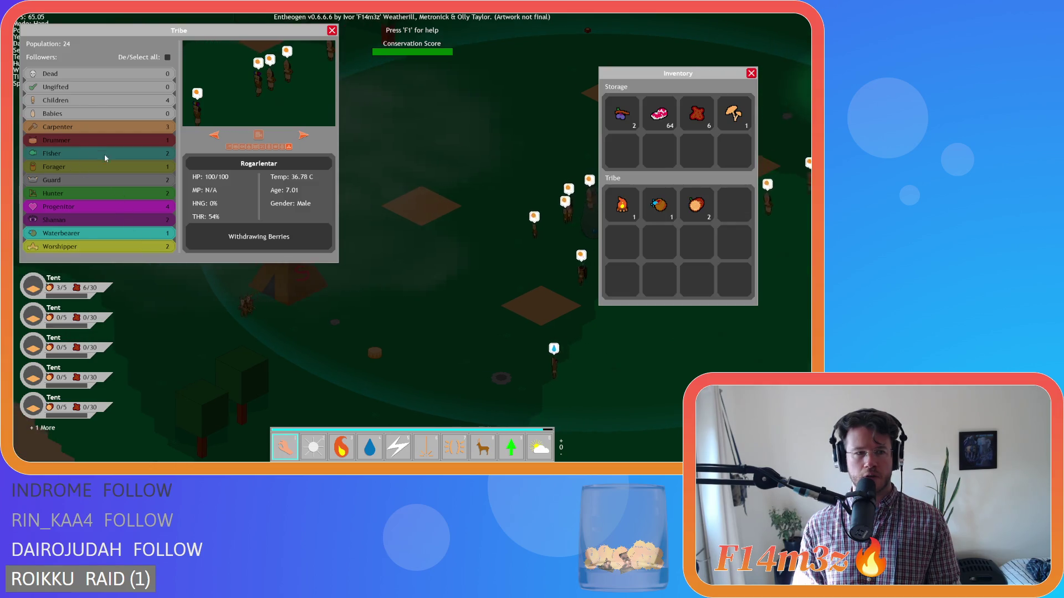
Step: Pick the Worshipper and Carpenter rows and cycle through their followers' details
left_click(78, 245)
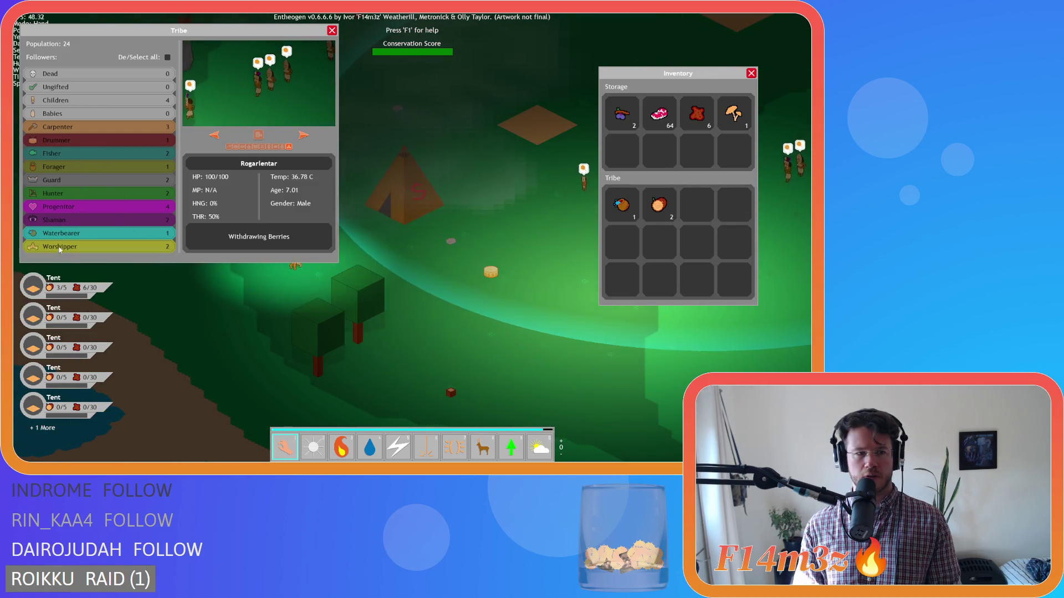
left_click(100, 127)
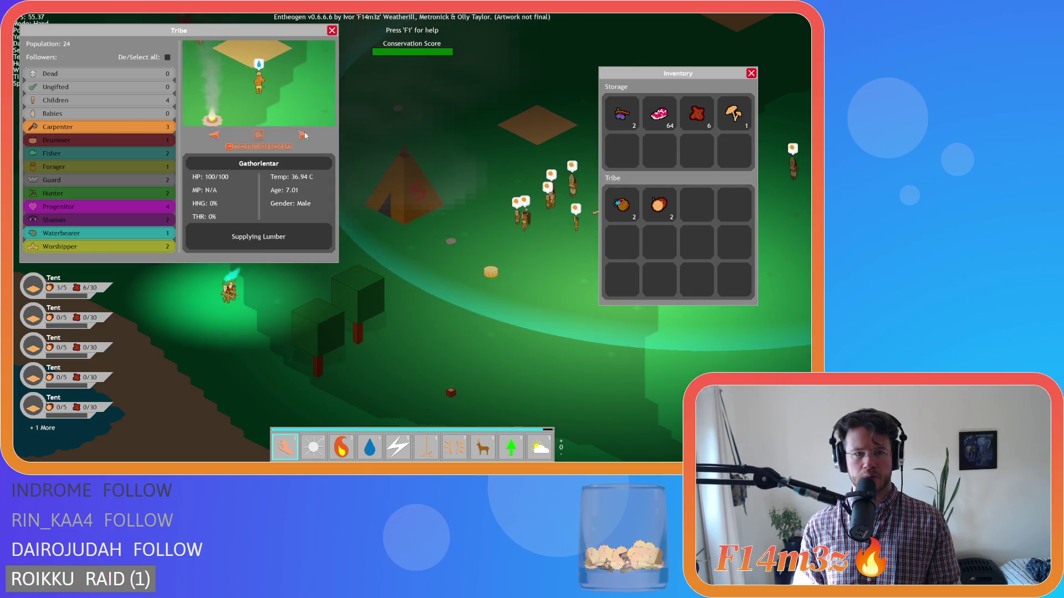
left_click(304, 136)
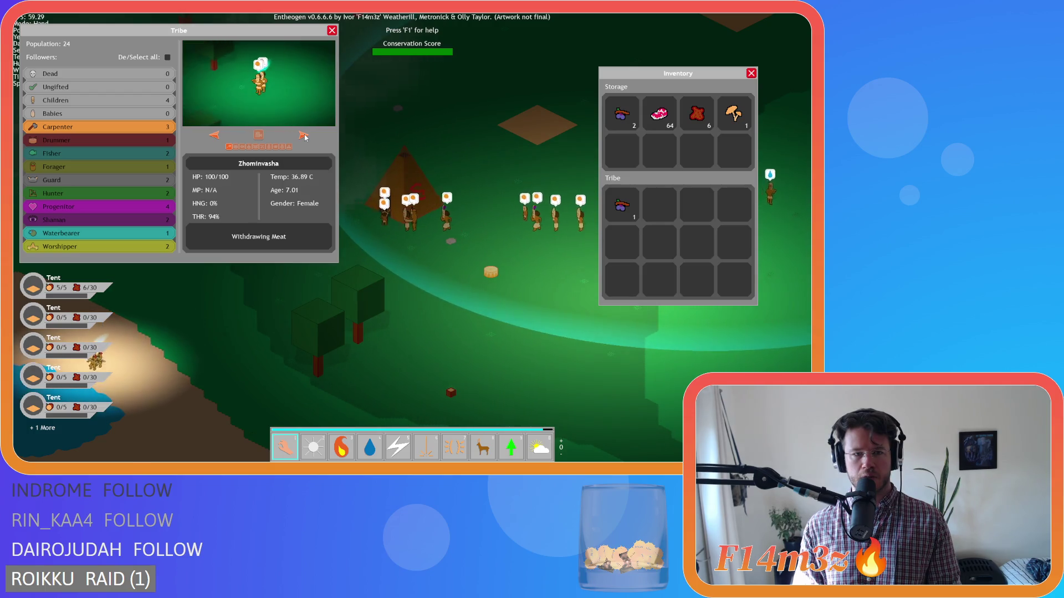
left_click(304, 136)
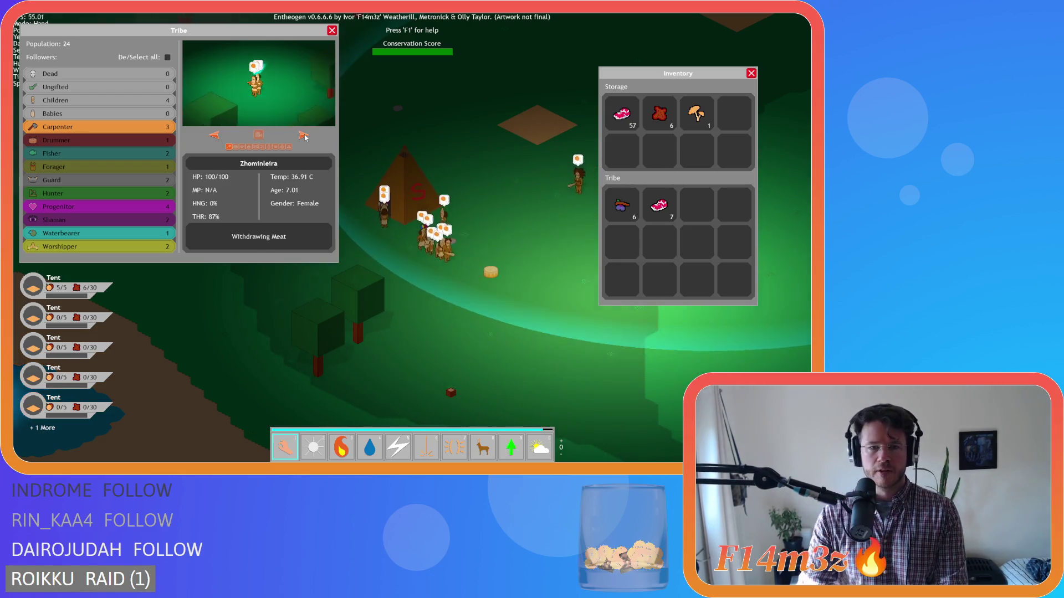
key("d")
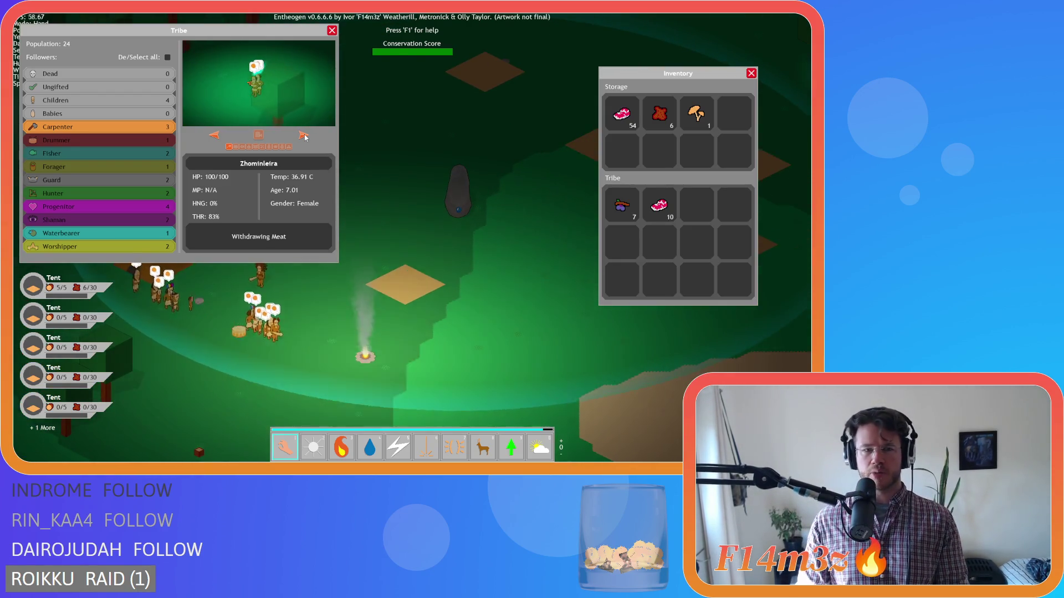
key("a")
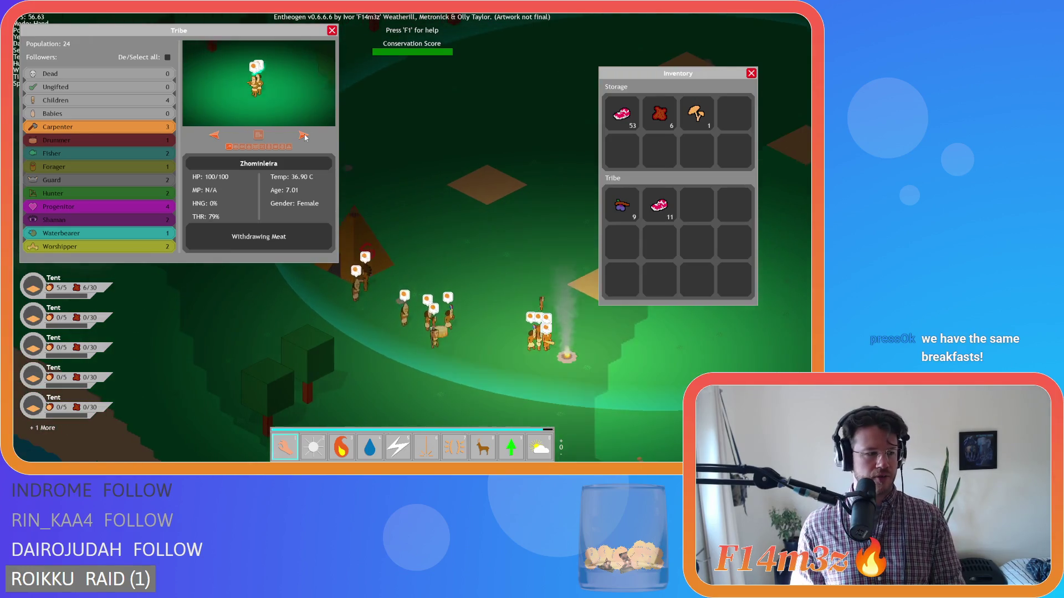
key("d")
key("s")
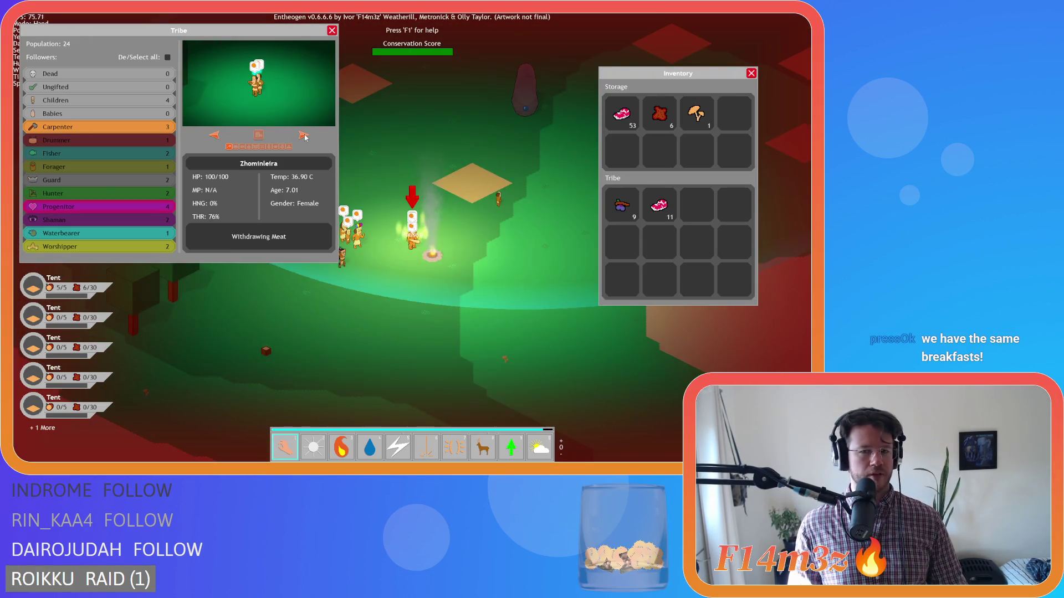
left_click(304, 137)
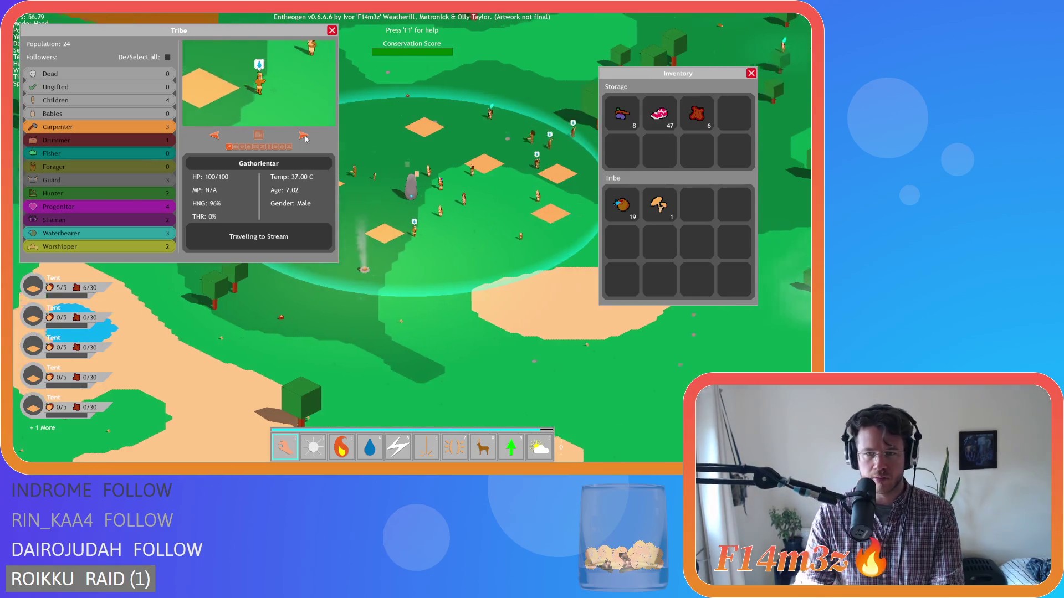
left_click(304, 136)
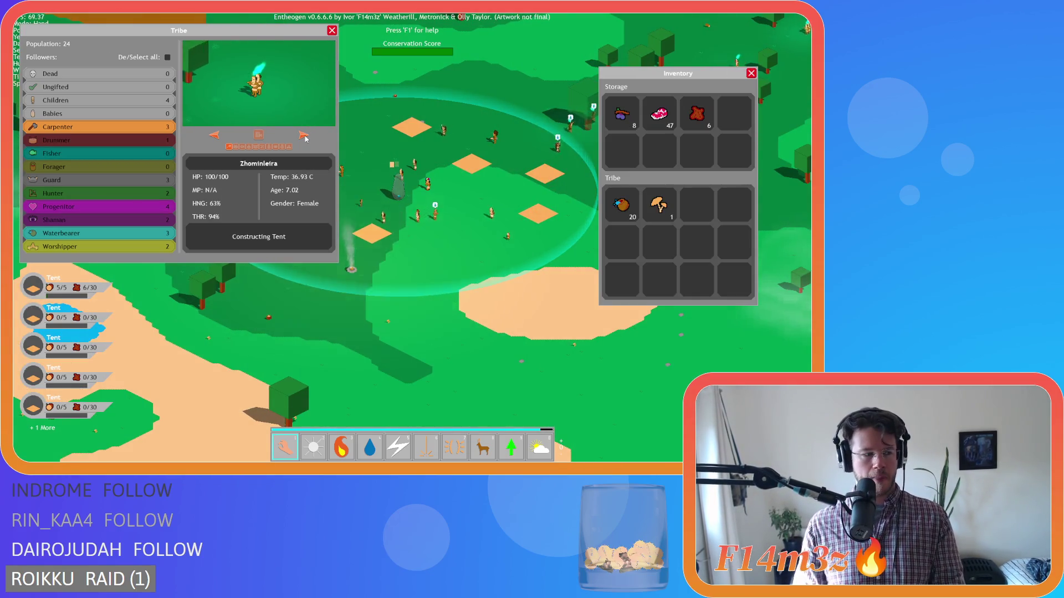
Step: Pick up the follower building the tent and set them down elsewhere to reassign them
key("d")
key("w")
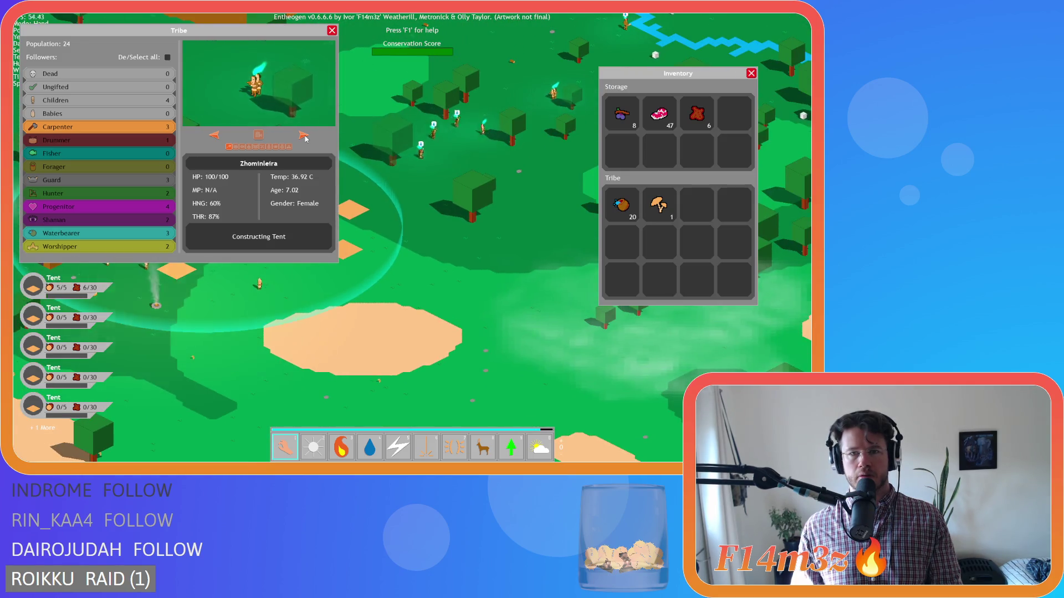
key("a")
key("s")
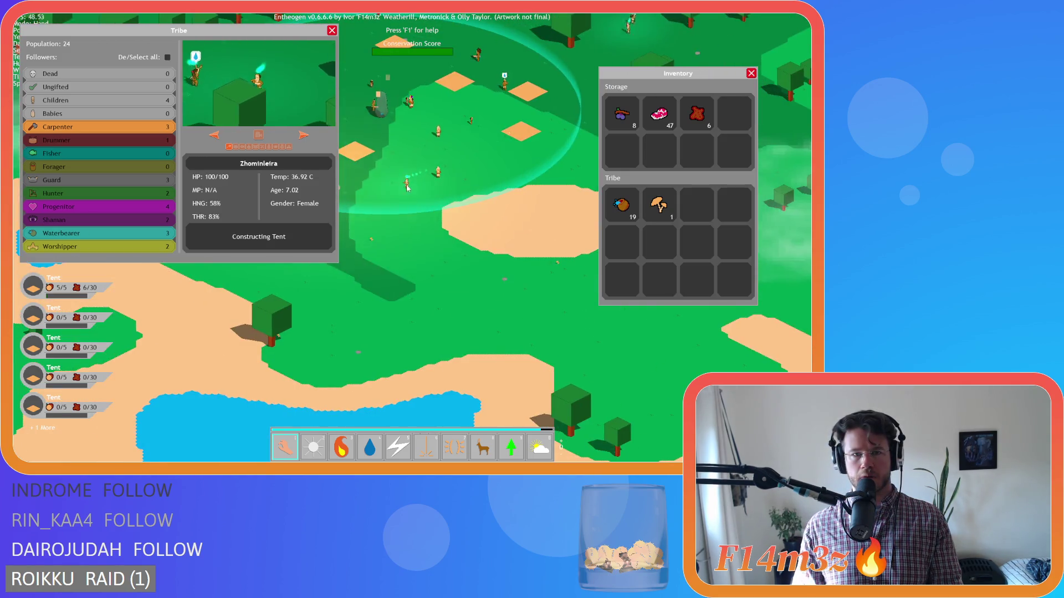
left_click_drag(406, 188, 393, 233)
key("a")
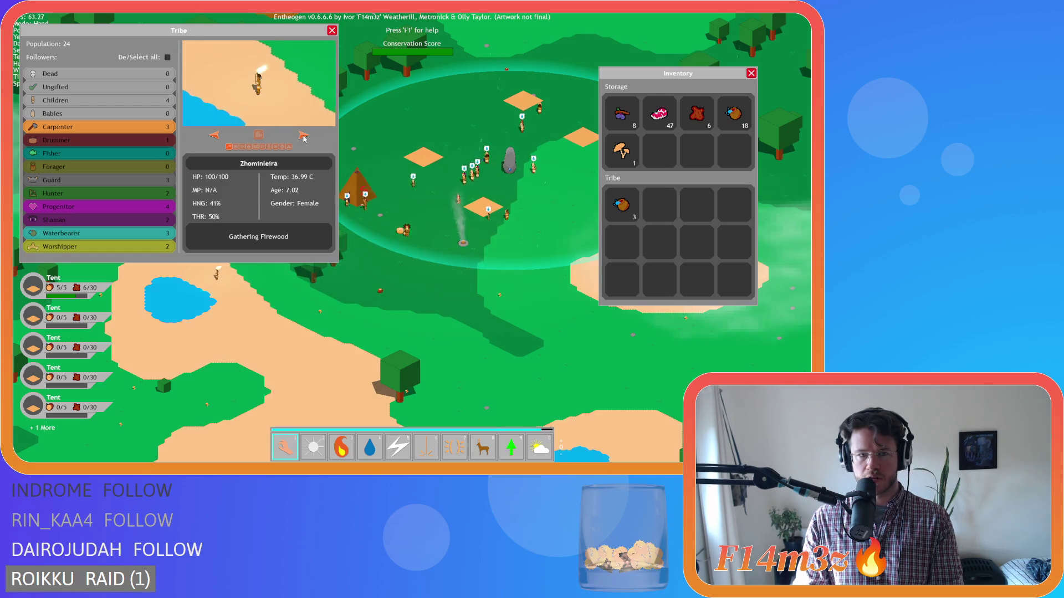
key("a")
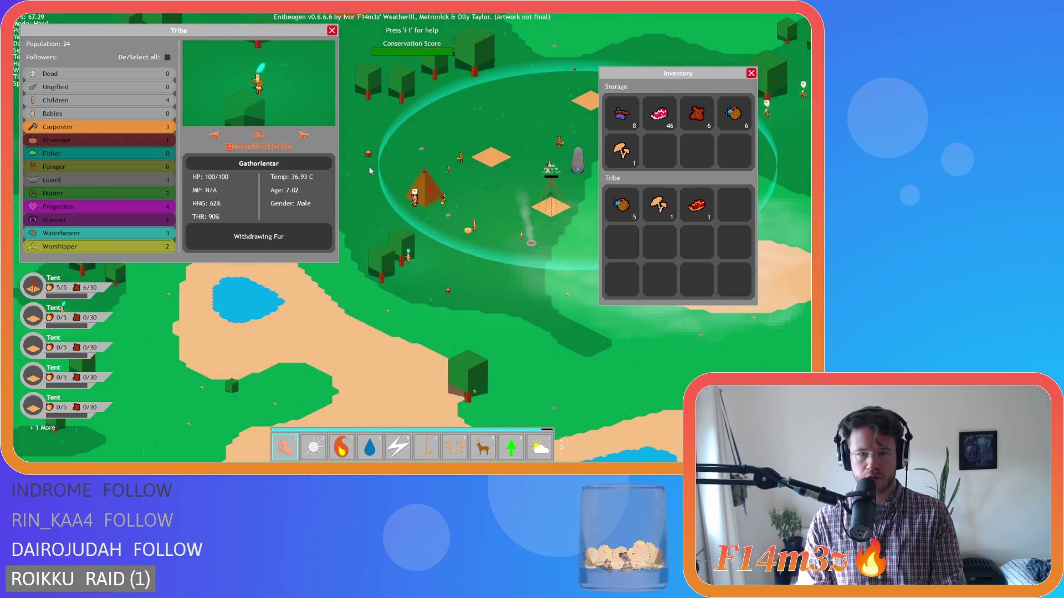
Step: Make the camera follow the chosen follower, then close the Inventory and Tribe windows
left_click(258, 135)
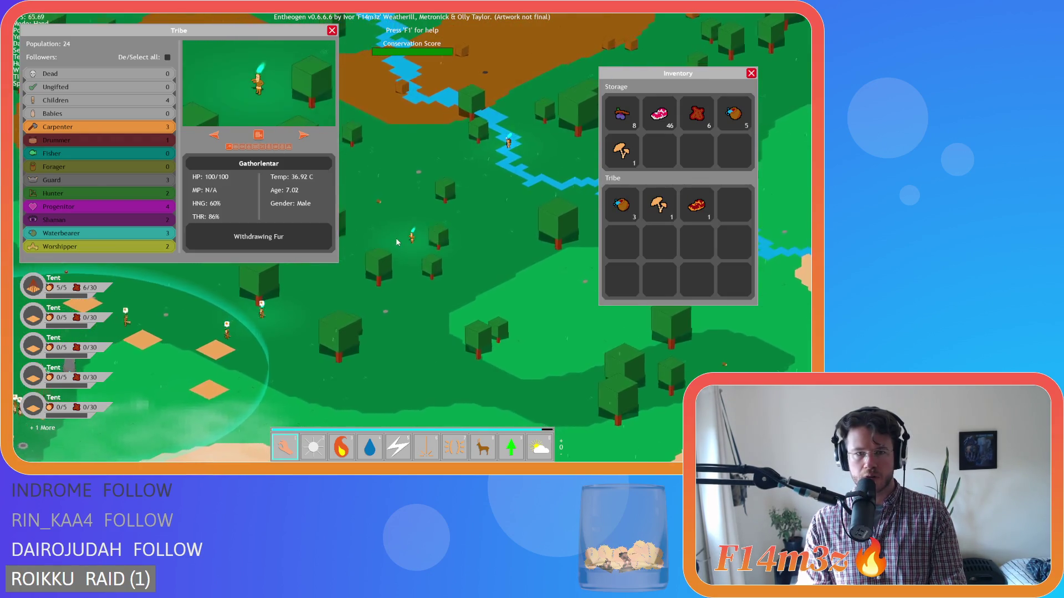
scroll(411, 245, "up", 2)
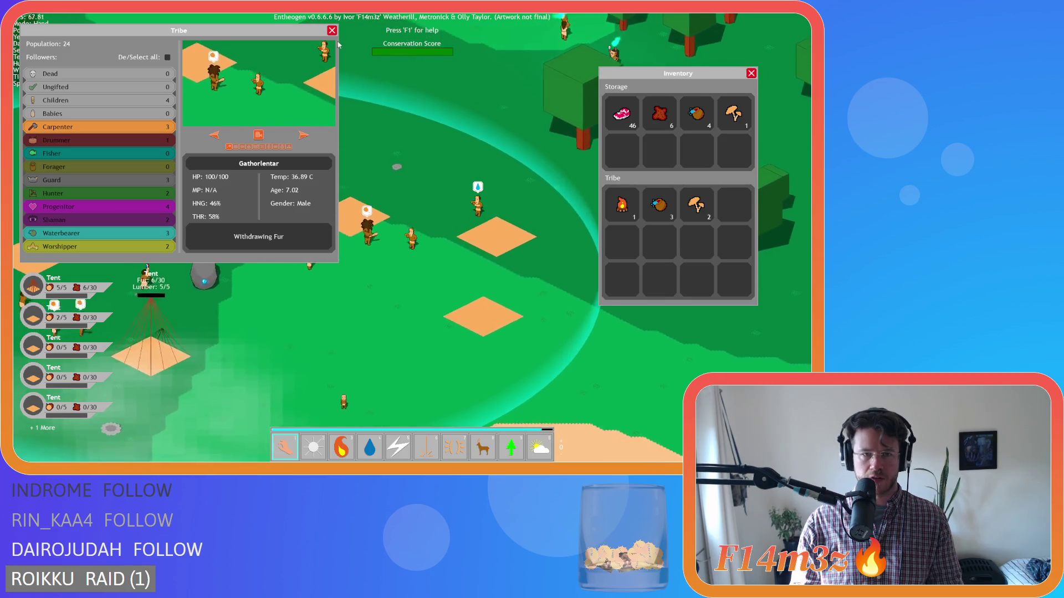
key("i")
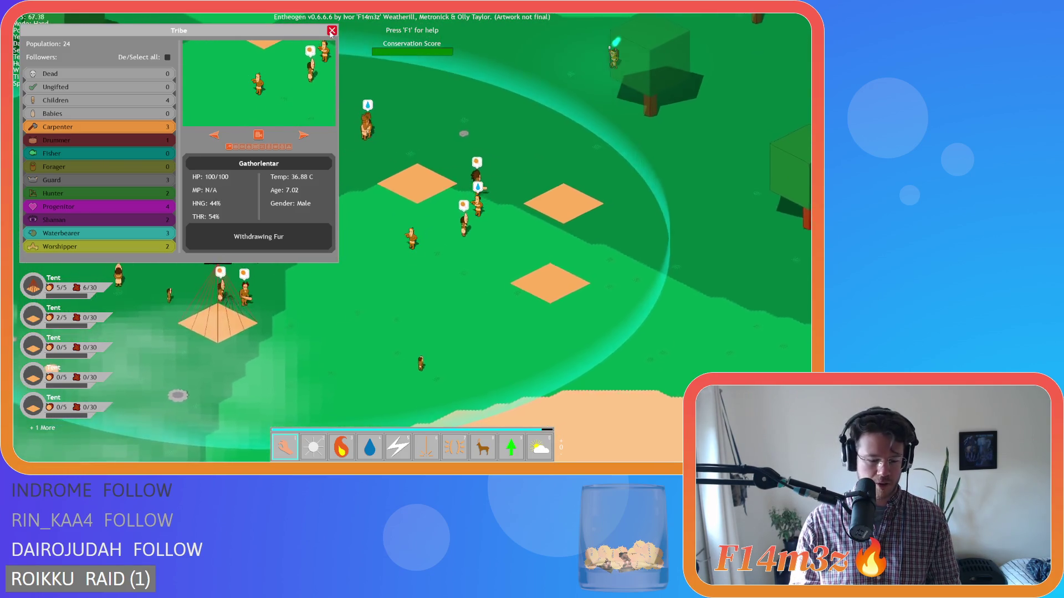
left_click(331, 31)
Step: Pan around the camp, quicksave with F5 and reload the quicksave with F9
key("a")
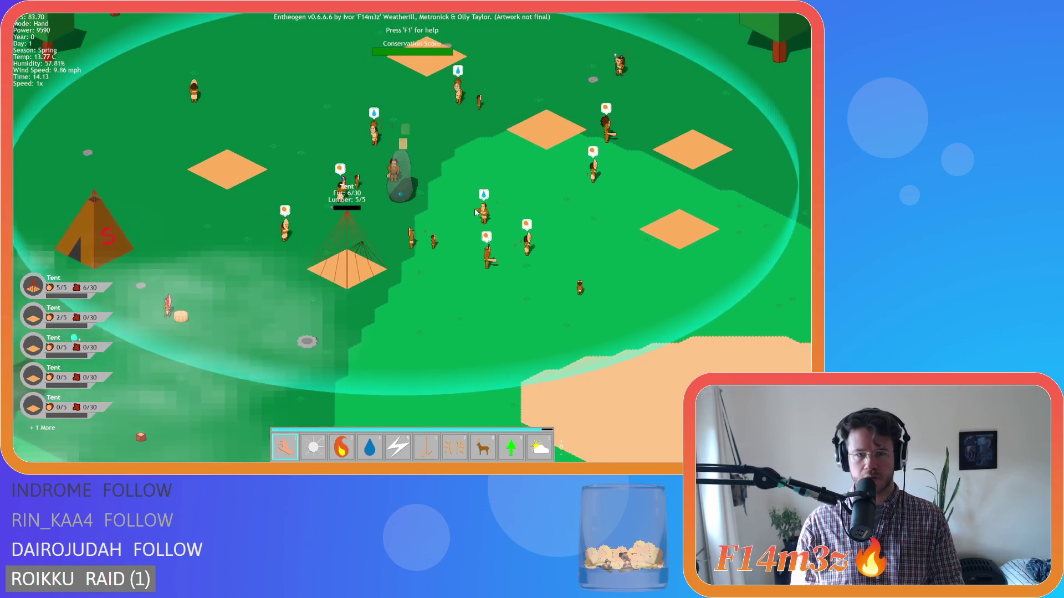
key("a")
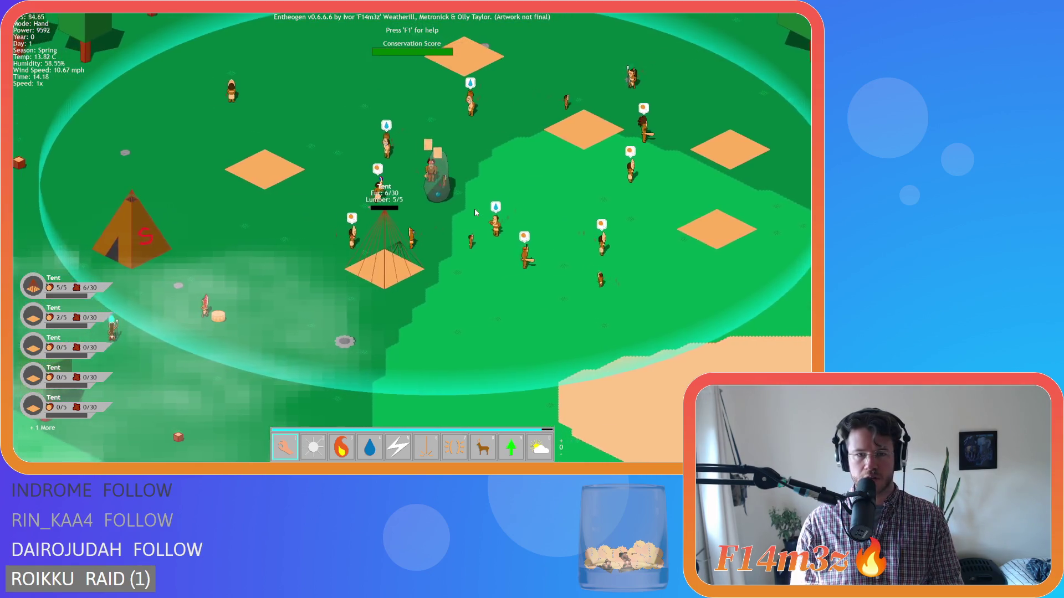
key("a")
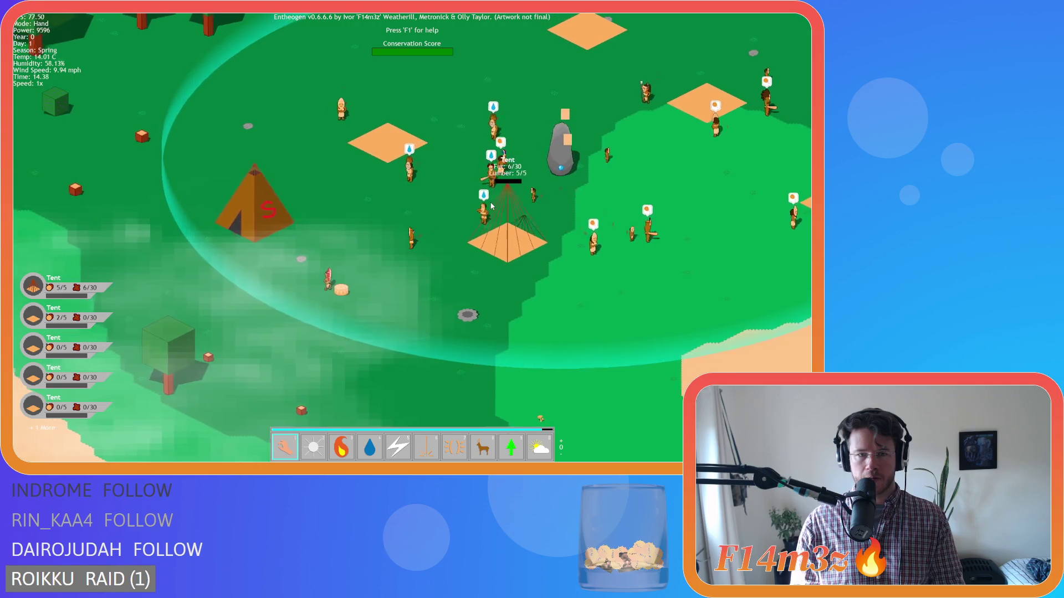
key("a")
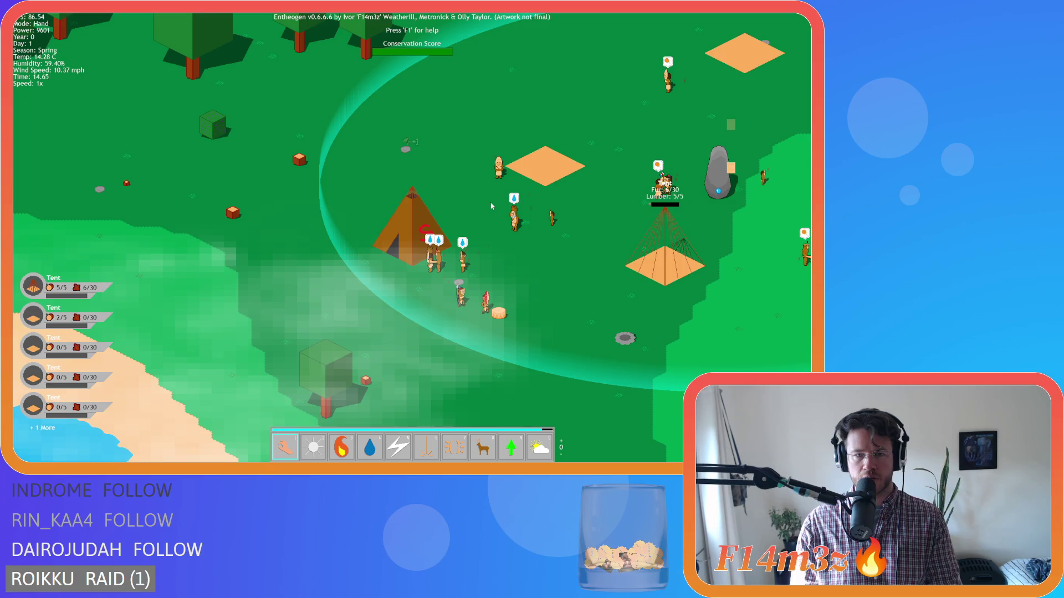
key("d")
key("F5")
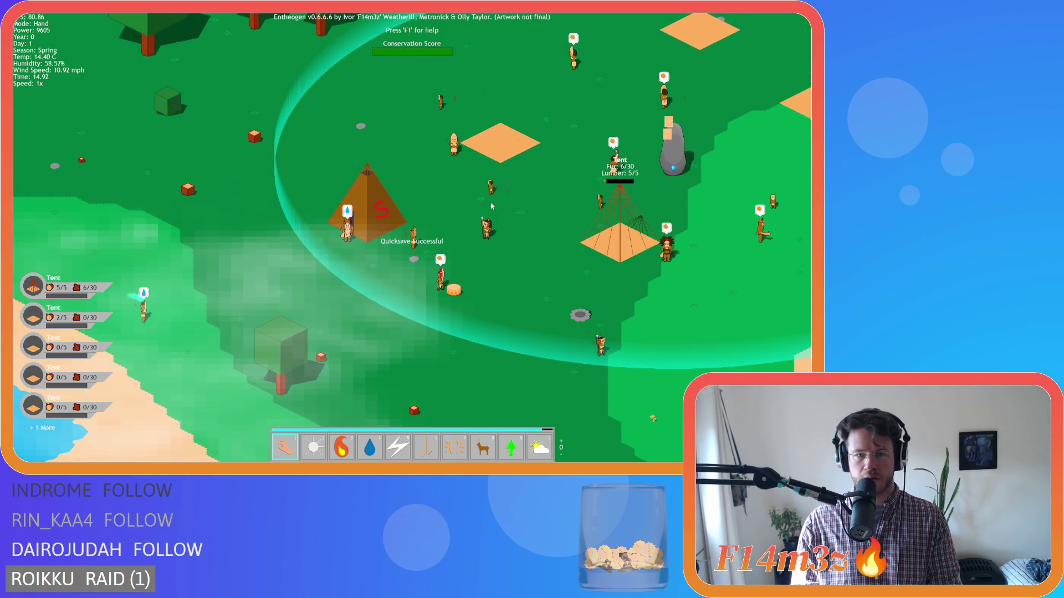
key("F9")
key("d")
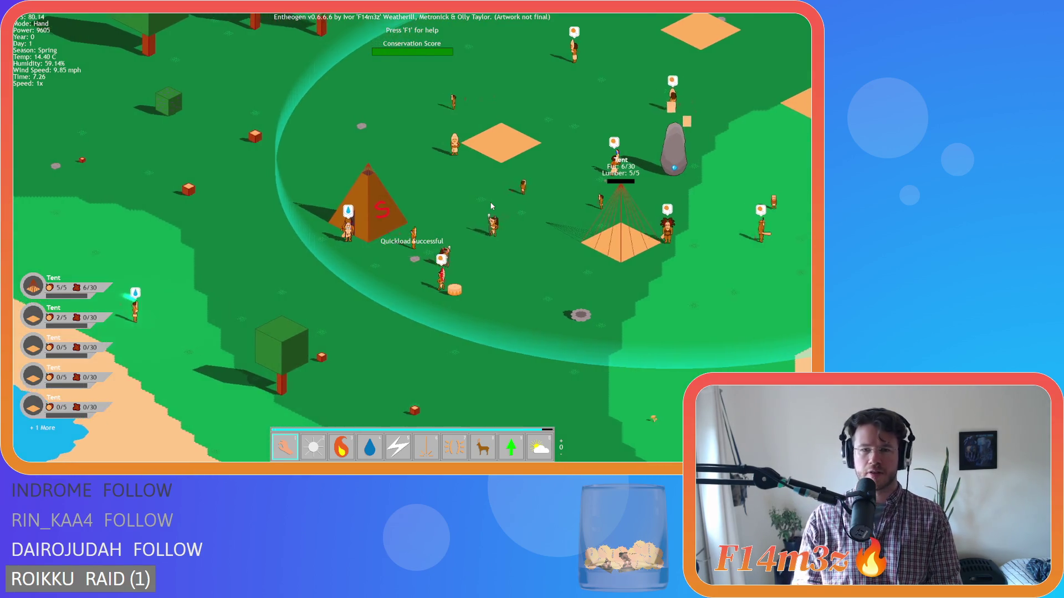
Step: Pan the view across the camp toward the lake and the tent
key("d")
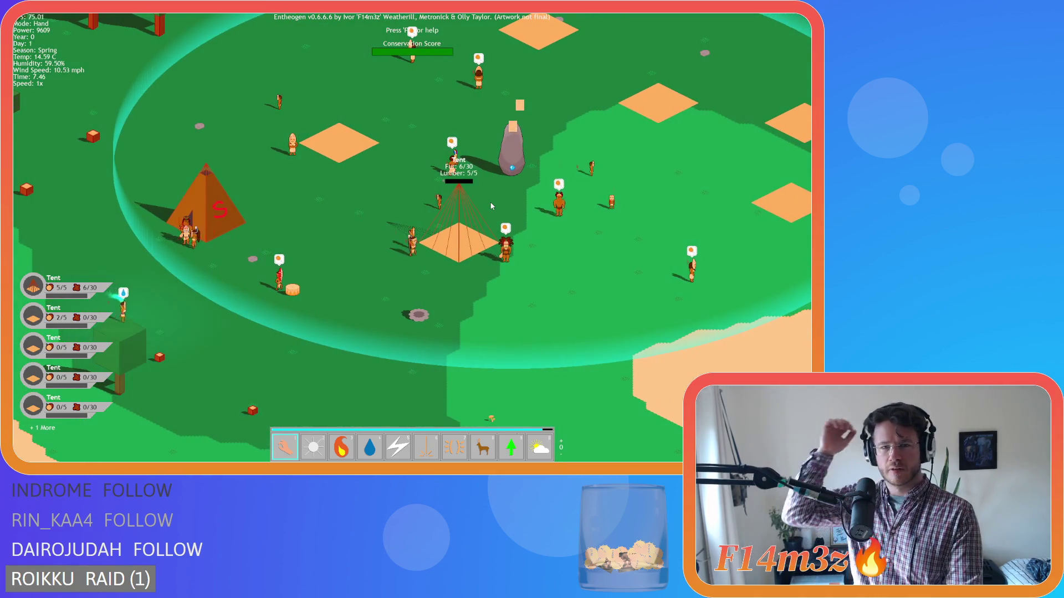
key("s")
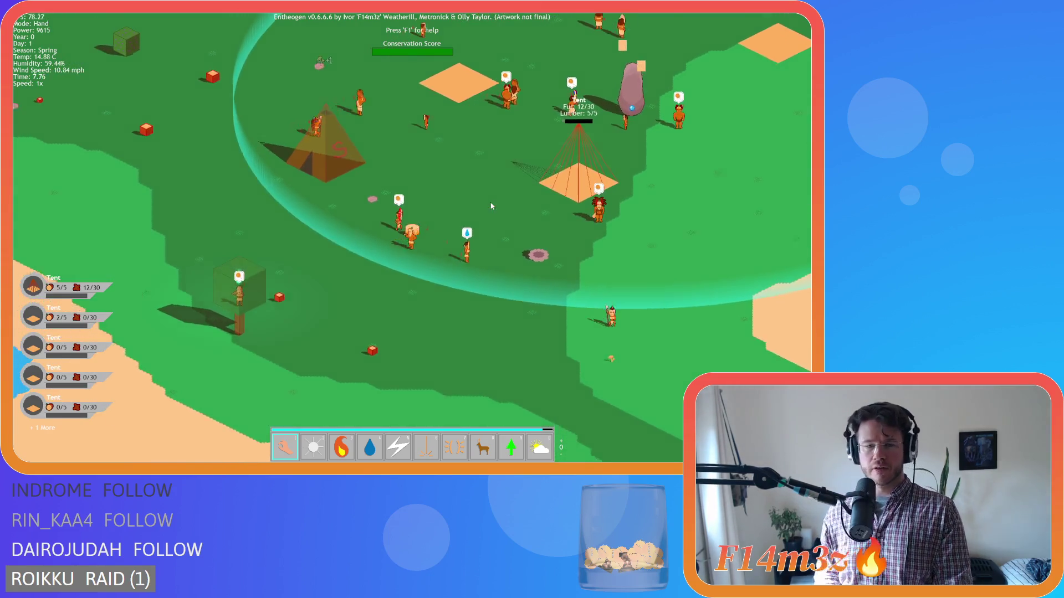
key("s")
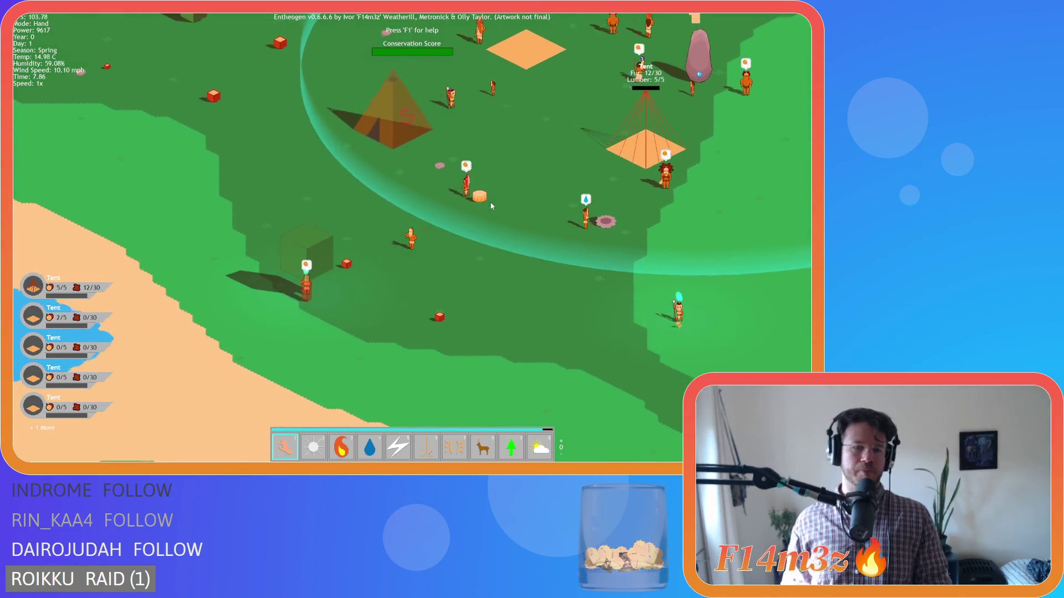
key("s")
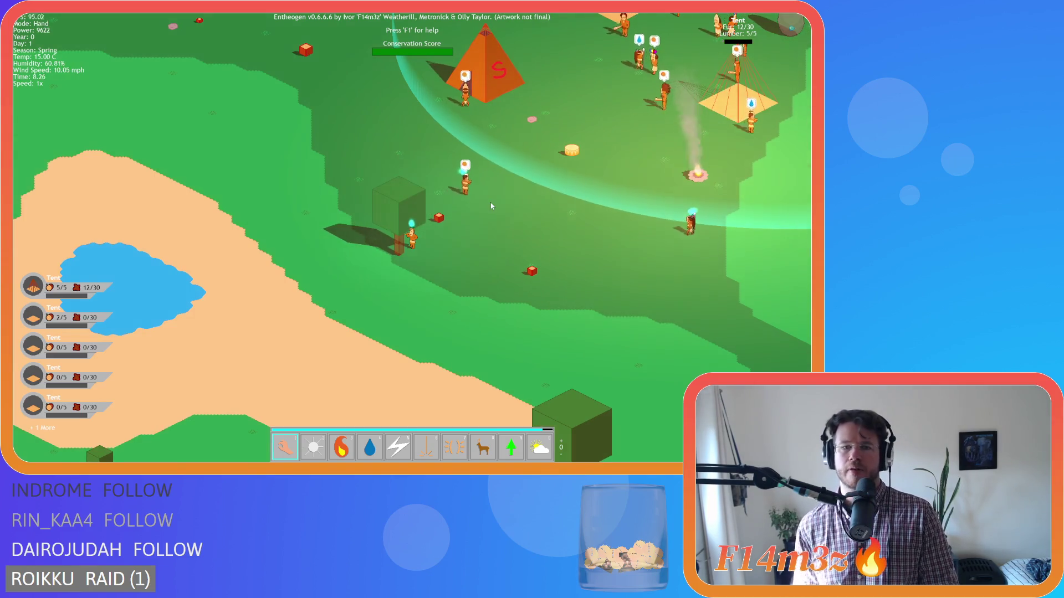
key("w")
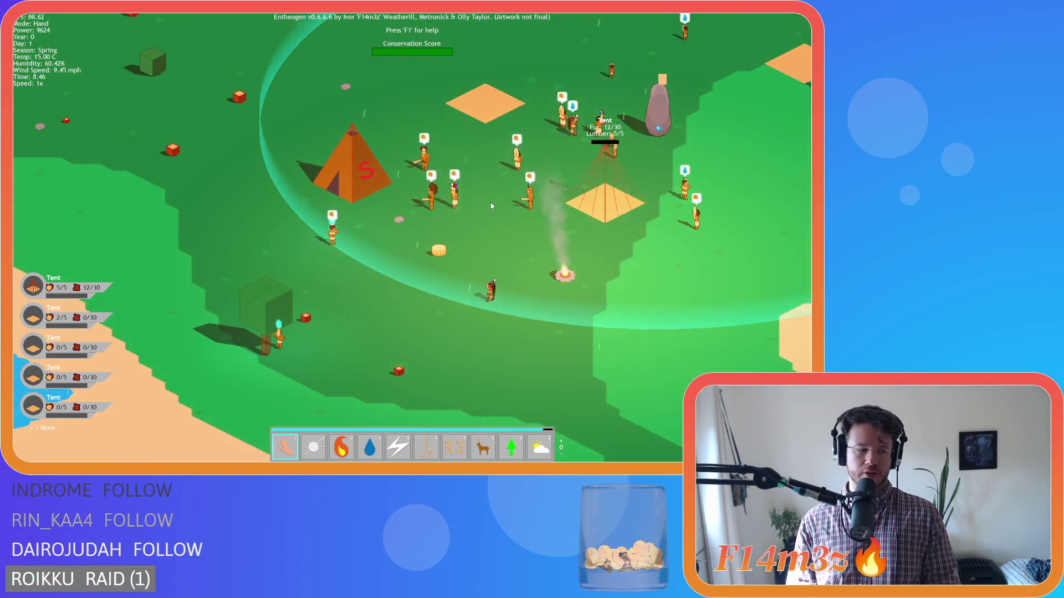
key("w")
key("w")
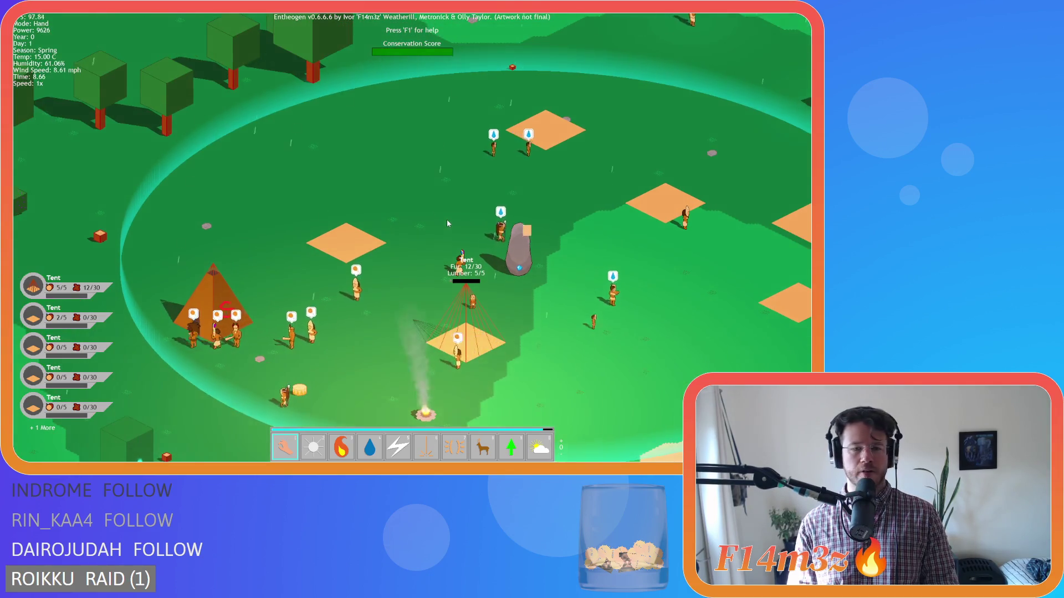
key("s")
key("d")
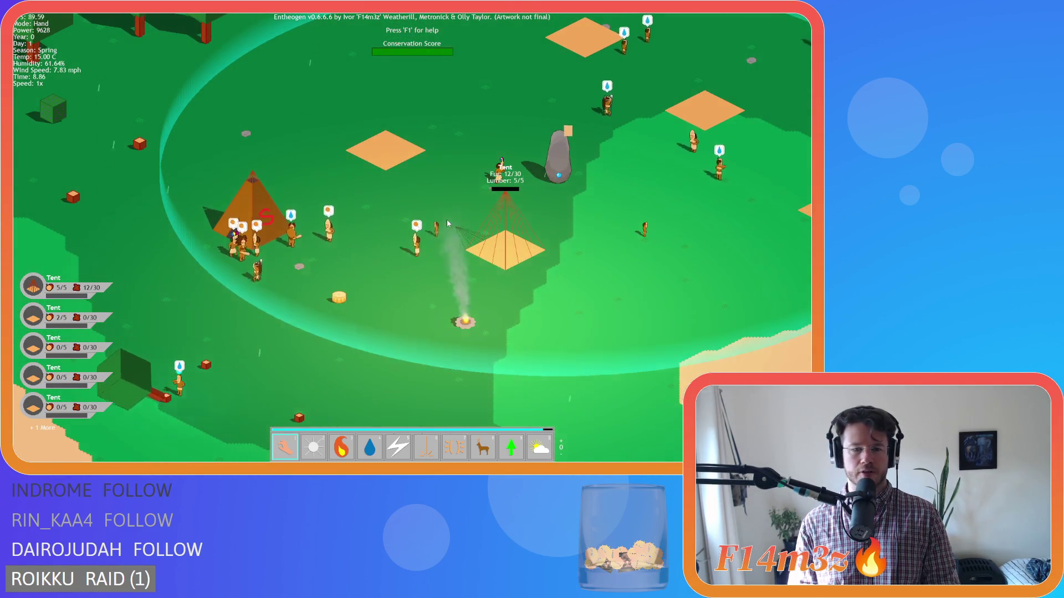
key("s")
Step: Open the Tribe overview, reload the quicksave again, and close the panel
key("t")
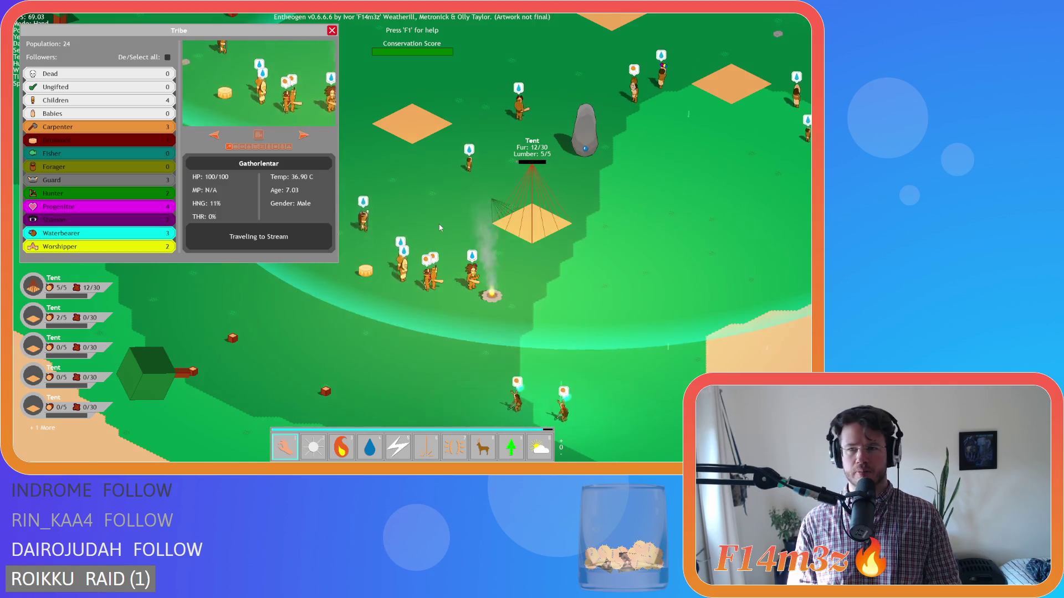
key("F9")
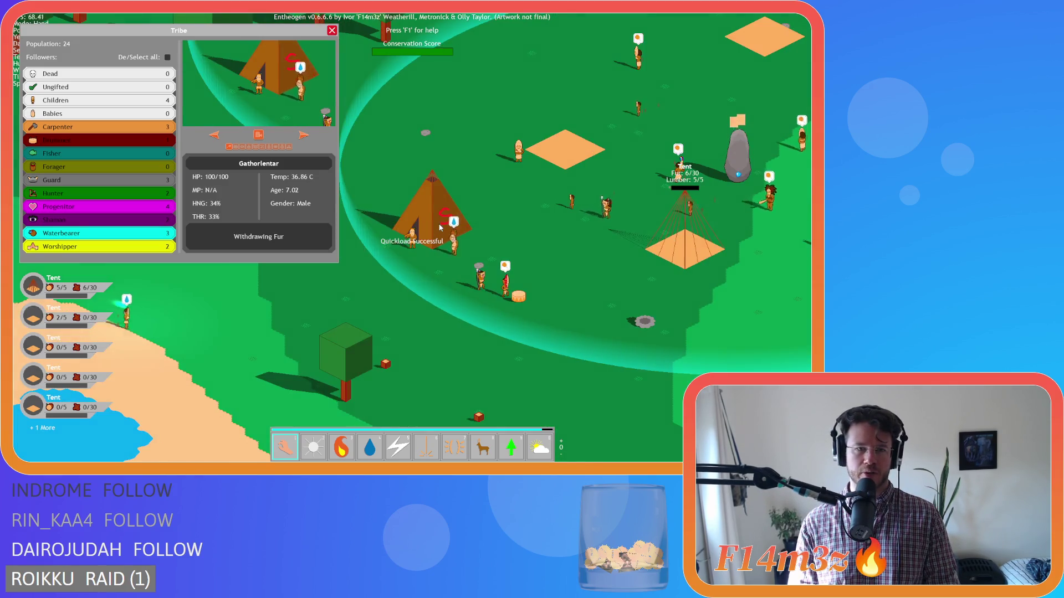
key("d")
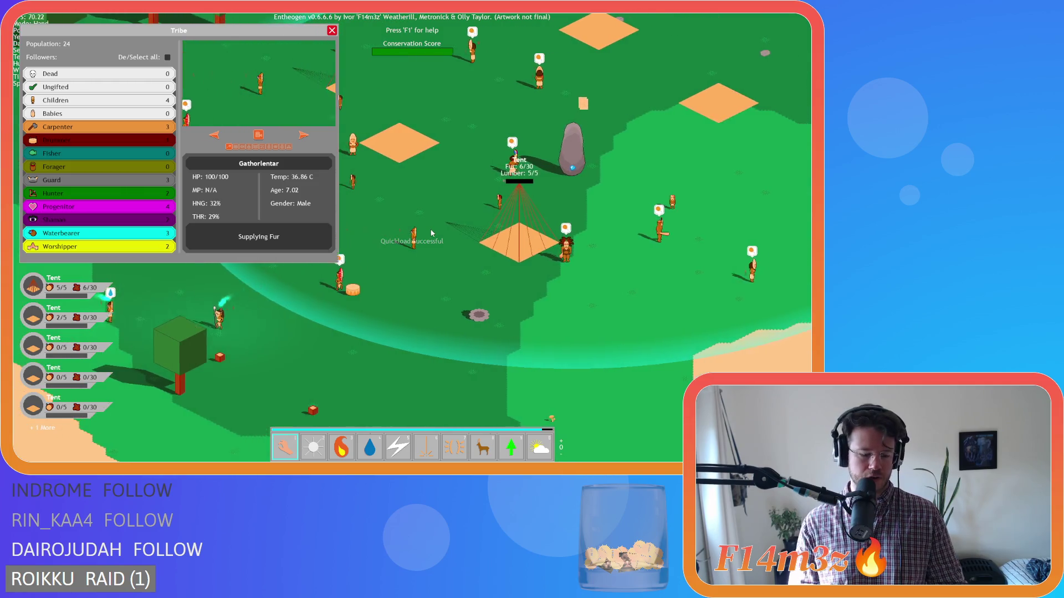
key("Escape")
Step: Inspect the Camp overview of buildings, then close it and bring up the quit prompt
left_click(431, 234)
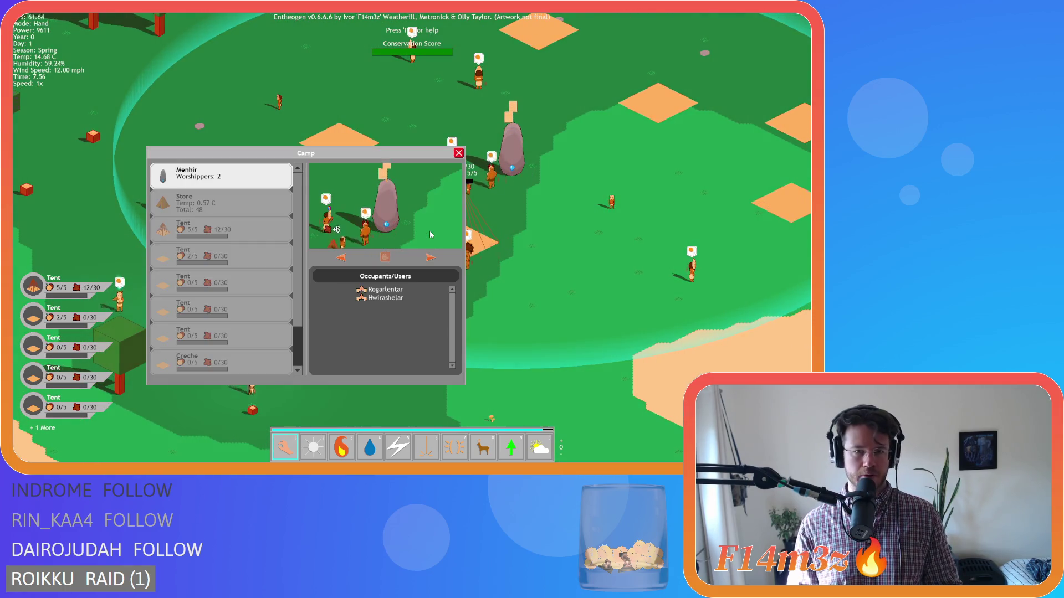
key("a")
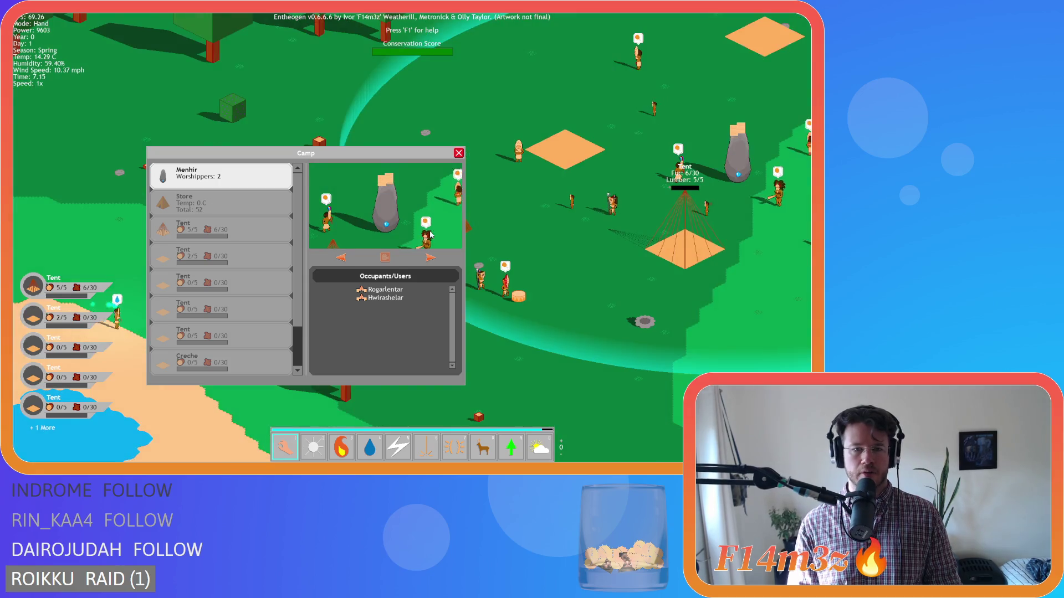
key("d")
key("Escape")
key("d")
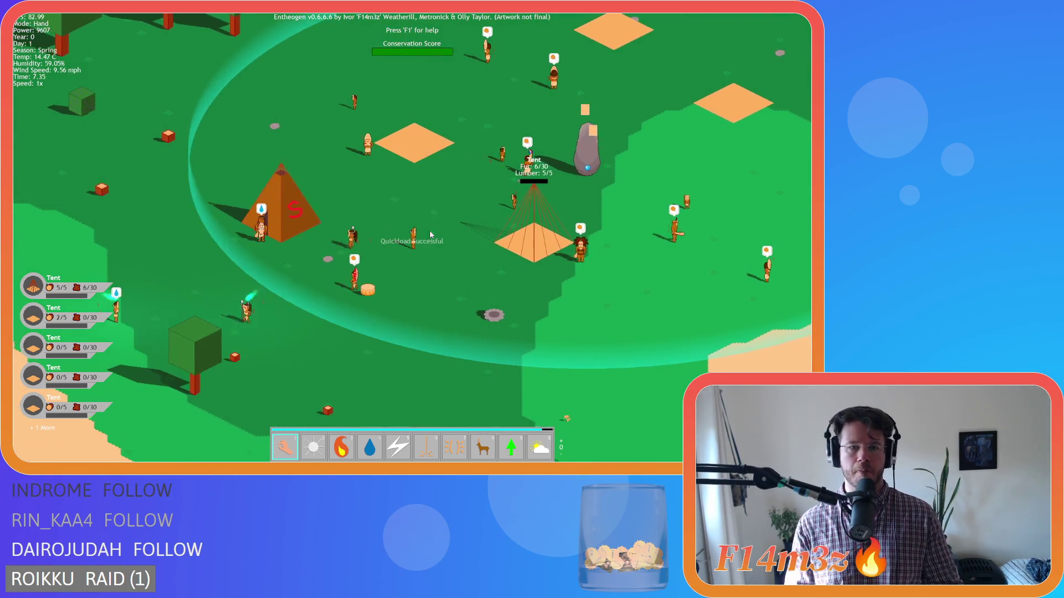
key("Escape")
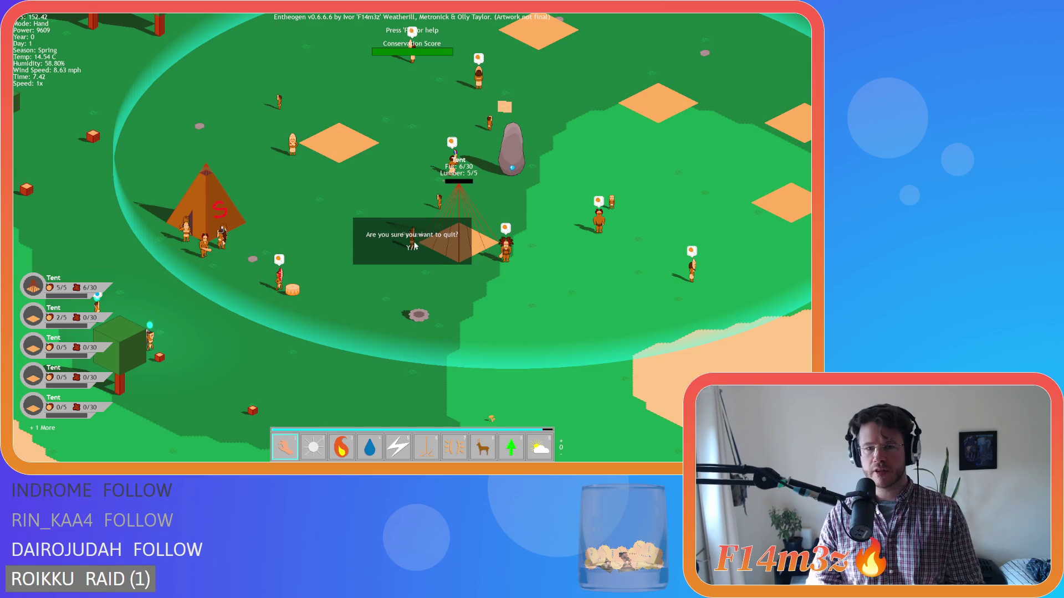
Step: Confirm quitting to the main menu, then exit the game back to GameMaker
key("y")
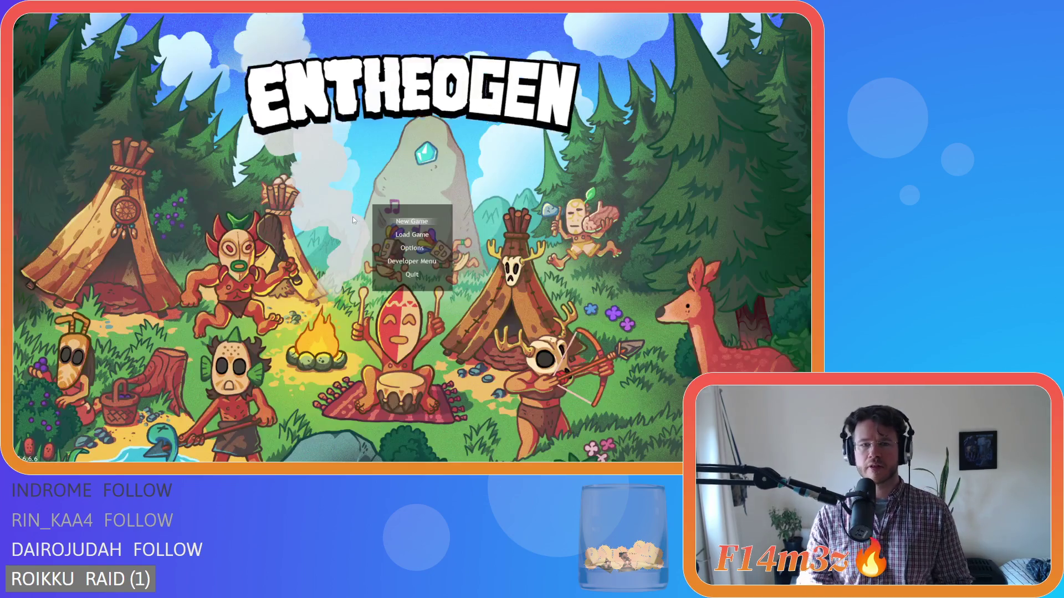
key("Escape")
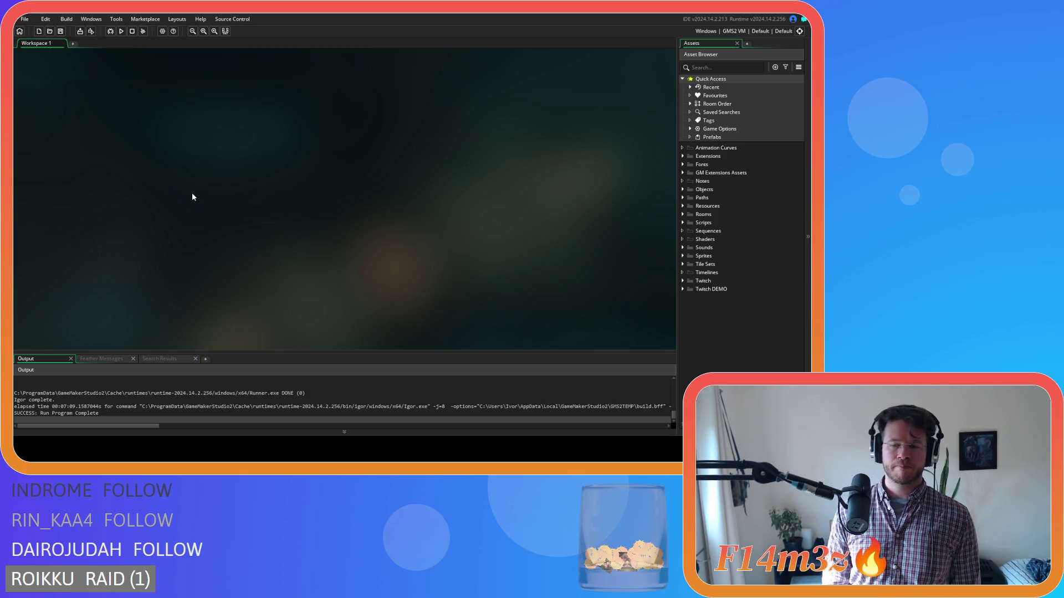
Step: Rebuild and relaunch Entheogen with F5, then move down the menu toward Options
key("F5")
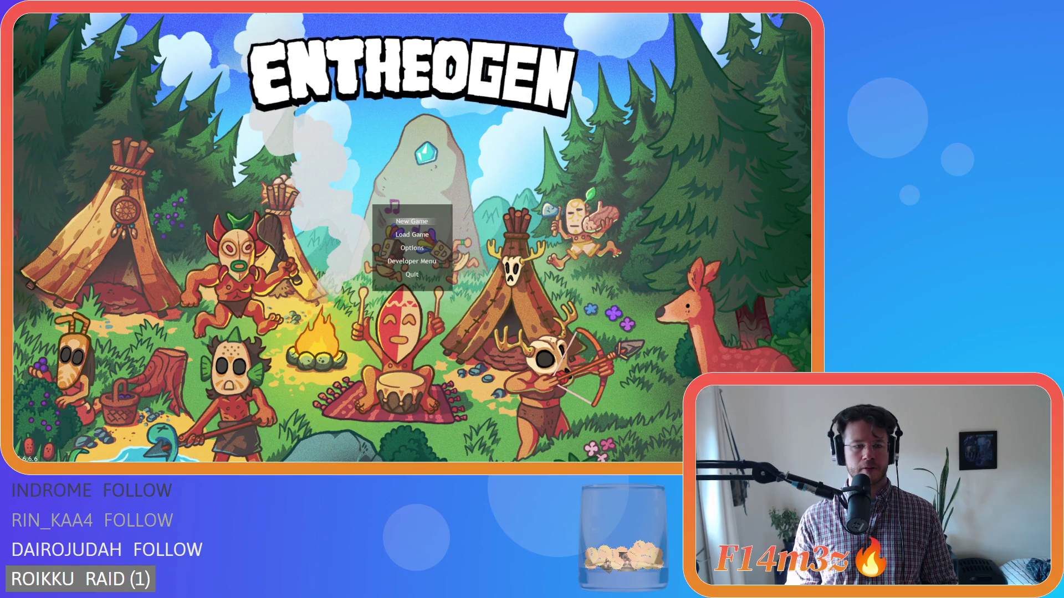
key("Down")
key("Down")
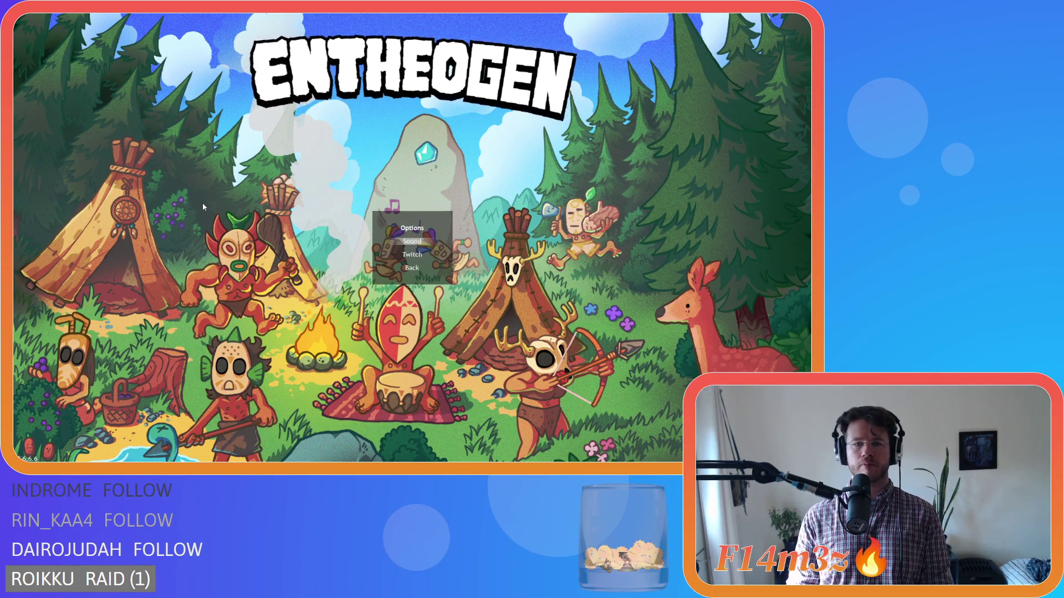
Step: Check the Sound volume options, then back out to the main menu
key("Return")
key("Up")
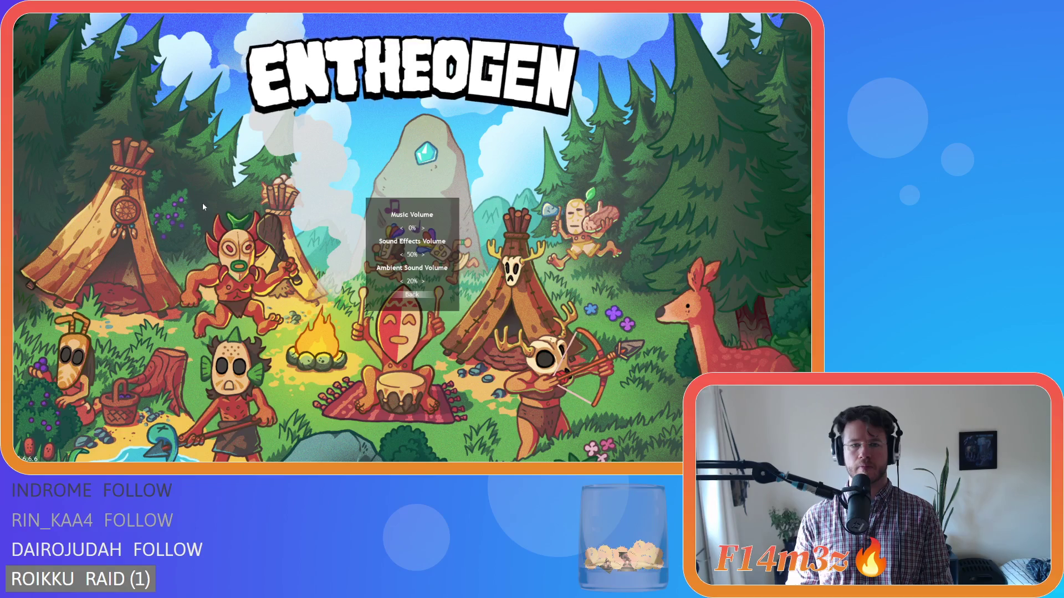
key("Return")
Step: Start a New Game, choose No for Beginner Island, and confirm world generation
key("Up")
key("Up")
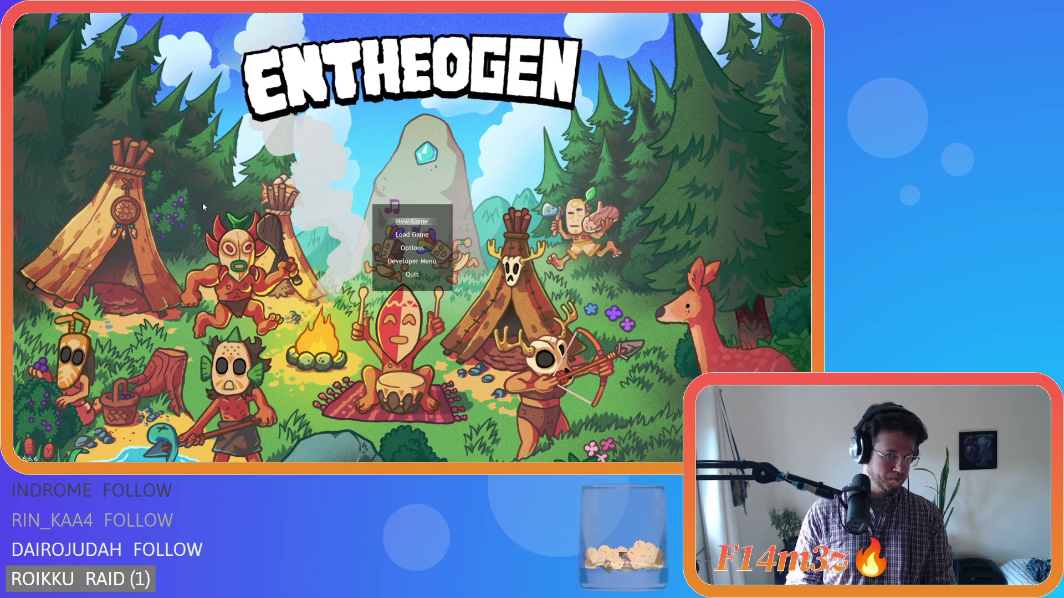
key("Return")
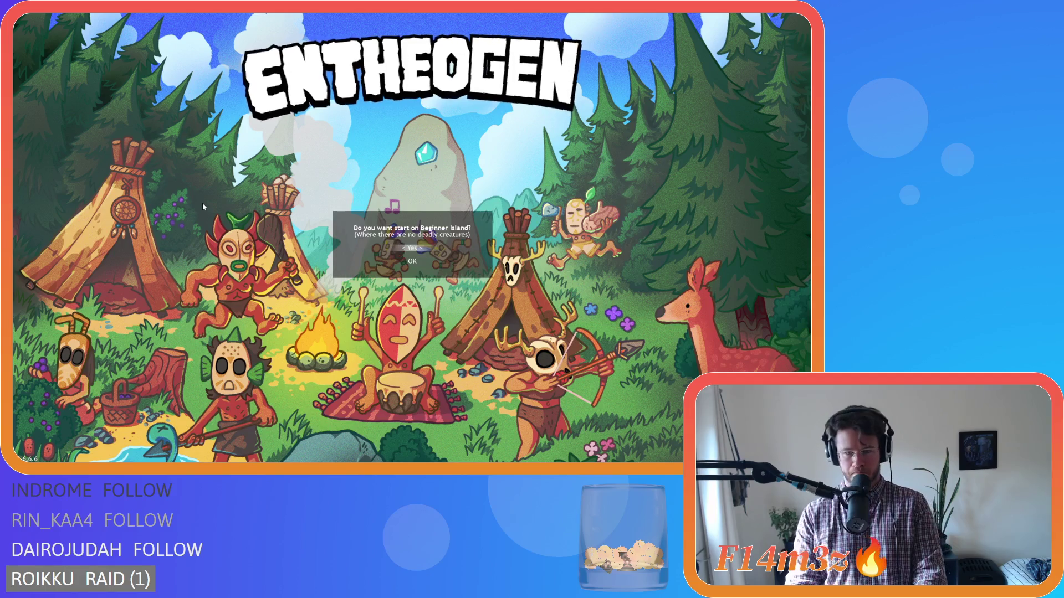
key("Down")
key("Up")
key("Right")
key("Down")
key("Return")
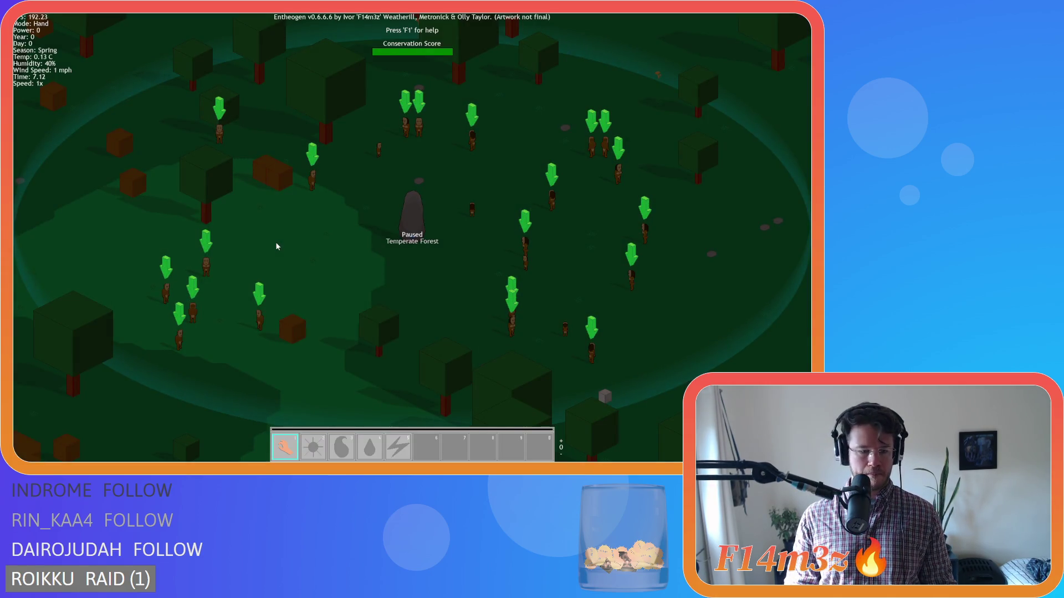
Step: Open the Build menu and lay out a Store plot in the forest clearing
key("b")
scroll(495, 254, "down", 5)
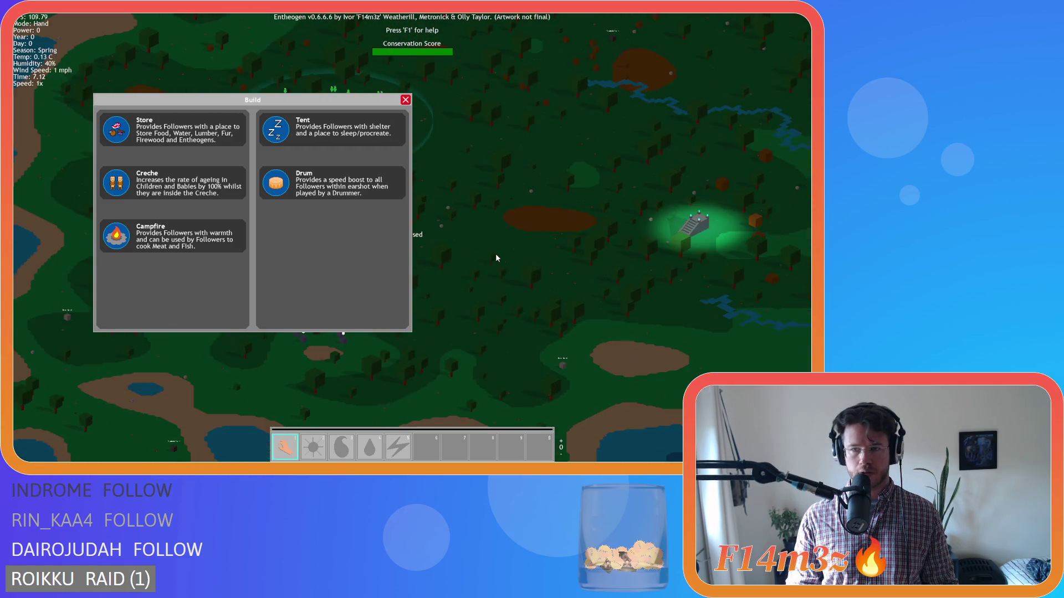
scroll(495, 258, "up", 3)
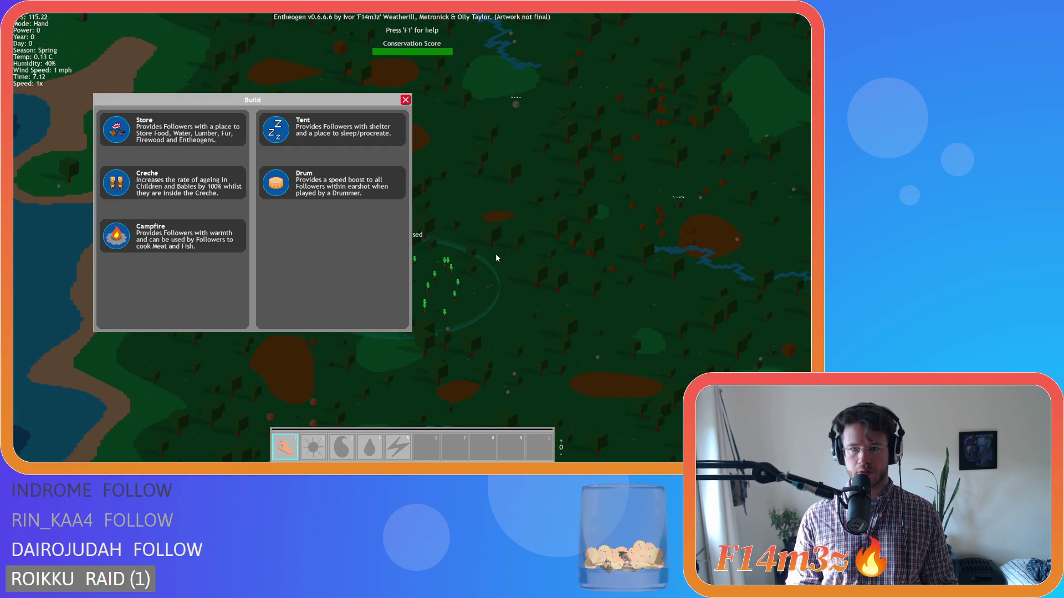
scroll(497, 258, "up", 5)
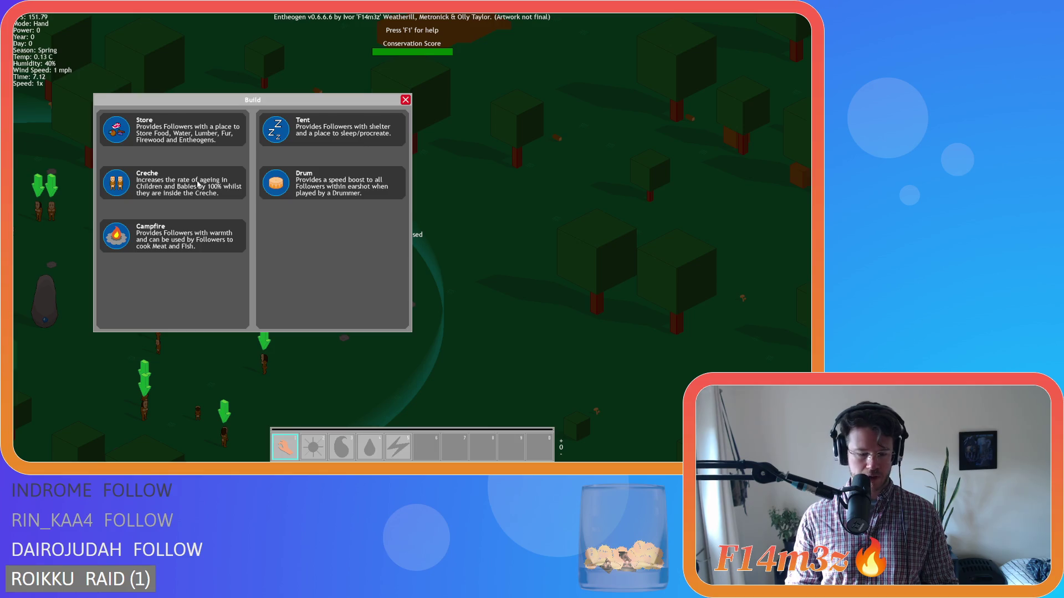
left_click(114, 128)
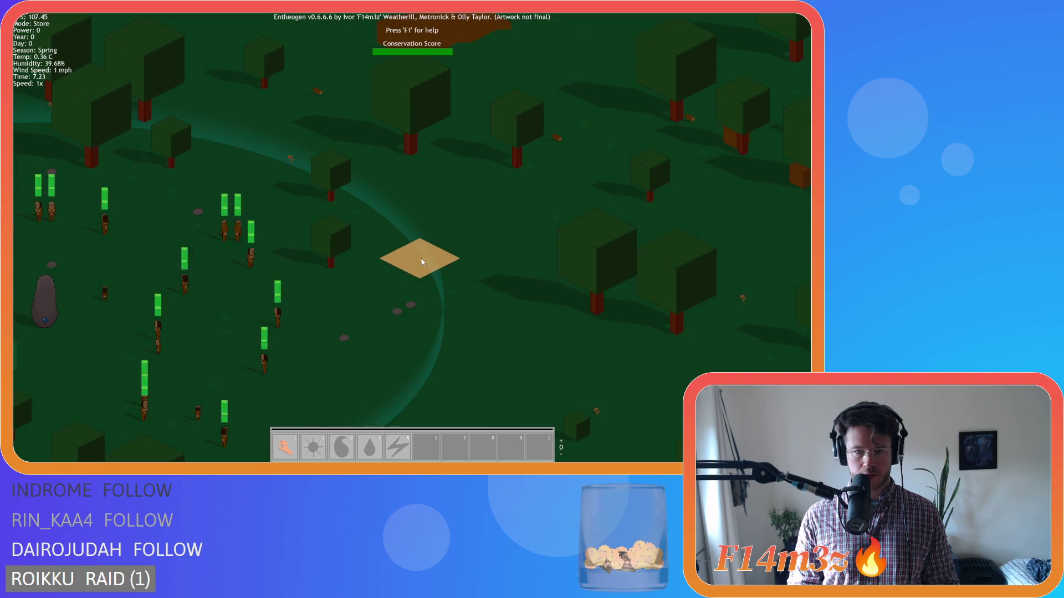
left_click(425, 263)
Step: Place a Campfire beside the Store and a Drum nearby, then pause and resume the game
left_click(114, 233)
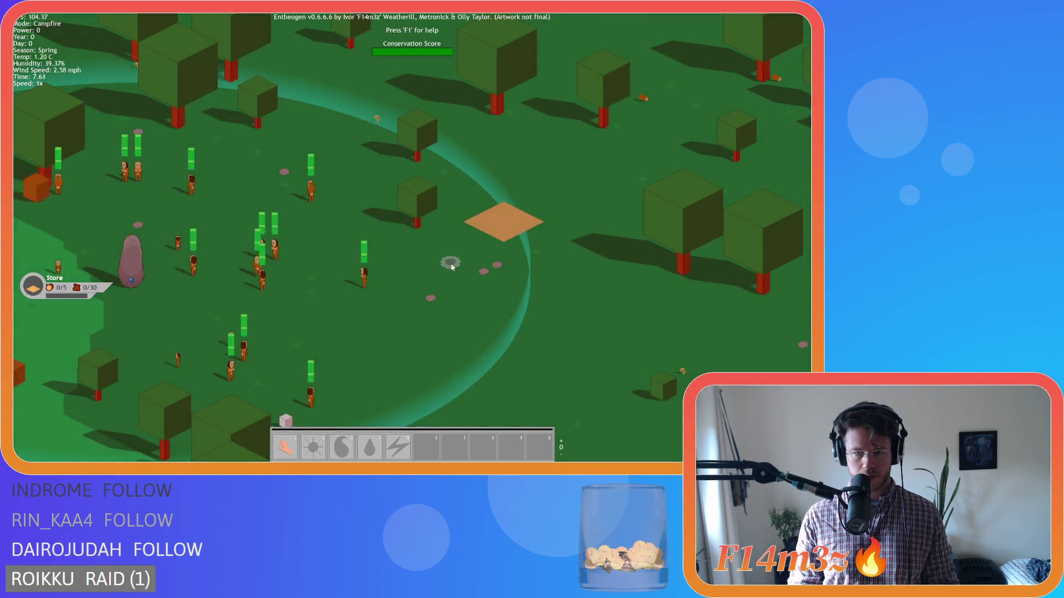
left_click(450, 265)
left_click(331, 183)
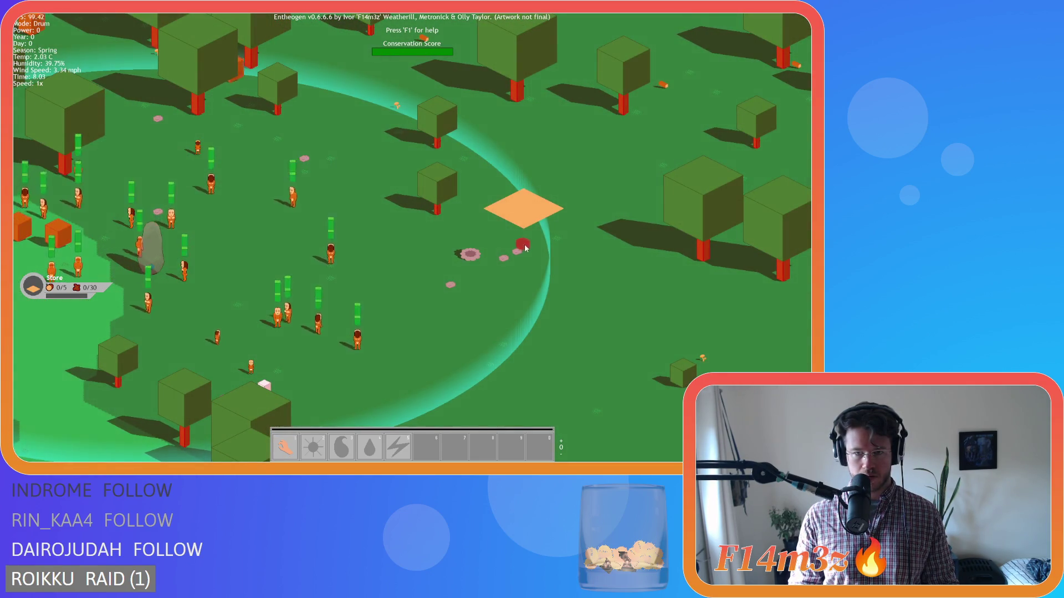
left_click(528, 255)
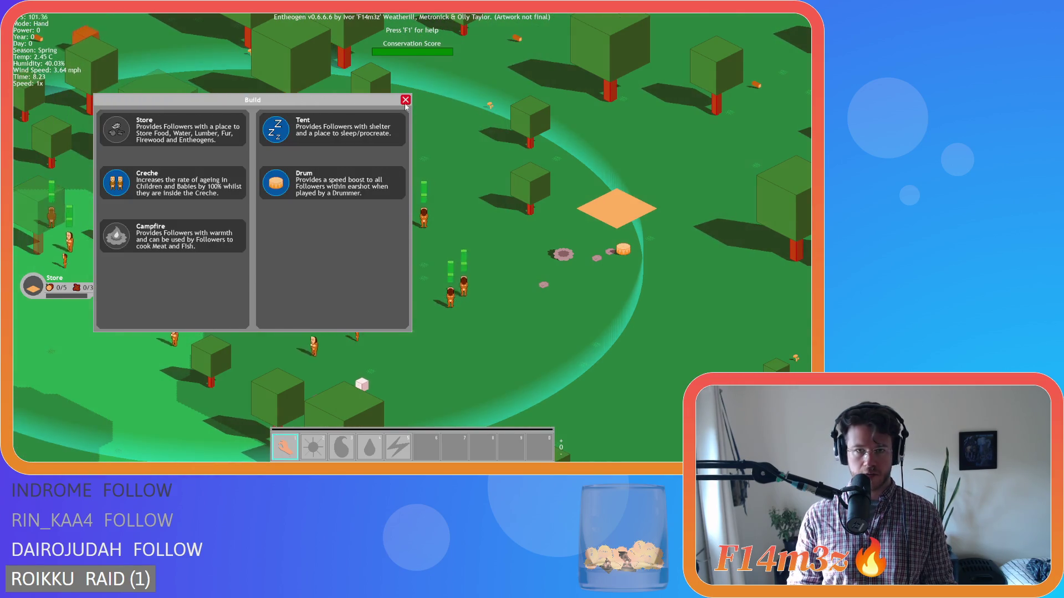
left_click(405, 100)
key("space")
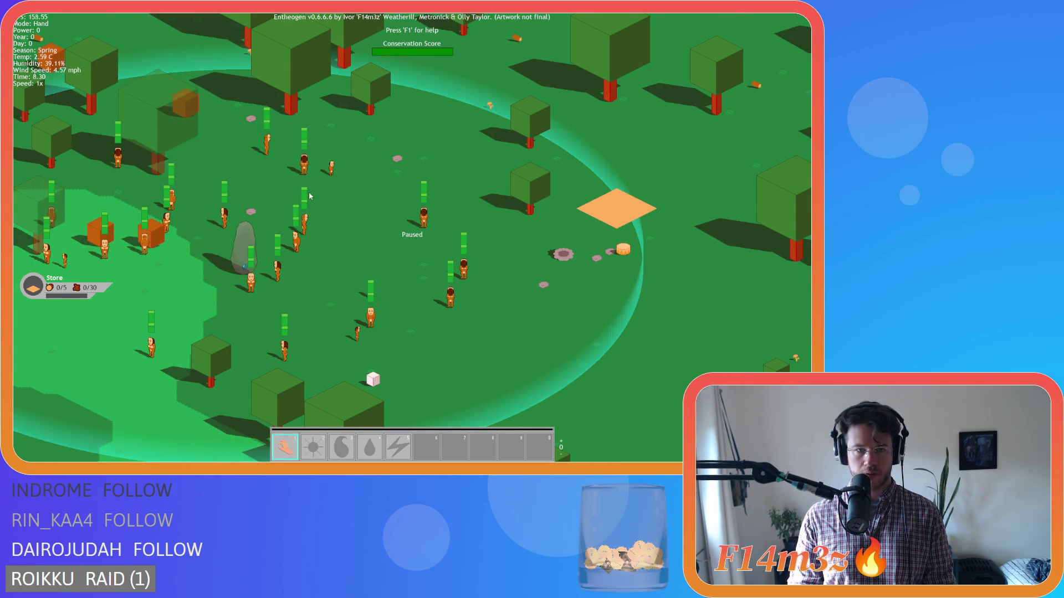
key("space")
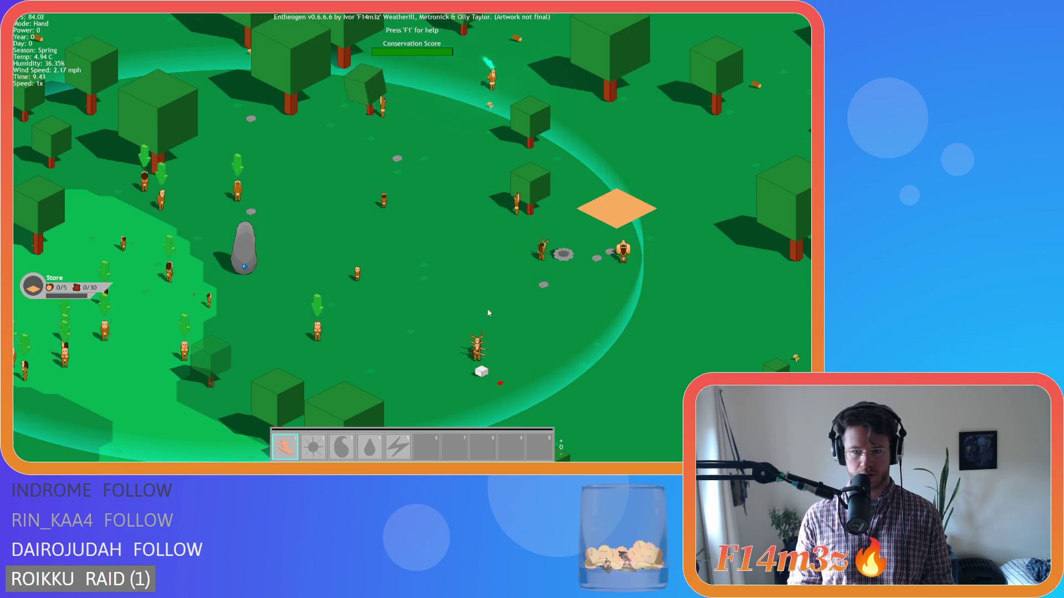
Step: Pause the game and pan around the clearing and the village
key("a")
key("s")
key("space")
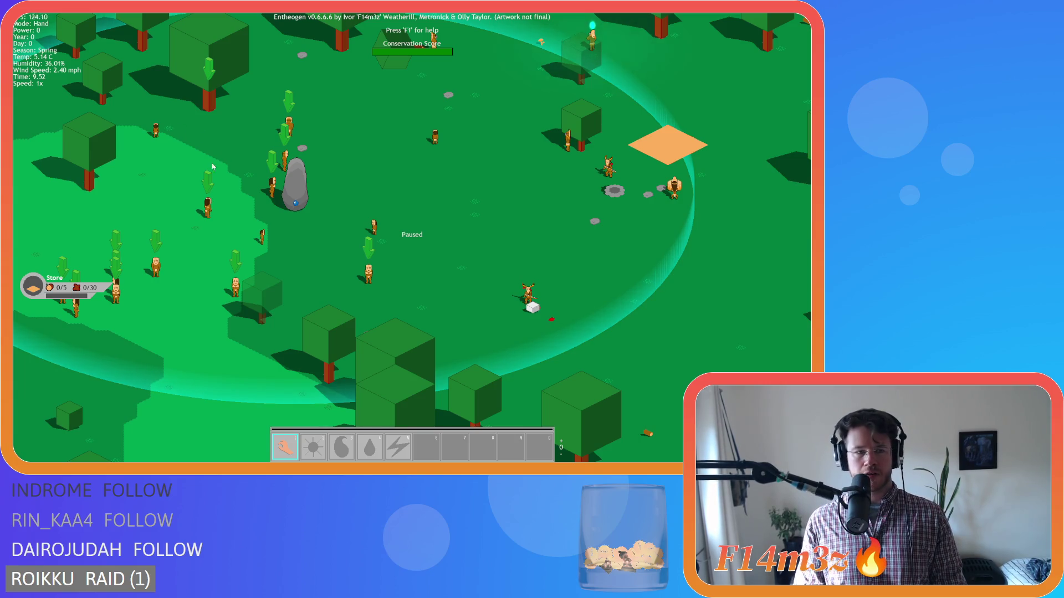
key("w")
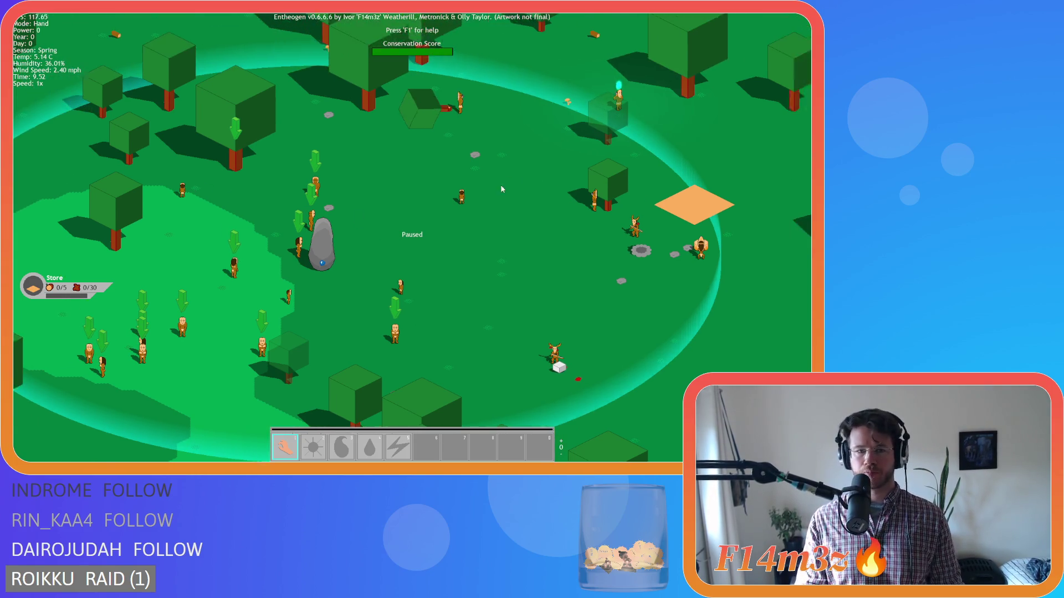
key("d")
Step: Let villagers work briefly, pause again, check the monolith info, and open the Build list
key("space")
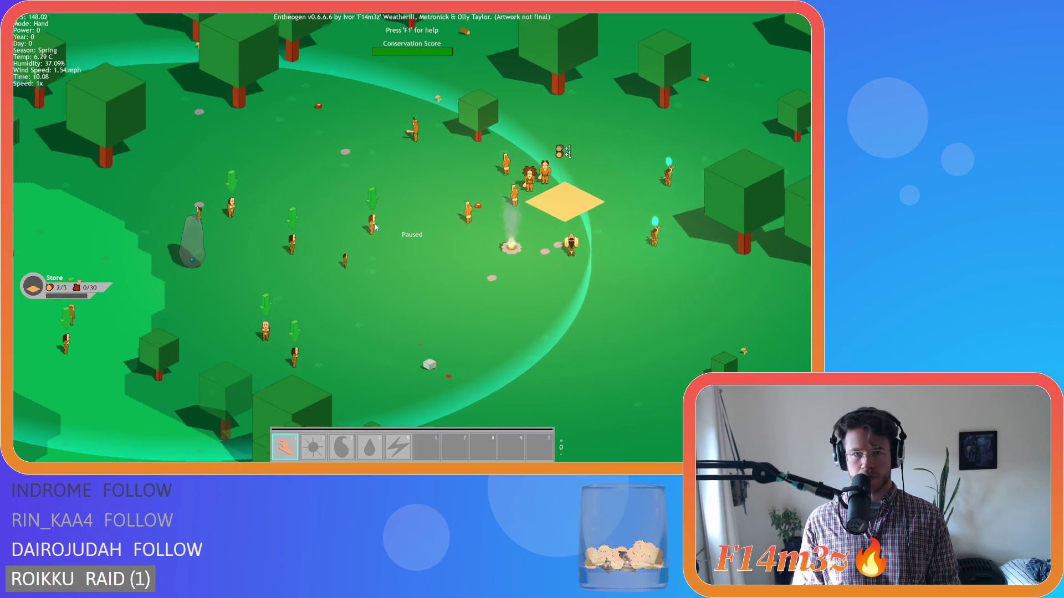
key("s")
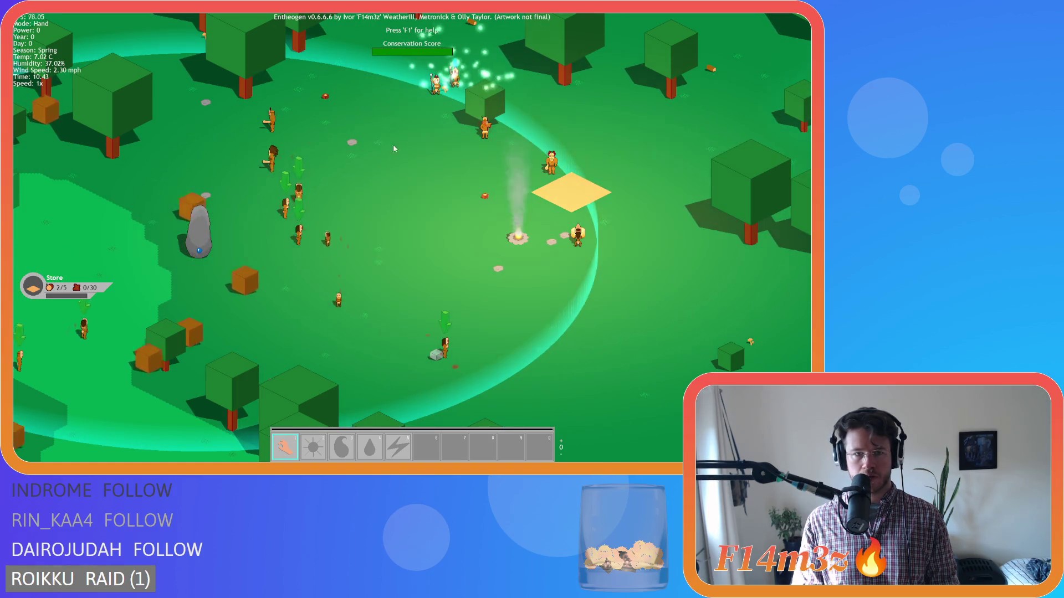
key("space")
key("i")
key("i")
key("Left")
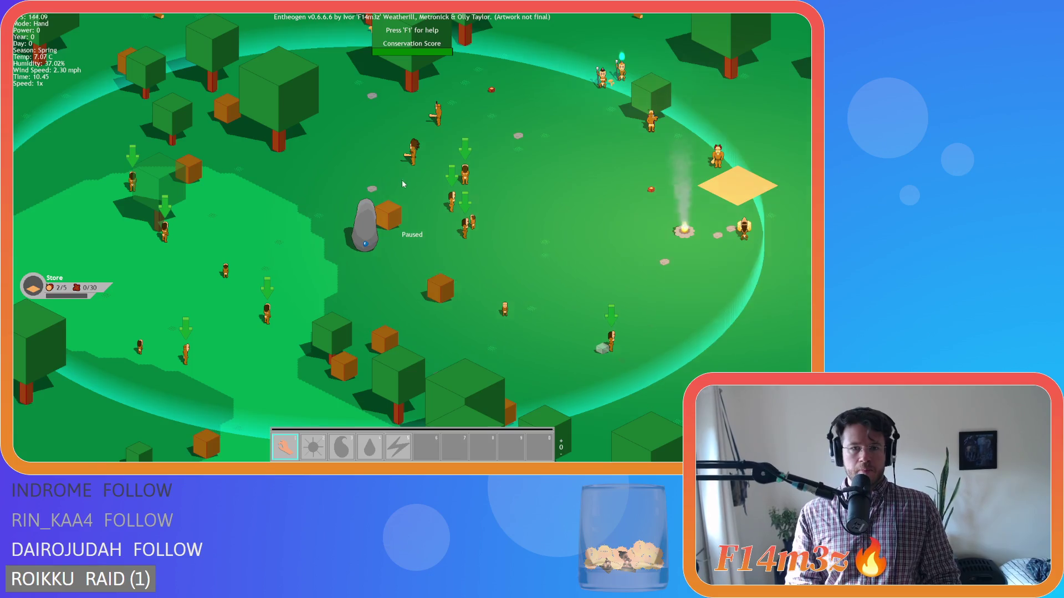
key("w+d")
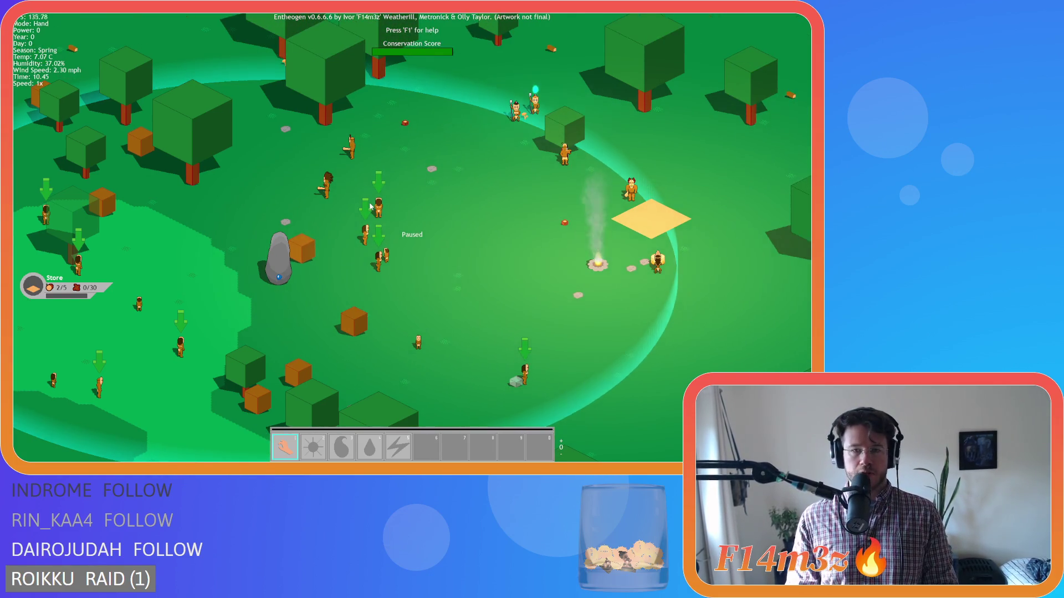
key("b")
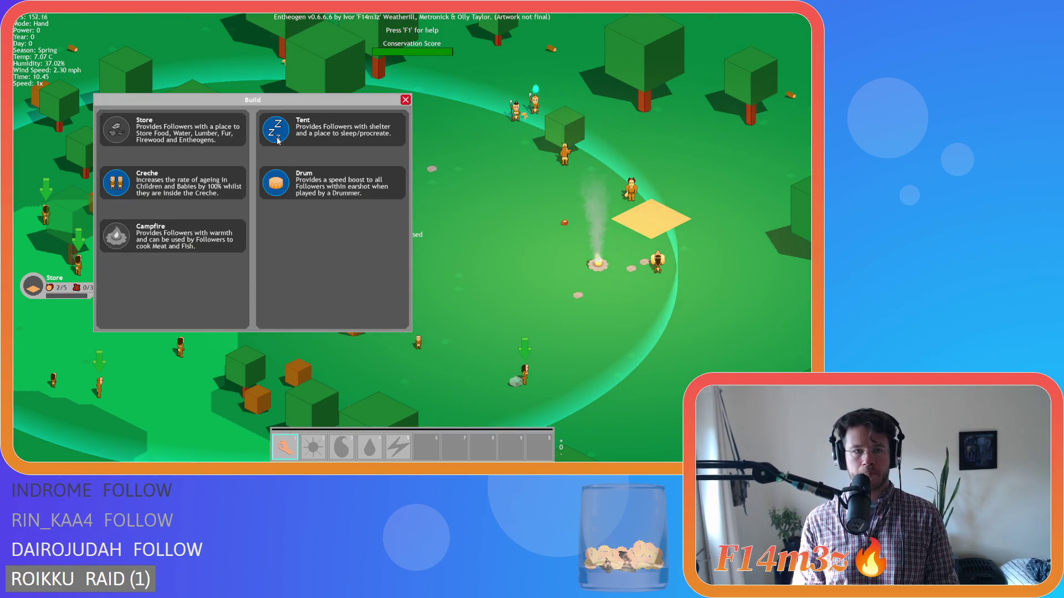
Step: Place four Tent plots around the clearing from the Build list
left_click(277, 138)
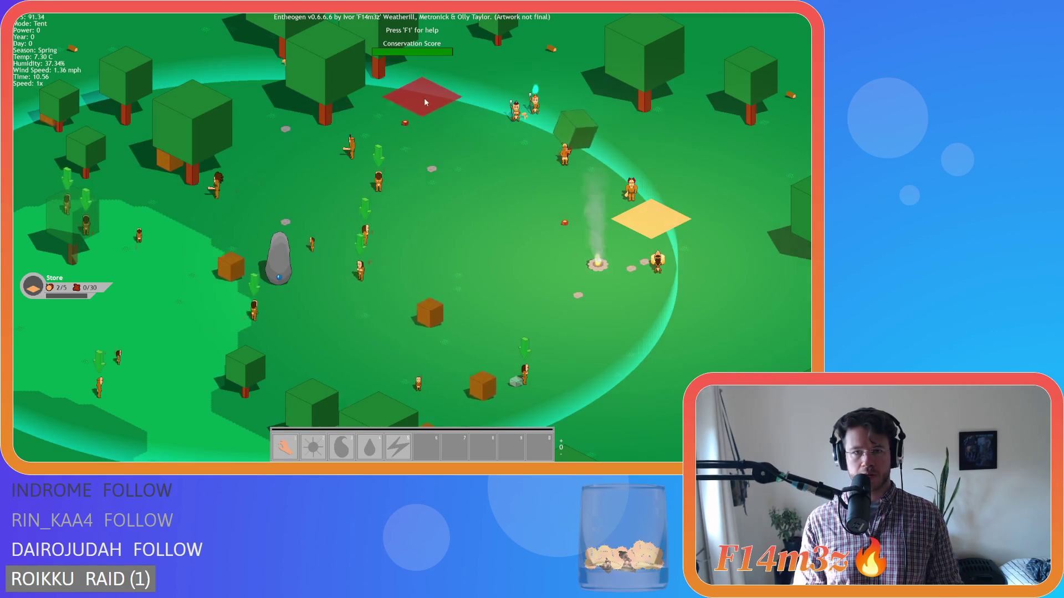
left_click(465, 104)
key("b")
left_click(277, 135)
key("a")
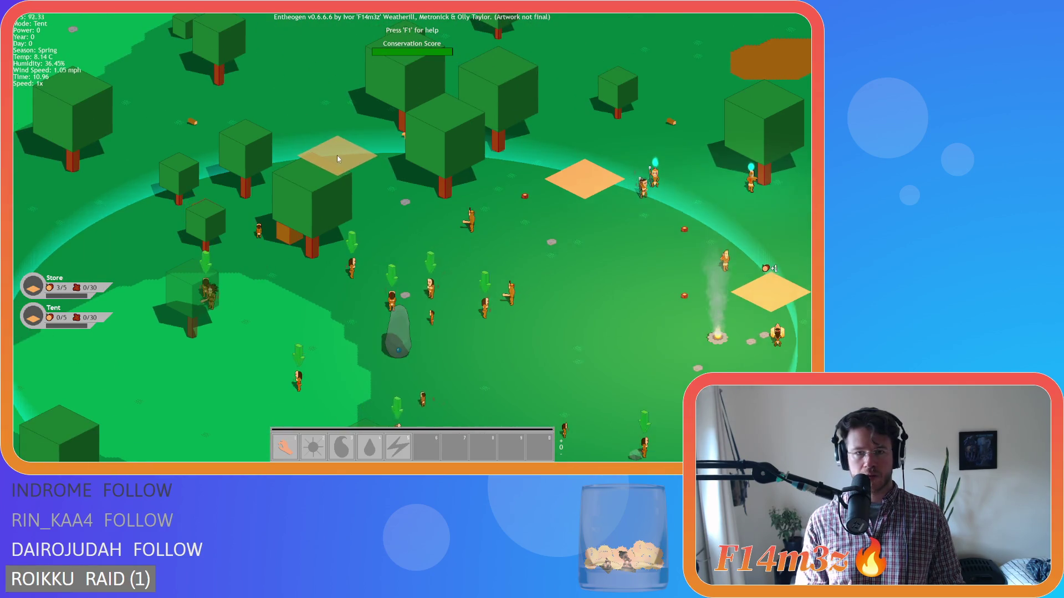
left_click(336, 154)
key("b")
left_click(303, 136)
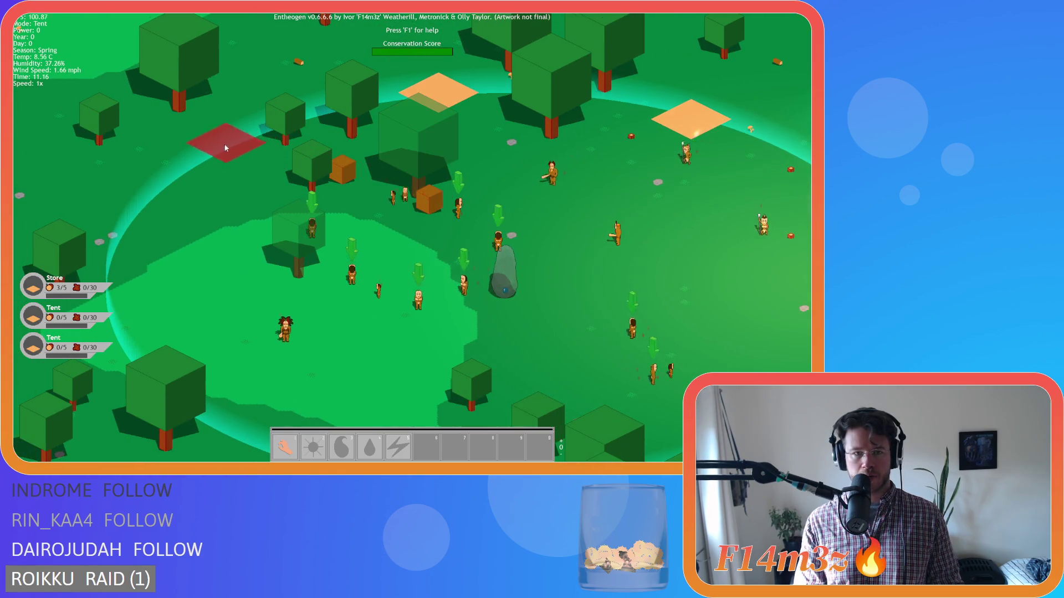
left_click(219, 158)
key("b")
left_click(270, 141)
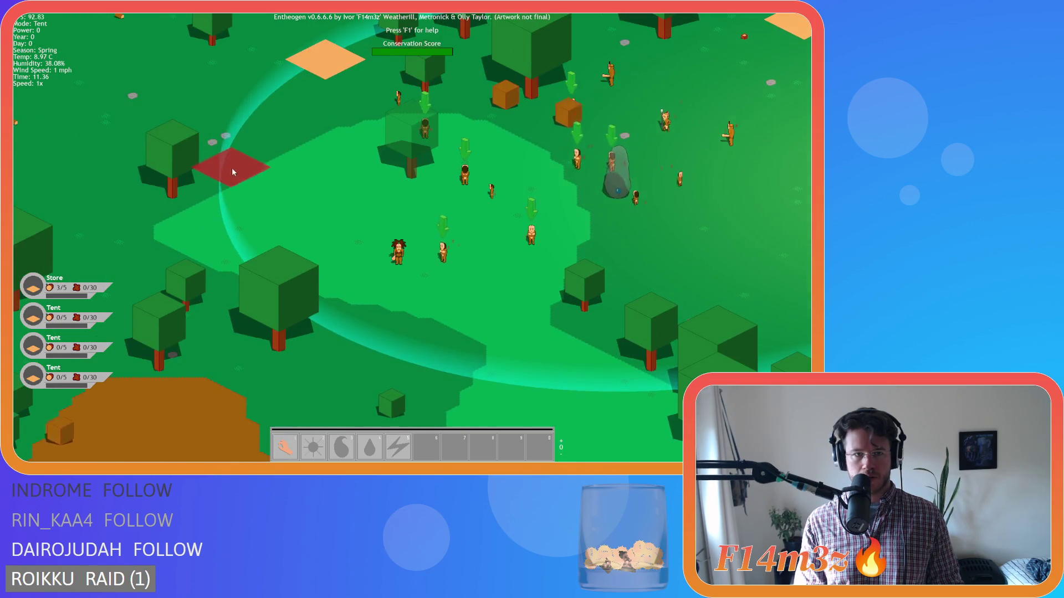
left_click(233, 182)
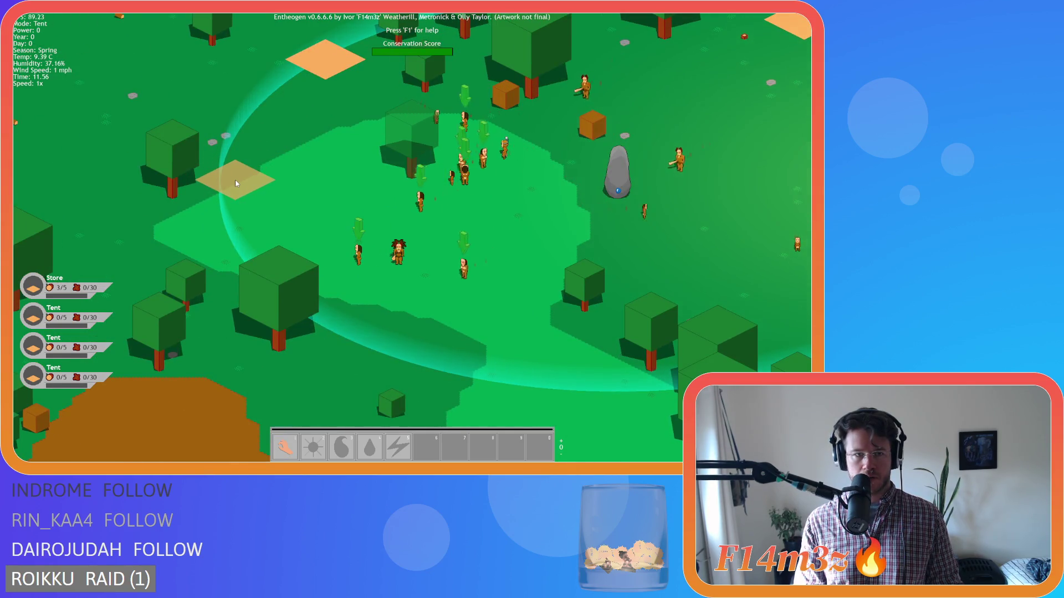
Step: Add a fifth Tent beside the village and a Creche site, then close the Build list
key("b")
left_click(279, 133)
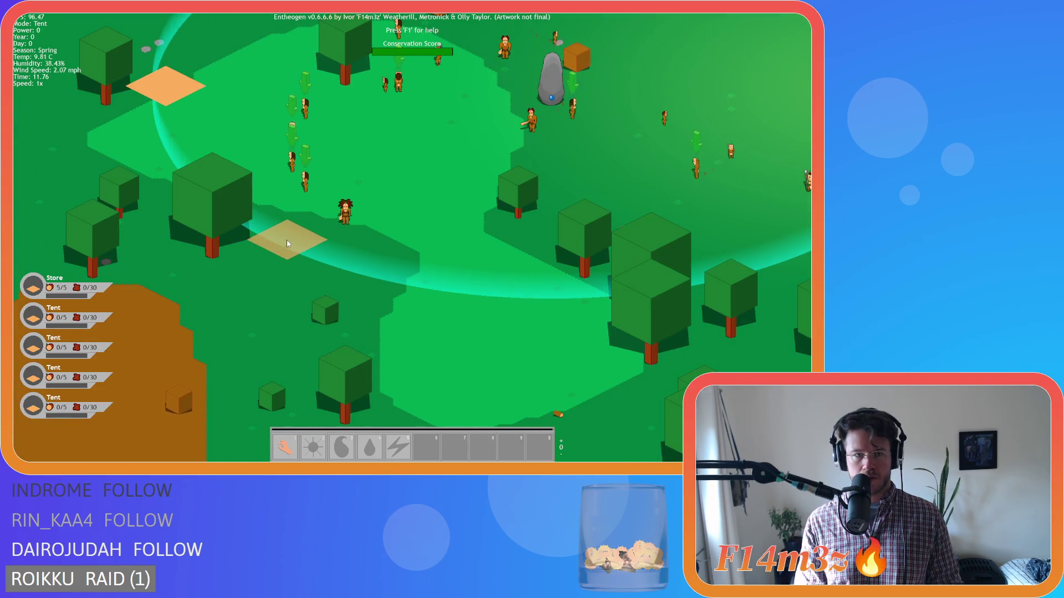
left_click(288, 240)
key("b")
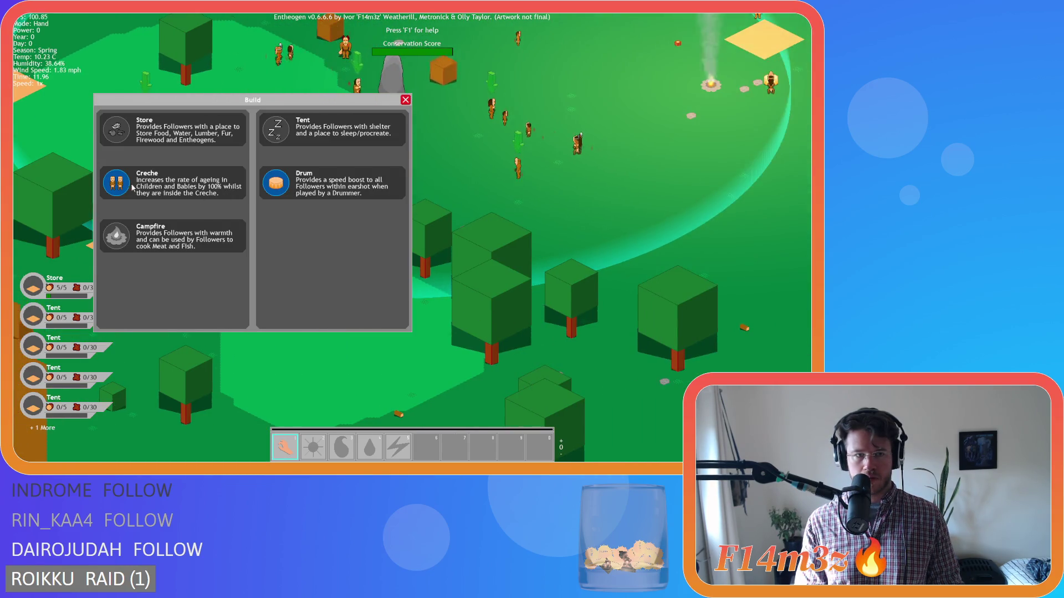
left_click(133, 188)
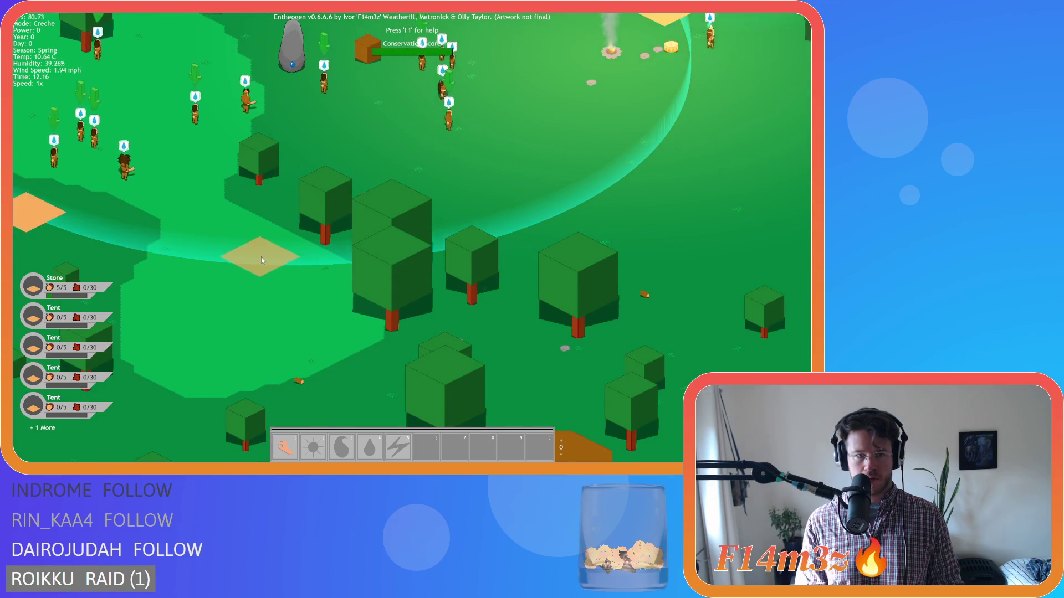
left_click(261, 257)
key("b")
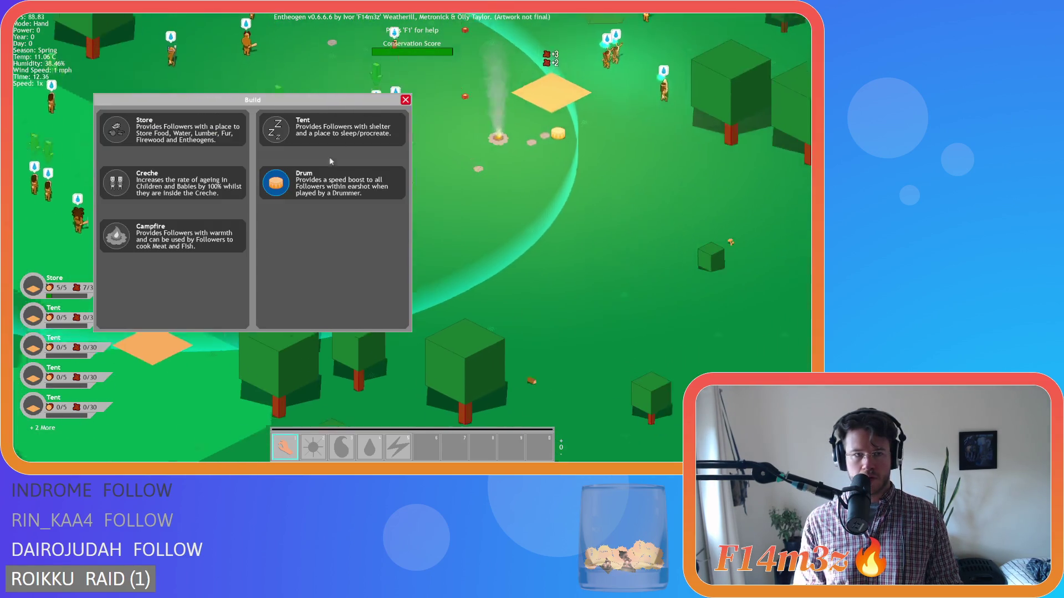
key("b")
scroll(394, 114, "down", 3)
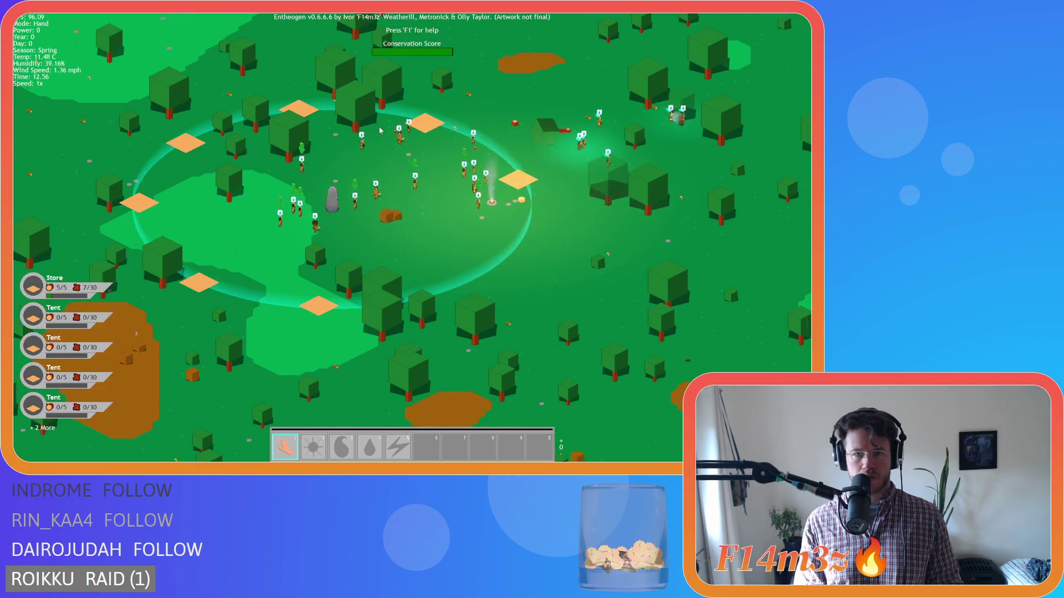
Step: Pause, pan toward the river and back to the campfire, then open the Tribe roster of 24 followers
scroll(380, 131, "up", 5)
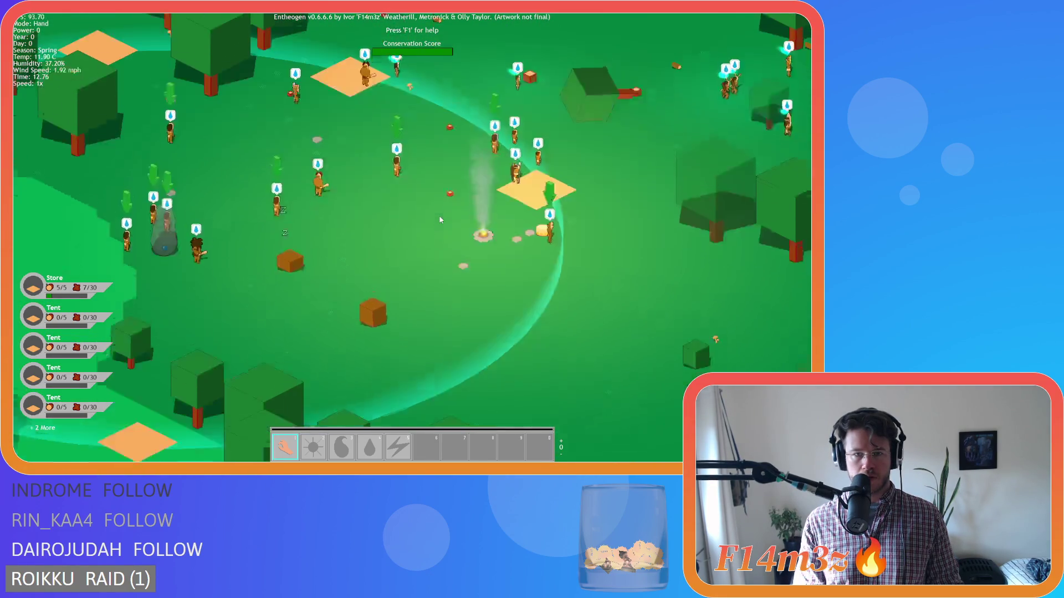
key("space")
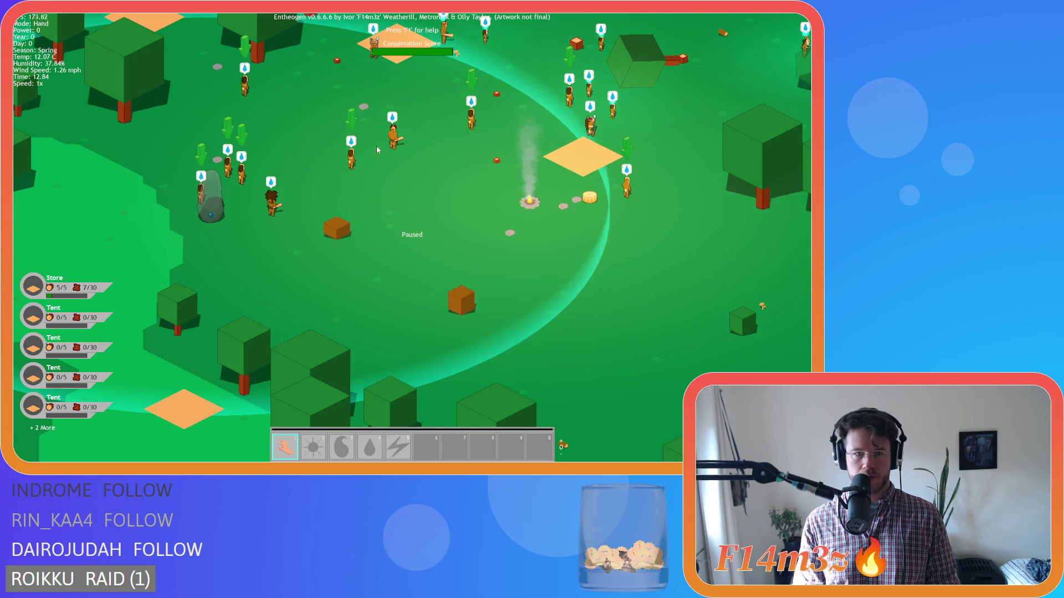
key("w")
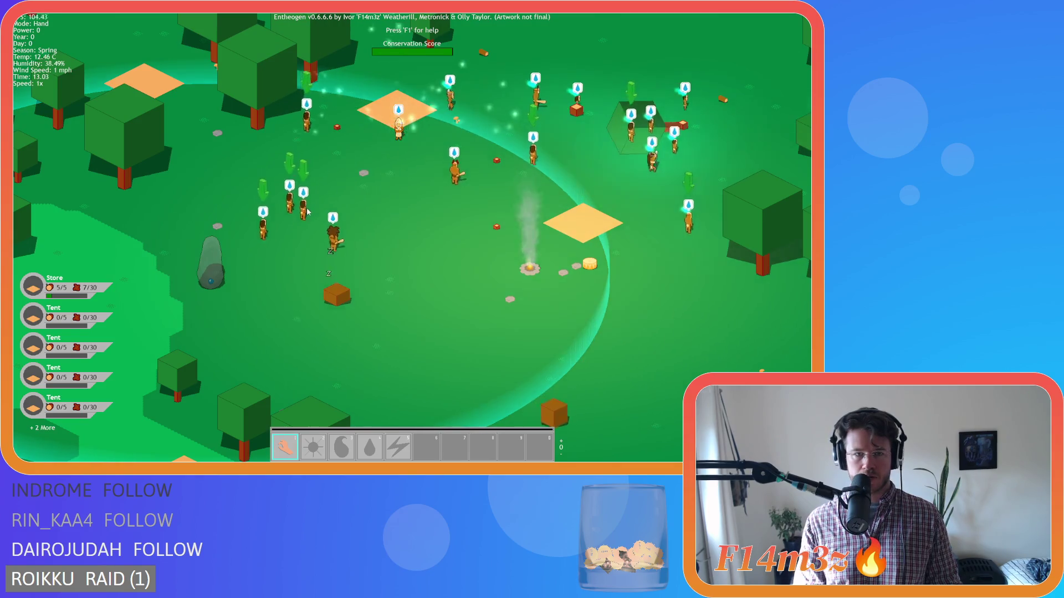
key("d")
key("d")
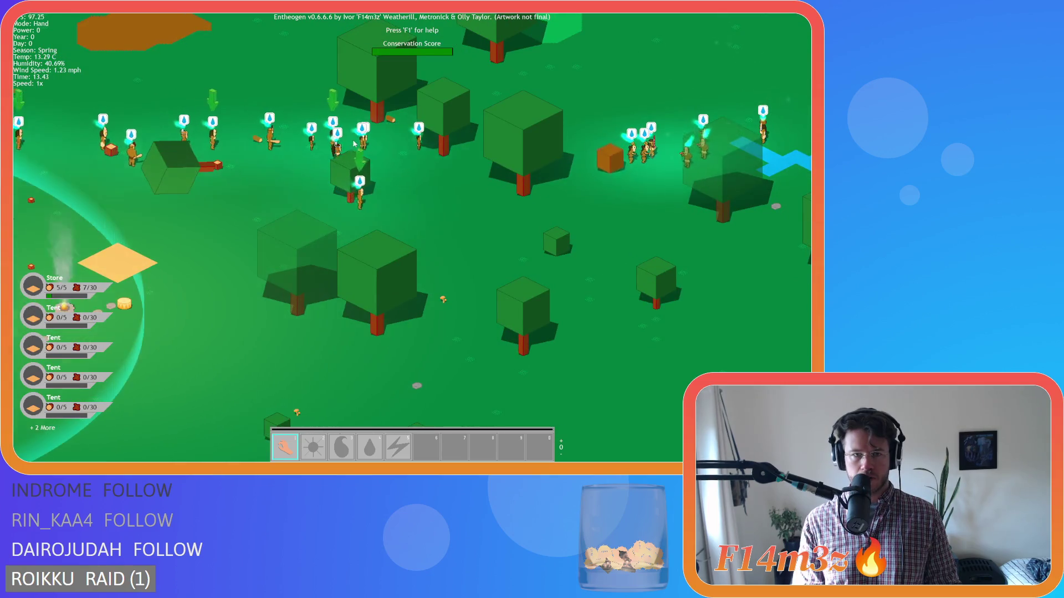
key("d")
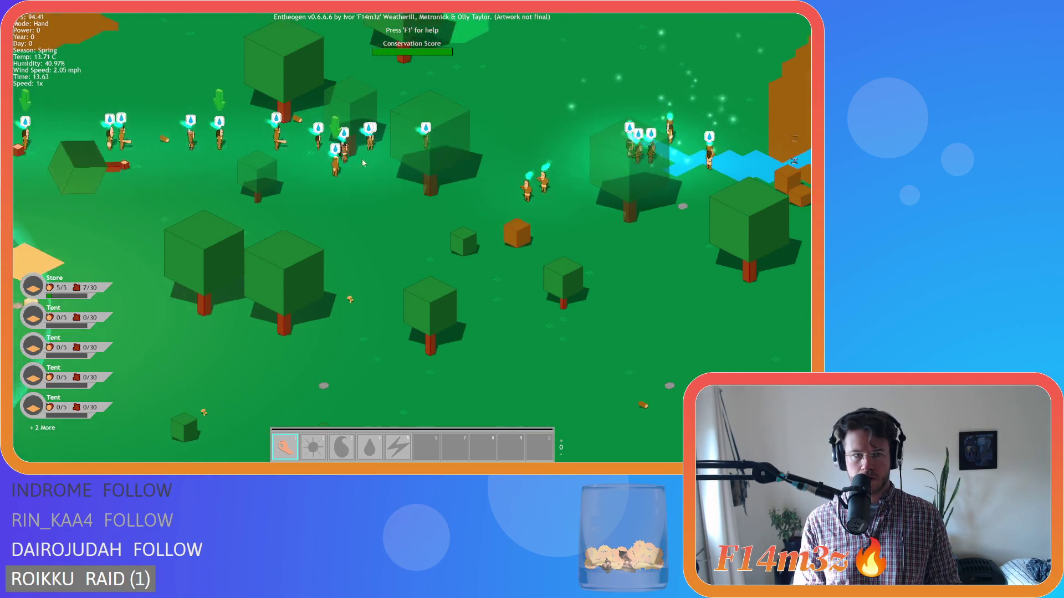
key("a")
key("space")
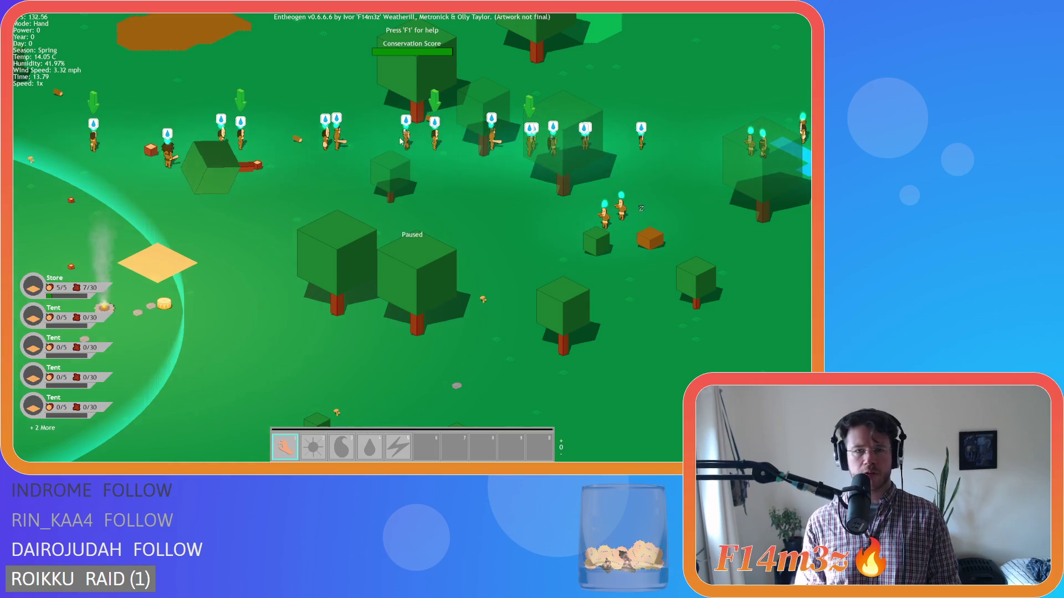
left_click(402, 146)
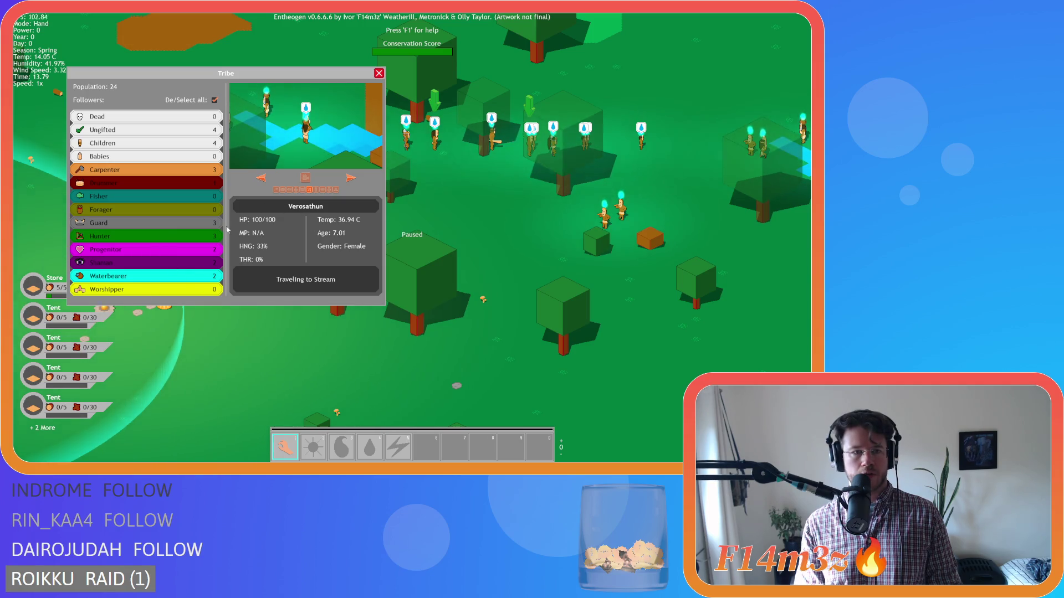
Step: Close the Tribe roster, resume the game, then reopen it to toggle De/Select all and close it
left_click(379, 73)
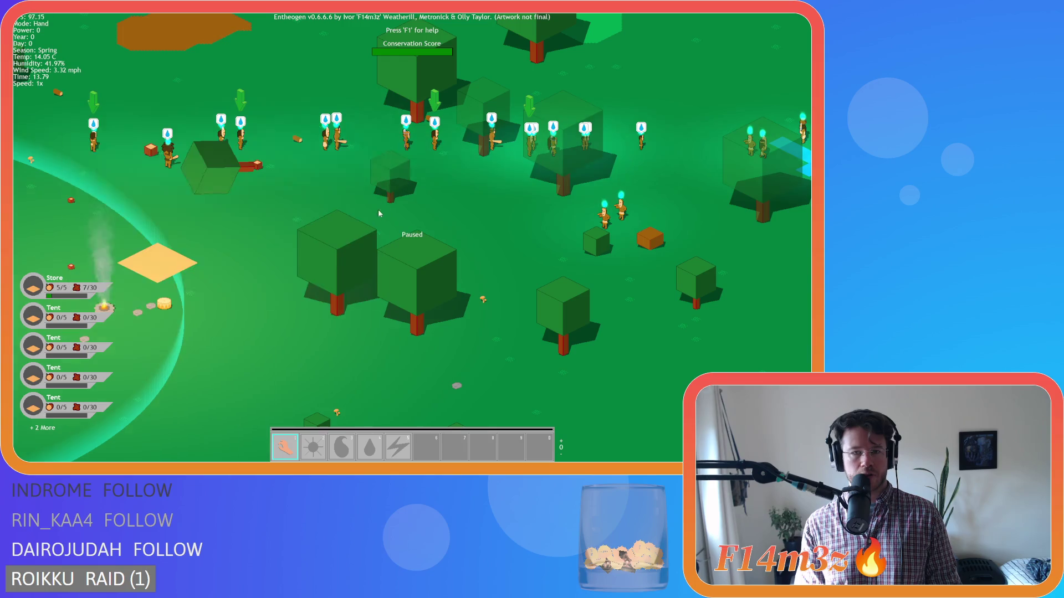
key("a")
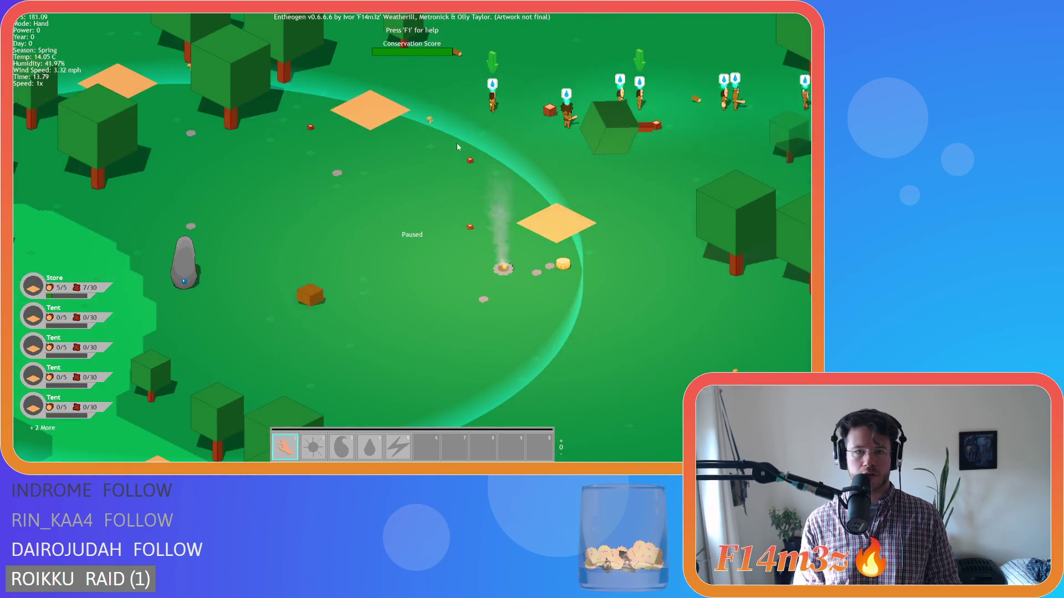
key("d")
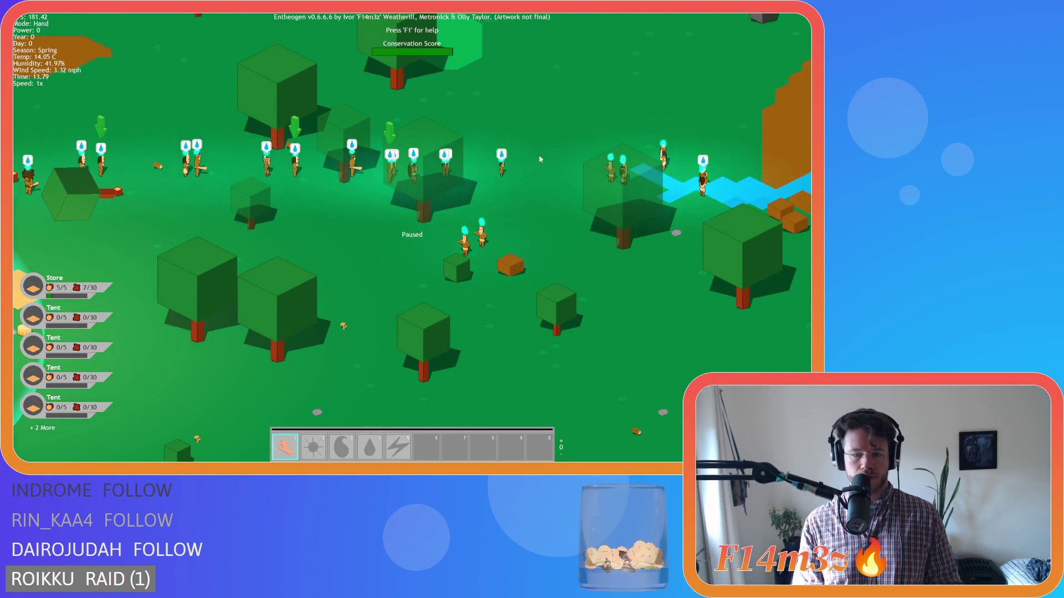
key("space")
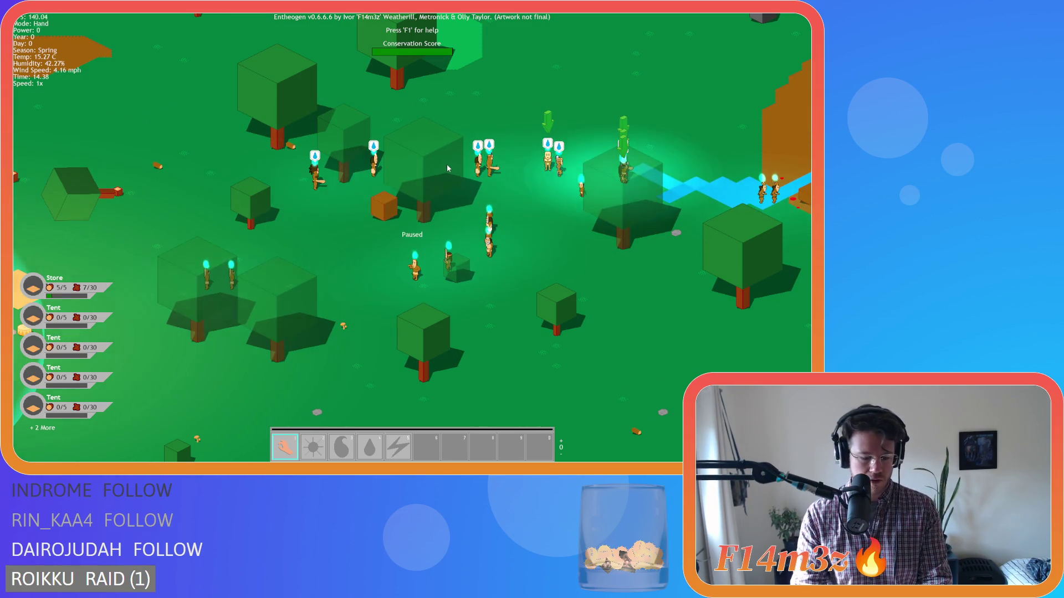
key("t")
left_click(216, 102)
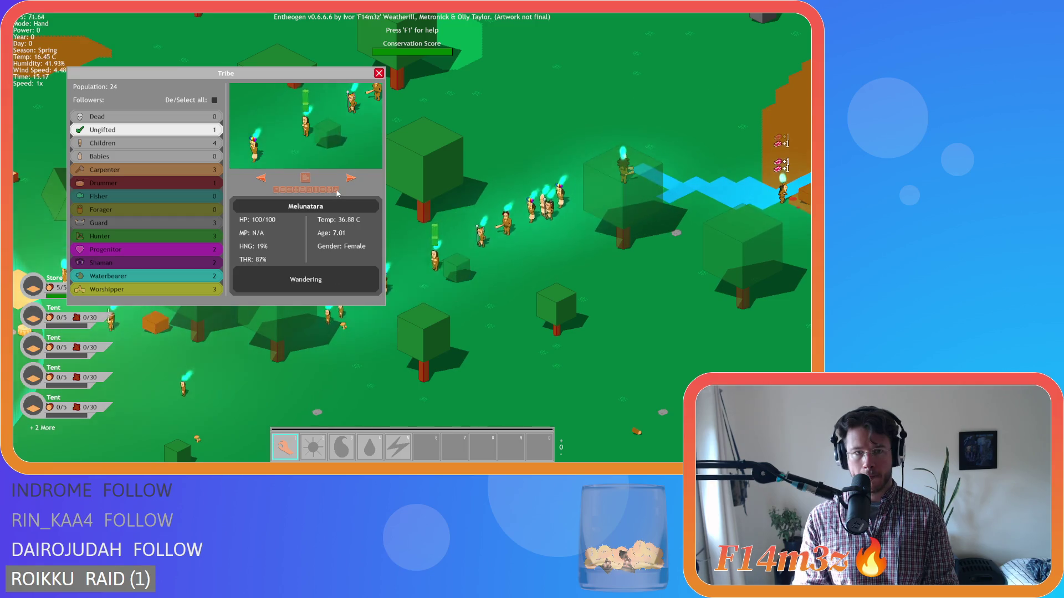
key("Escape")
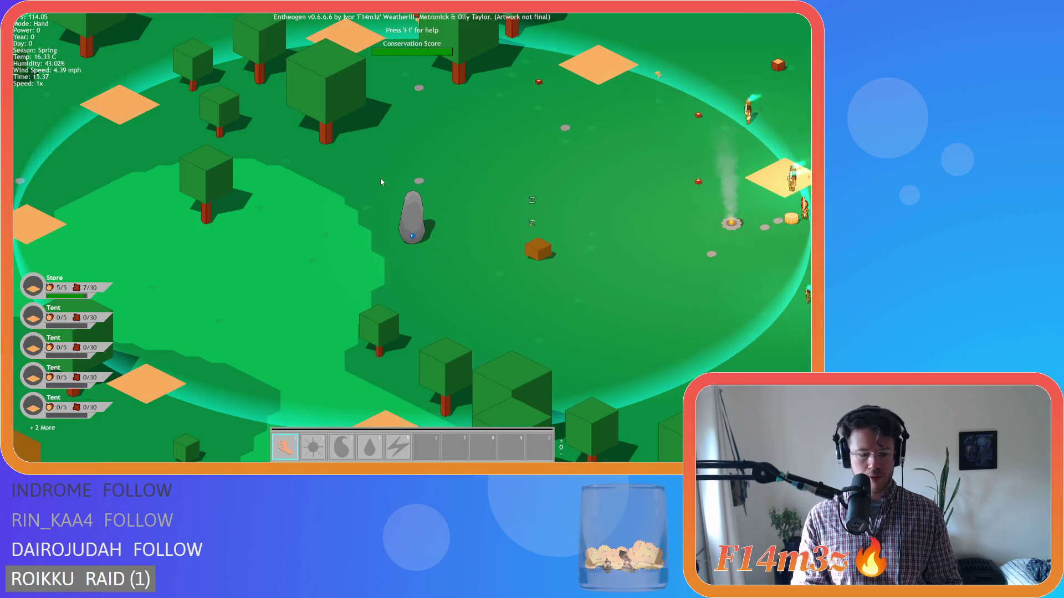
Step: Quicksave the game with F5 and pan north toward the inland river
key("F5")
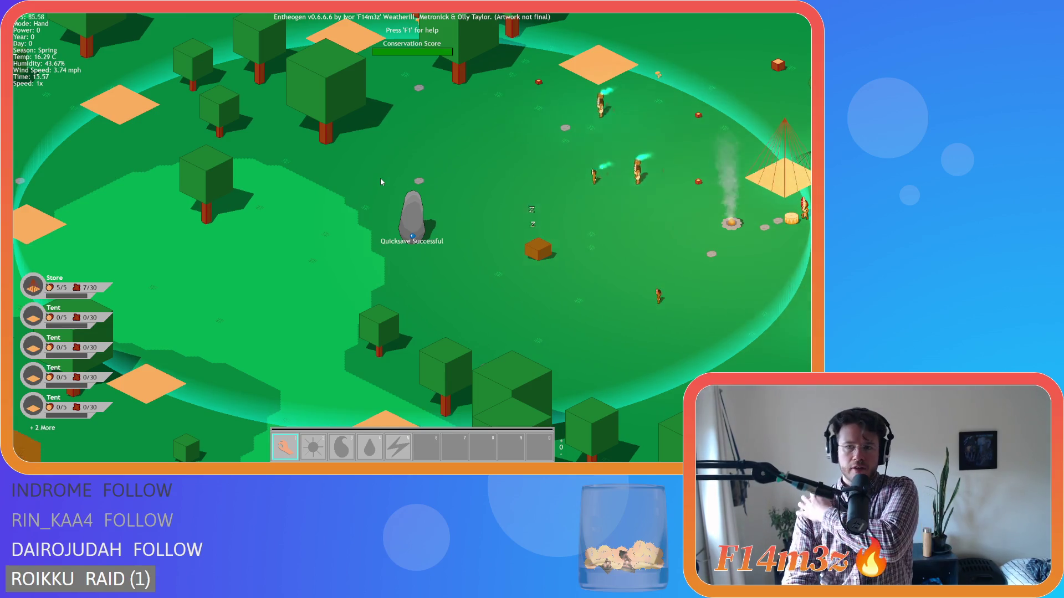
scroll(400, 169, "down", 10)
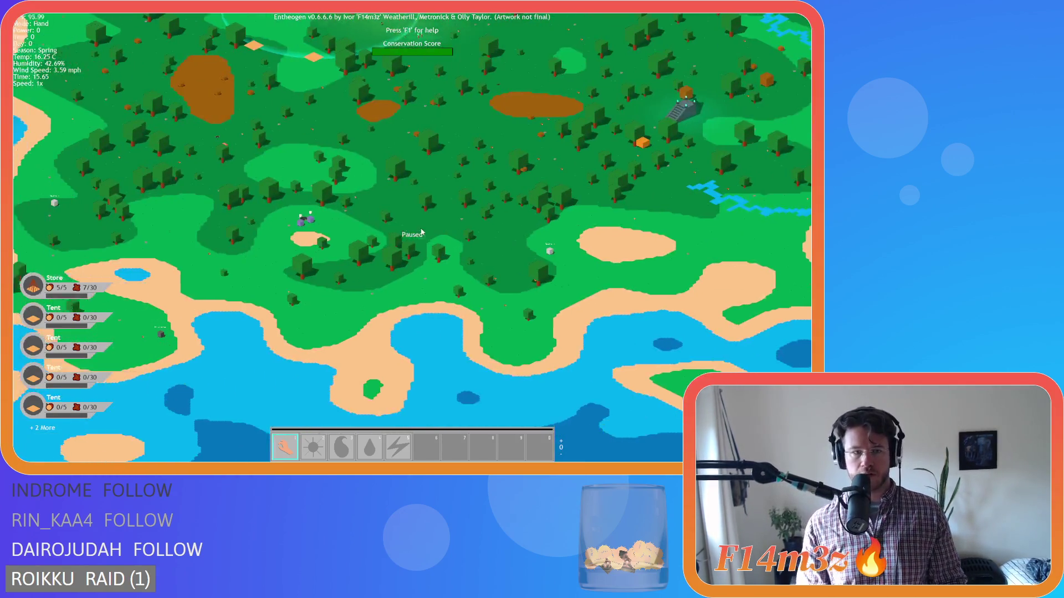
key("w")
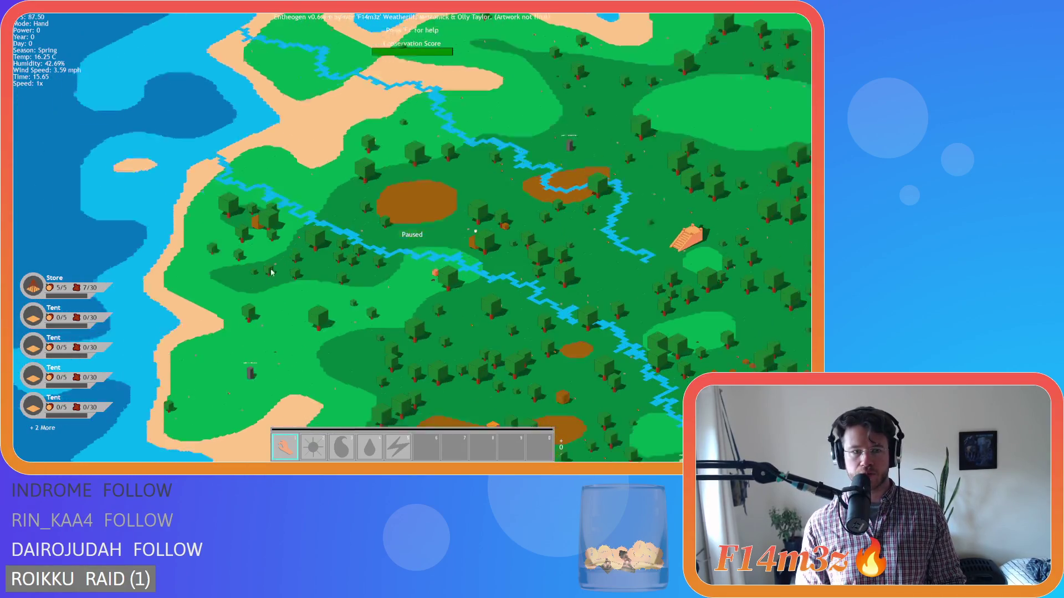
scroll(388, 233, "up", 5)
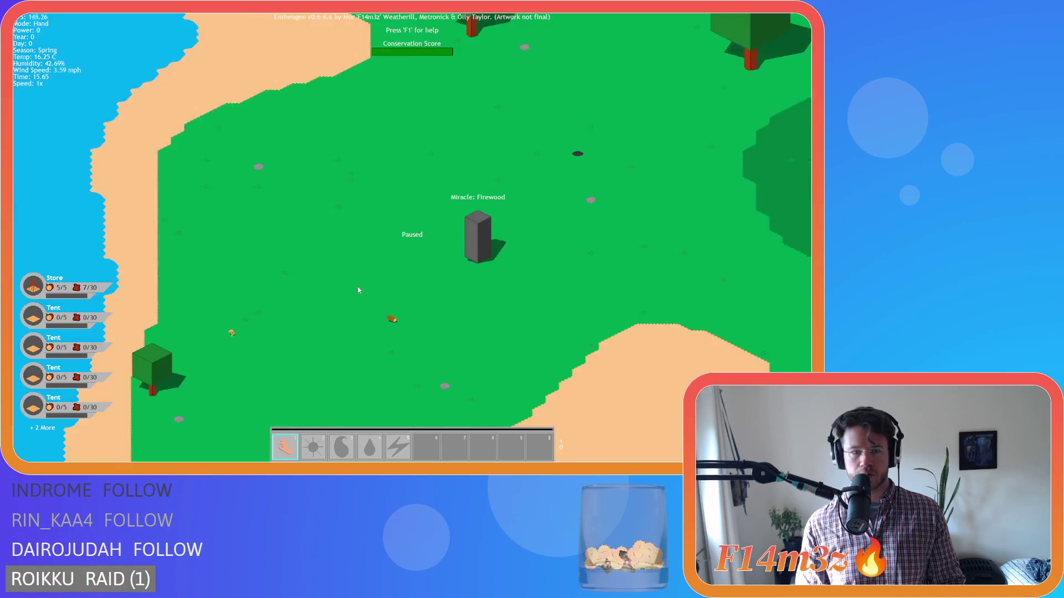
Step: Zoom in and out to inspect the Firewood, Resurrection and Divine Intervention monoliths
scroll(450, 279, "down", 5)
scroll(449, 278, "down", 5)
scroll(471, 249, "up", 5)
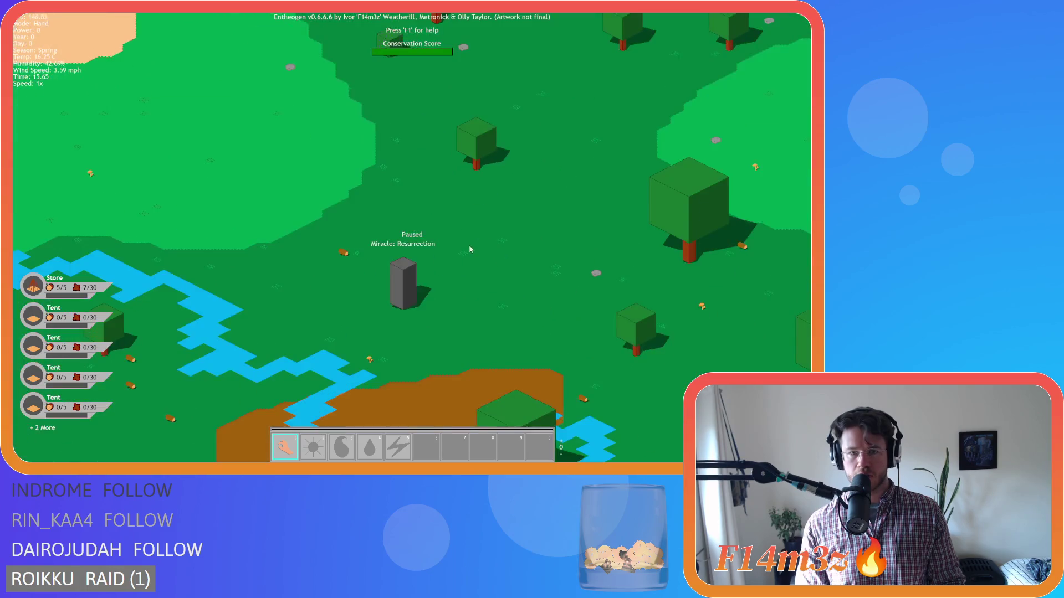
scroll(499, 250, "down", 5)
scroll(537, 253, "up", 3)
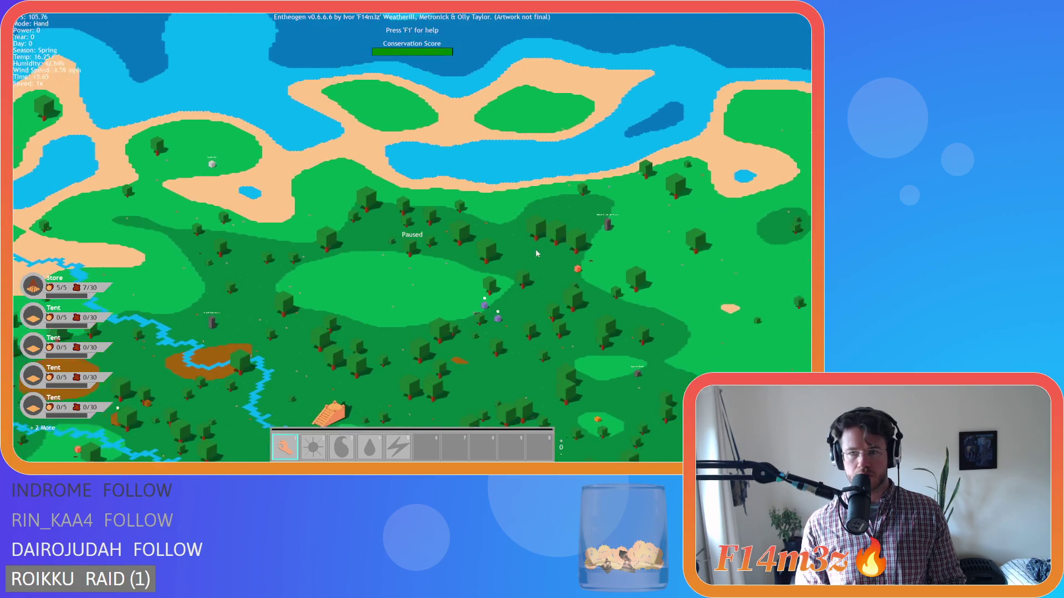
scroll(536, 253, "up", 3)
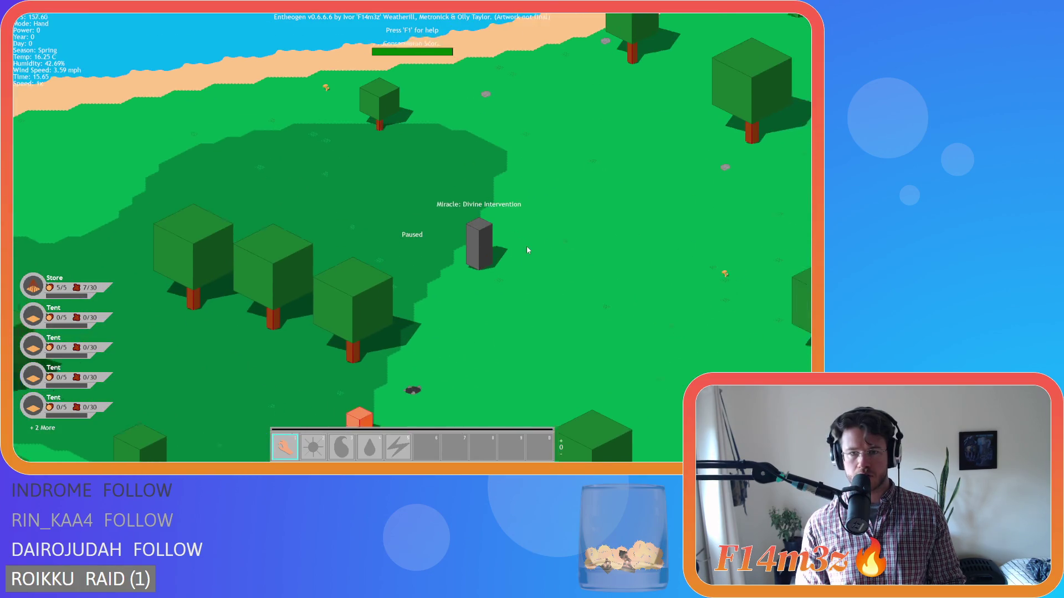
scroll(527, 246, "down", 3)
scroll(432, 249, "up", 2)
scroll(433, 249, "up", 2)
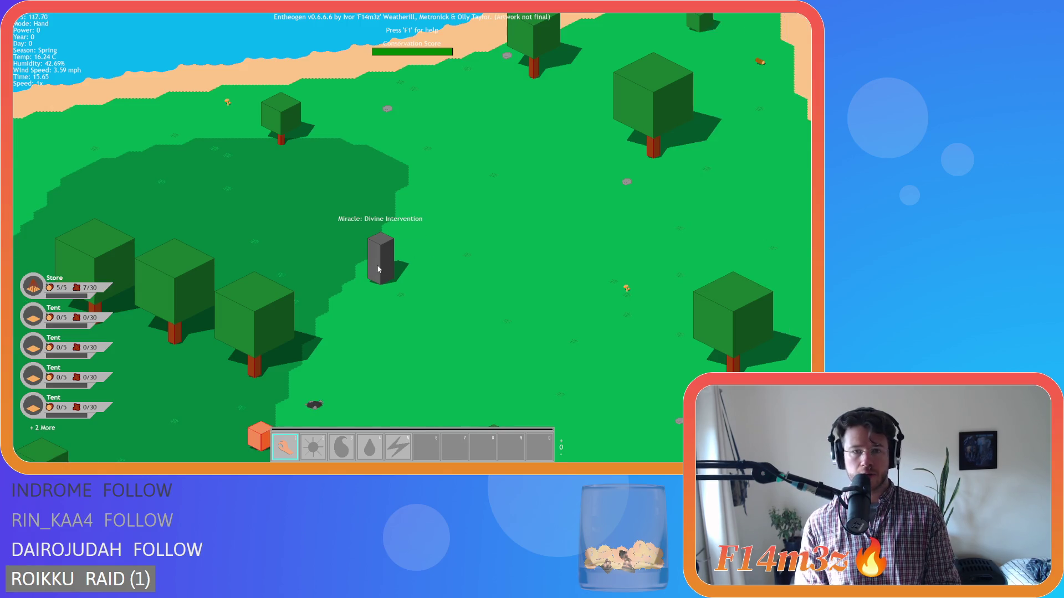
scroll(379, 269, "down", 6)
scroll(371, 277, "up", 4)
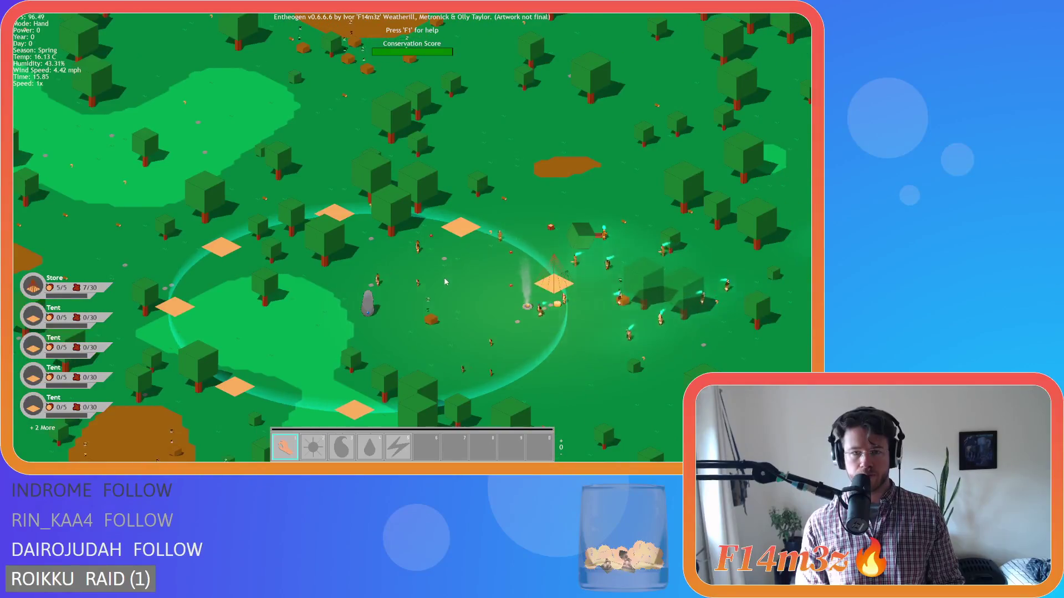
Step: Zoom and pan over the village to view the campfire and the tent under construction
scroll(444, 282, "up", 5)
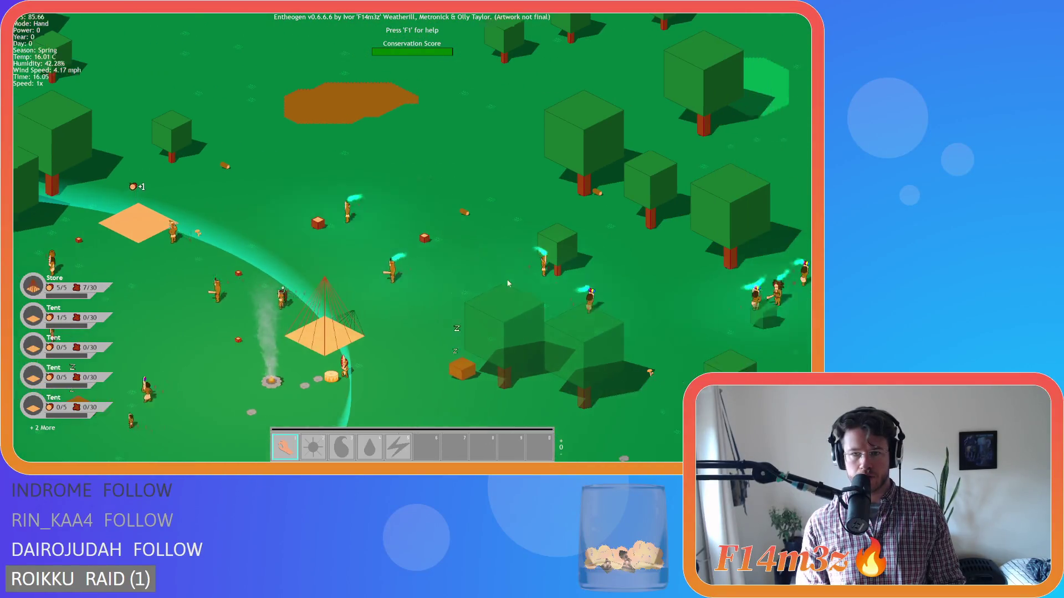
scroll(508, 284, "down", 8)
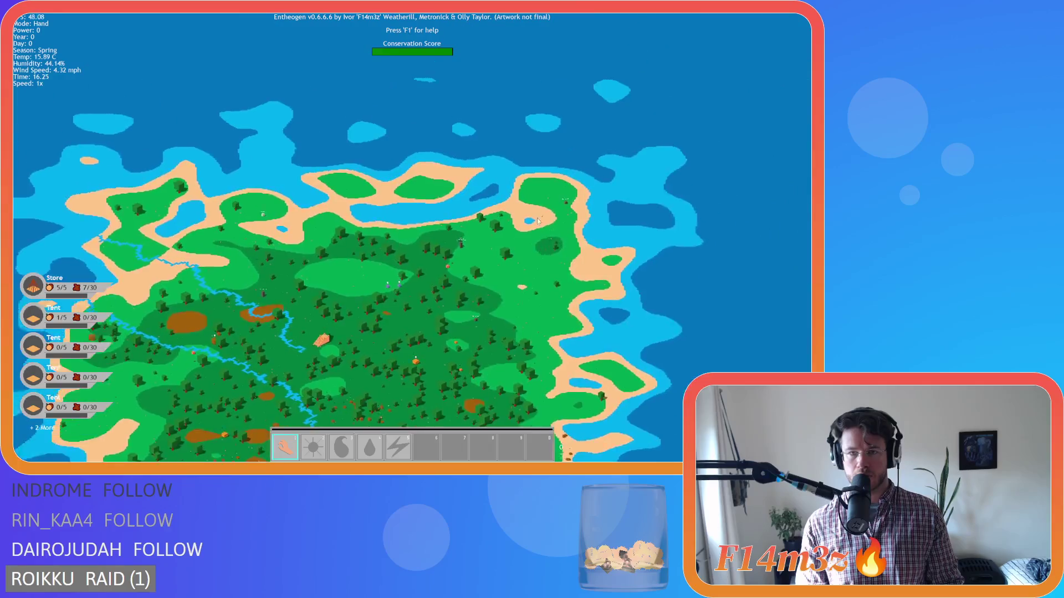
scroll(537, 222, "up", 3)
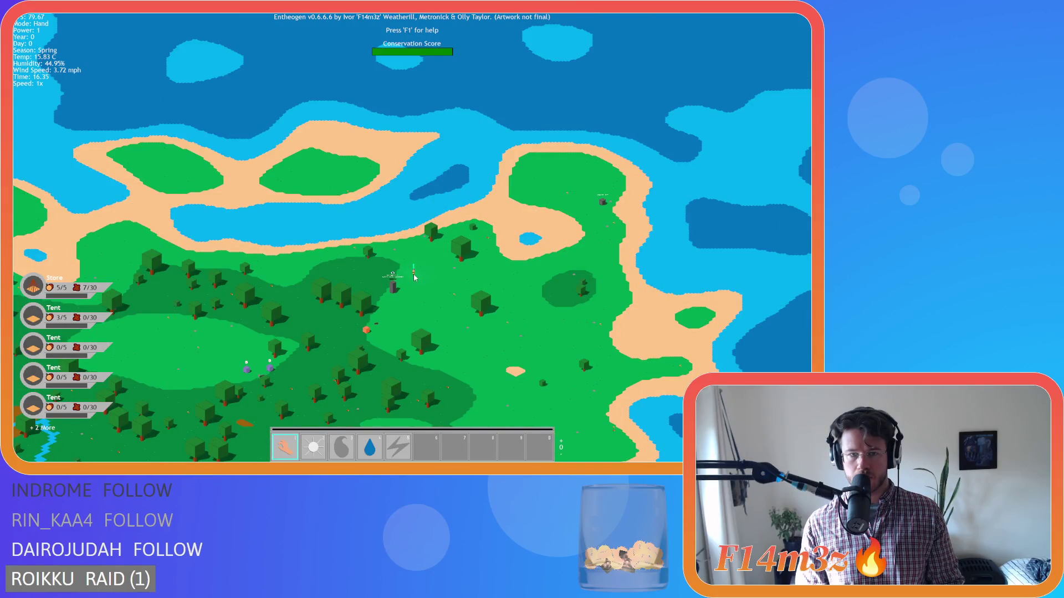
scroll(414, 277, "down", 3)
scroll(493, 314, "up", 5)
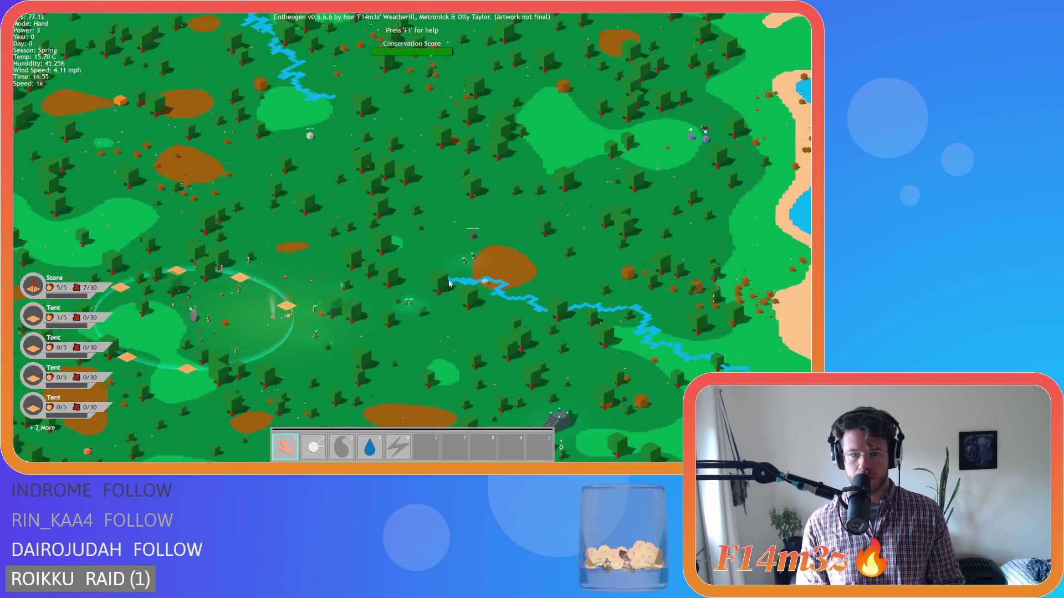
scroll(449, 284, "up", 2)
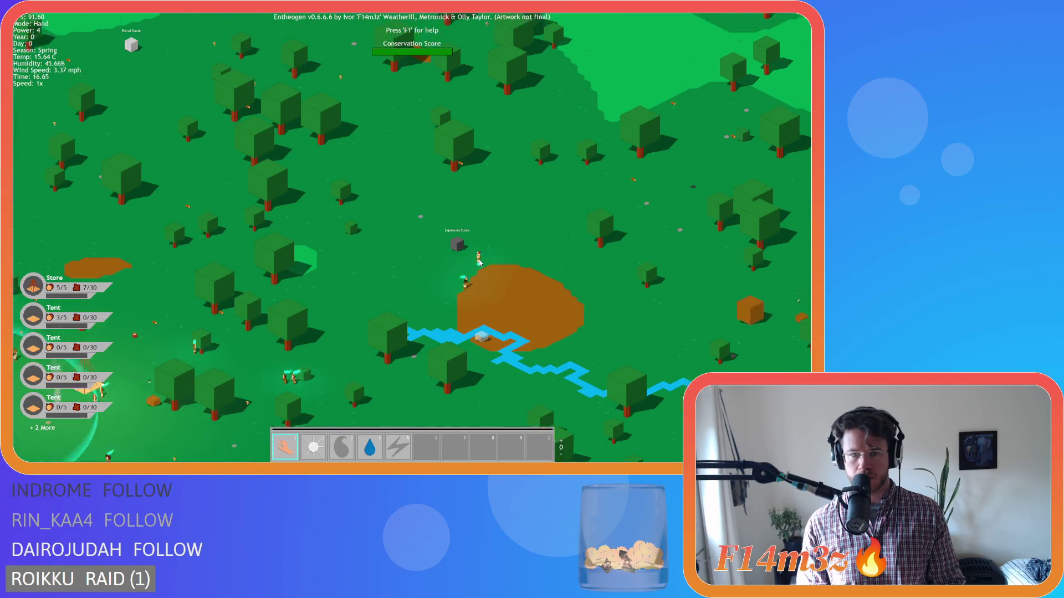
scroll(438, 166, "down", 4)
scroll(437, 160, "up", 2)
scroll(437, 161, "down", 3)
scroll(467, 314, "up", 4)
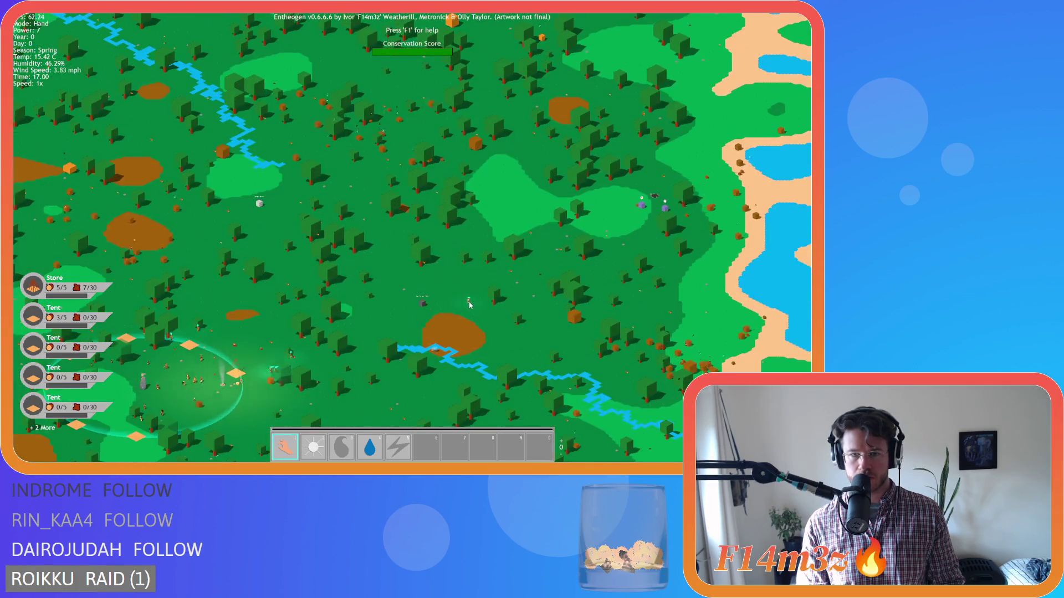
scroll(469, 304, "up", 5)
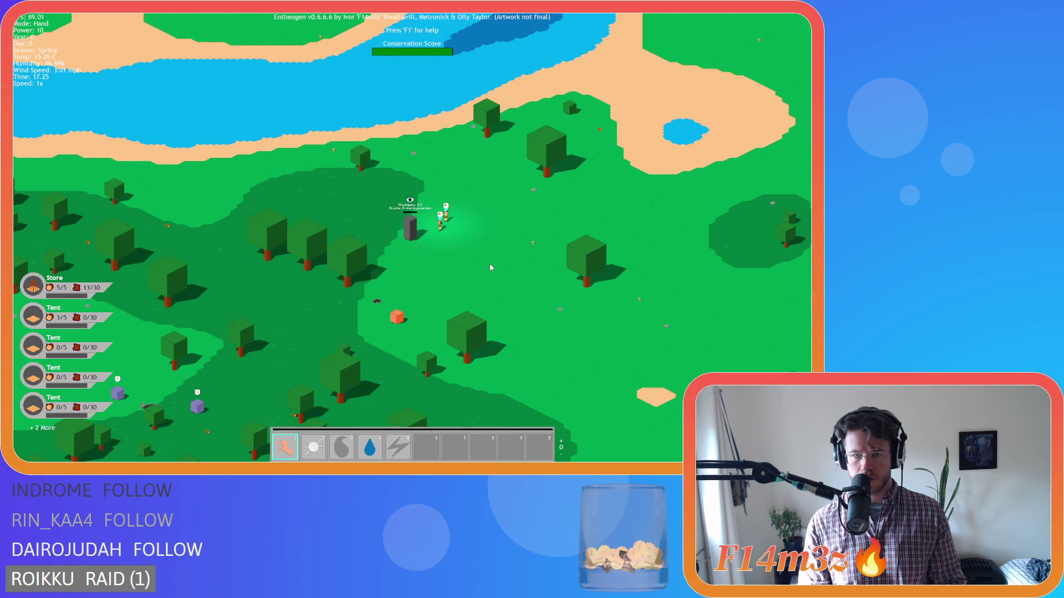
scroll(477, 247, "down", 3)
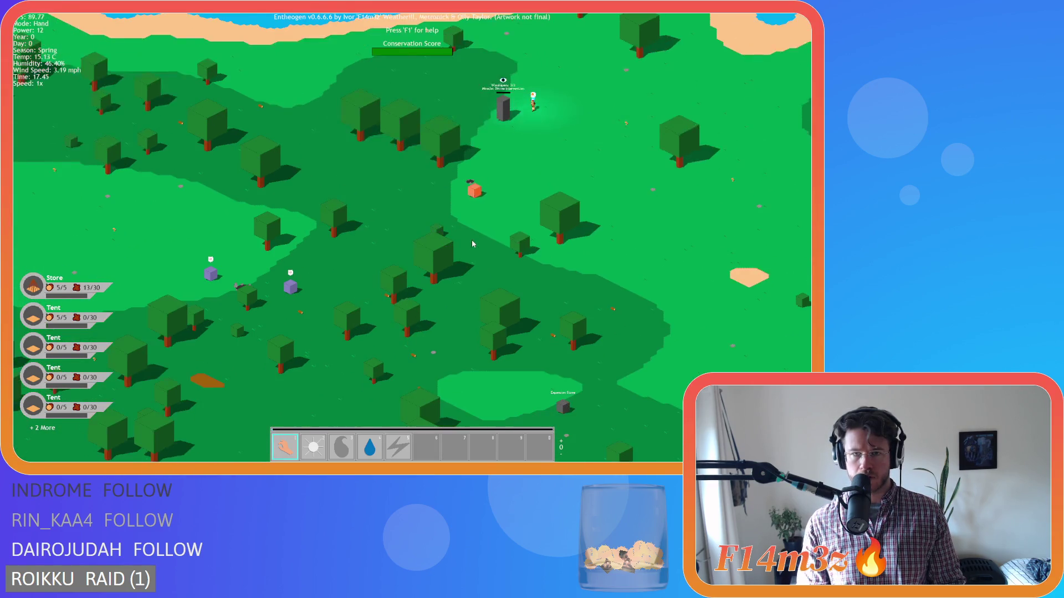
scroll(471, 239, "down", 3)
scroll(442, 283, "up", 5)
key("w")
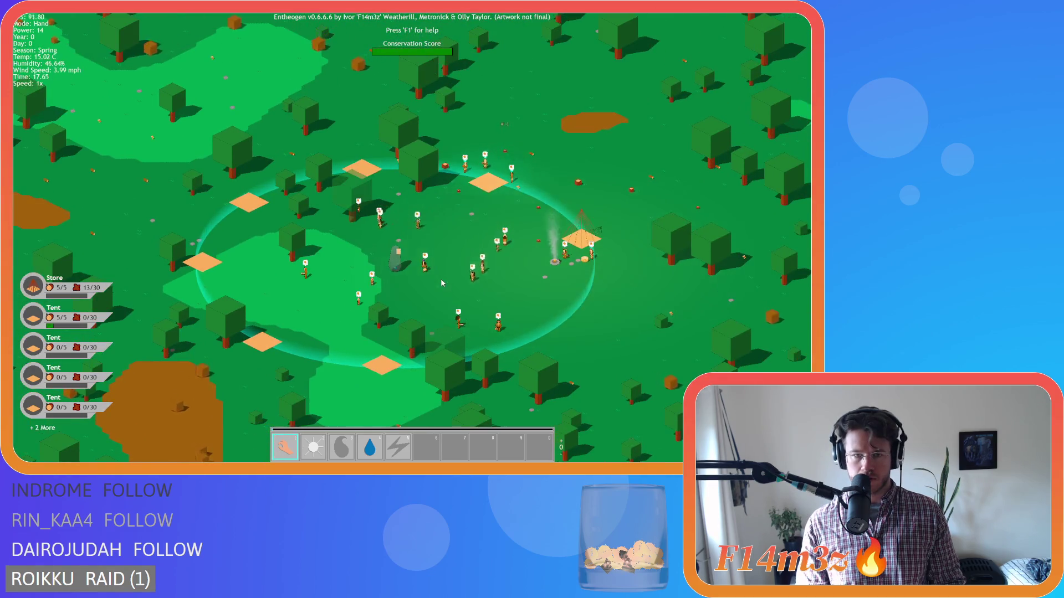
key("d")
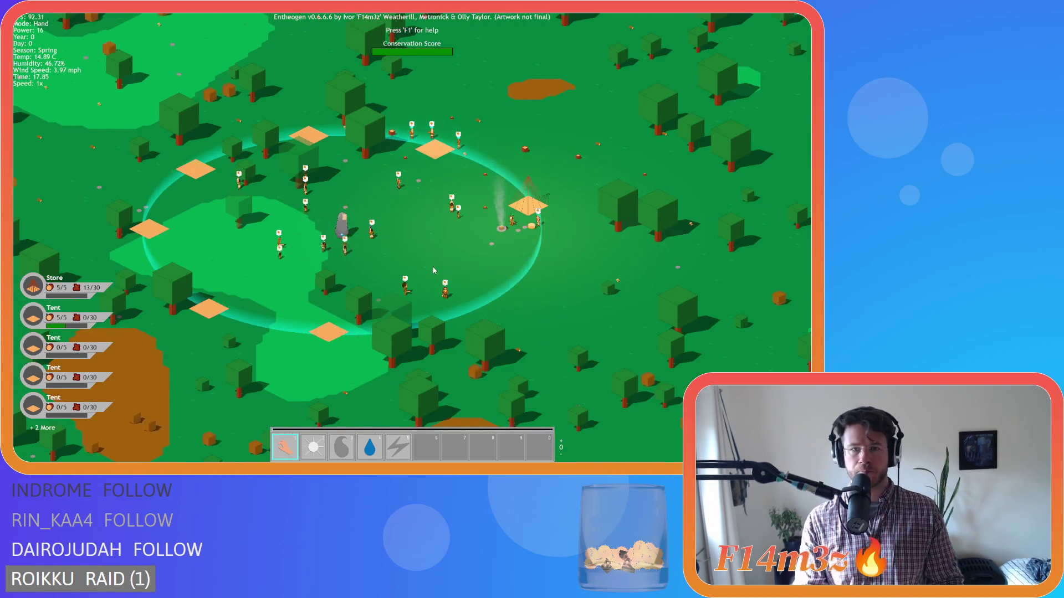
scroll(434, 270, "up", 5)
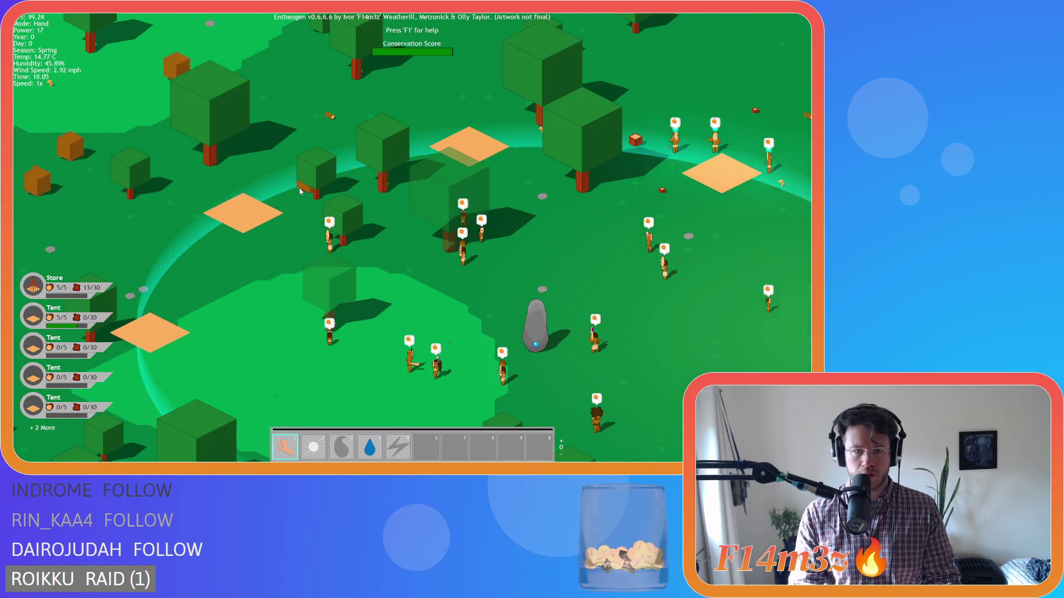
key("d")
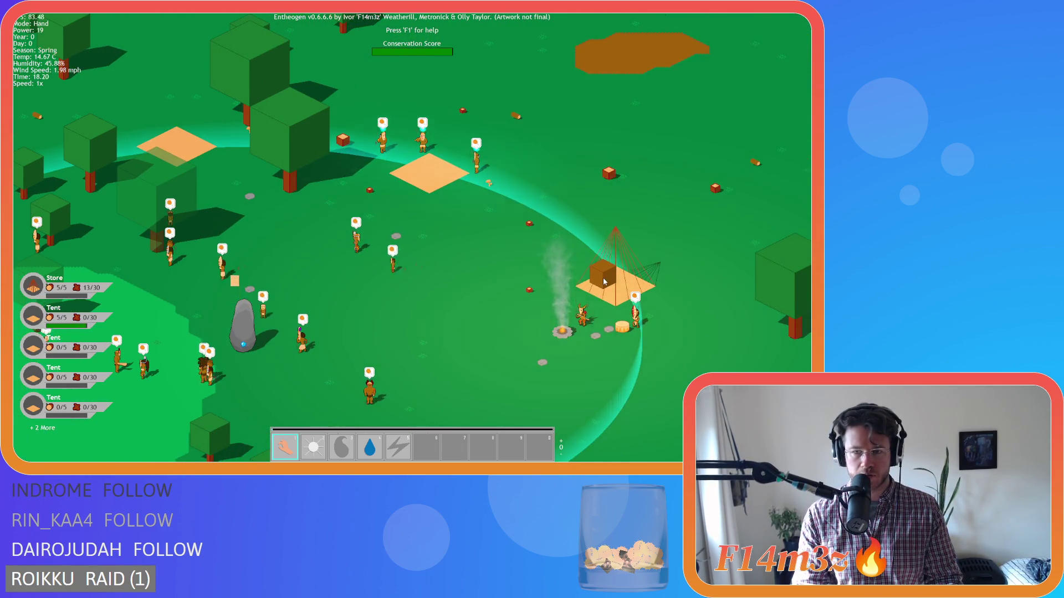
scroll(603, 282, "down", 3)
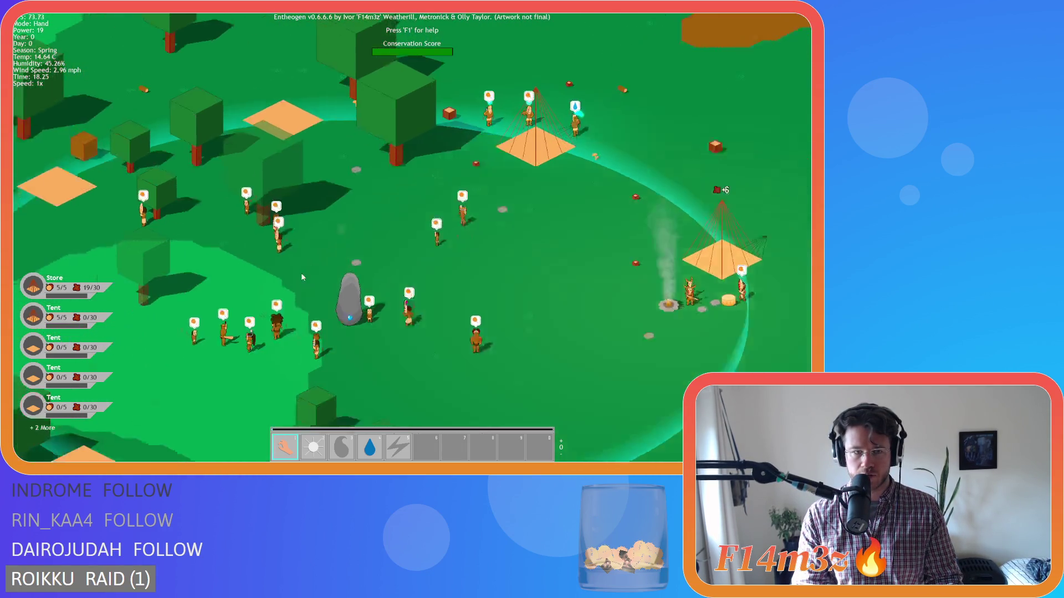
scroll(602, 219, "up", 3)
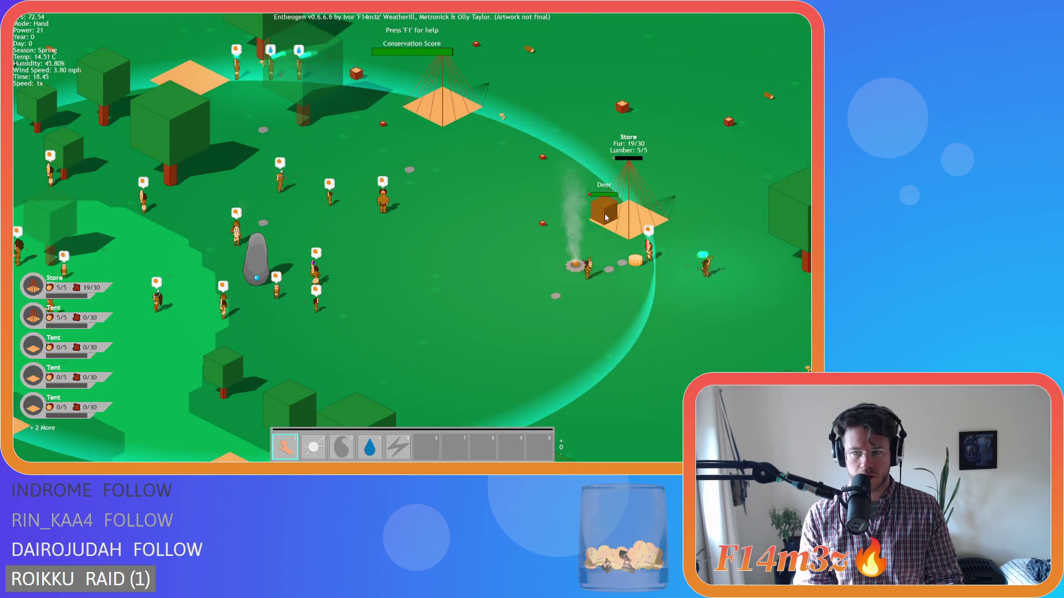
key("a")
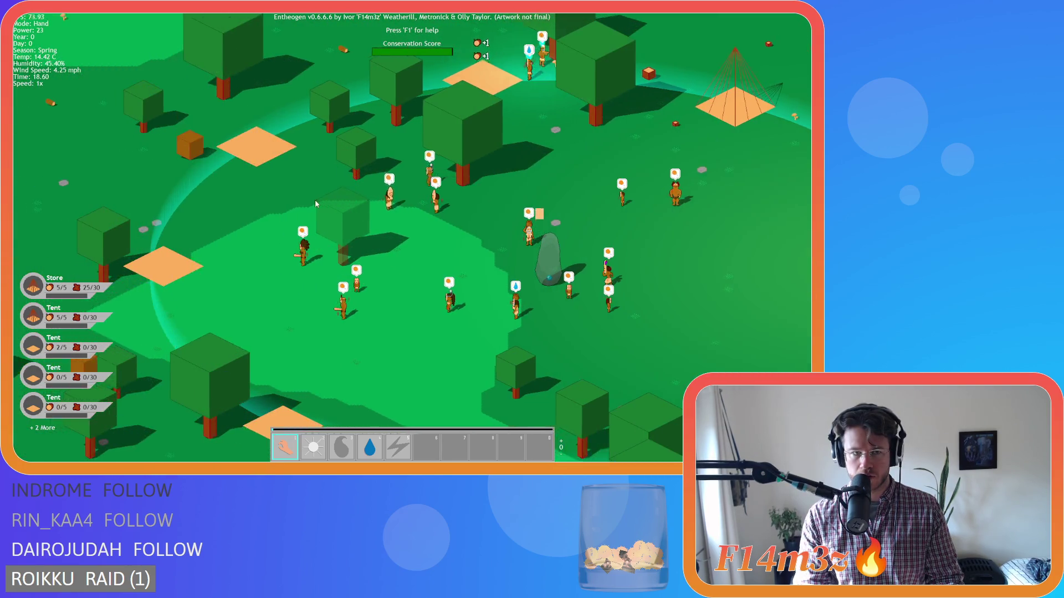
scroll(340, 209, "down", 3)
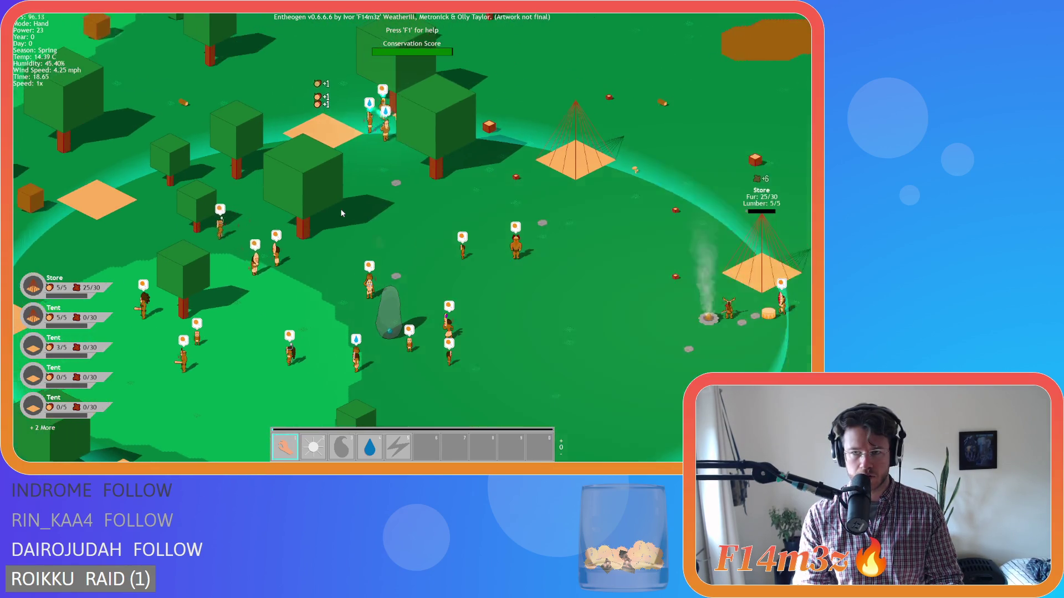
scroll(340, 209, "up", 3)
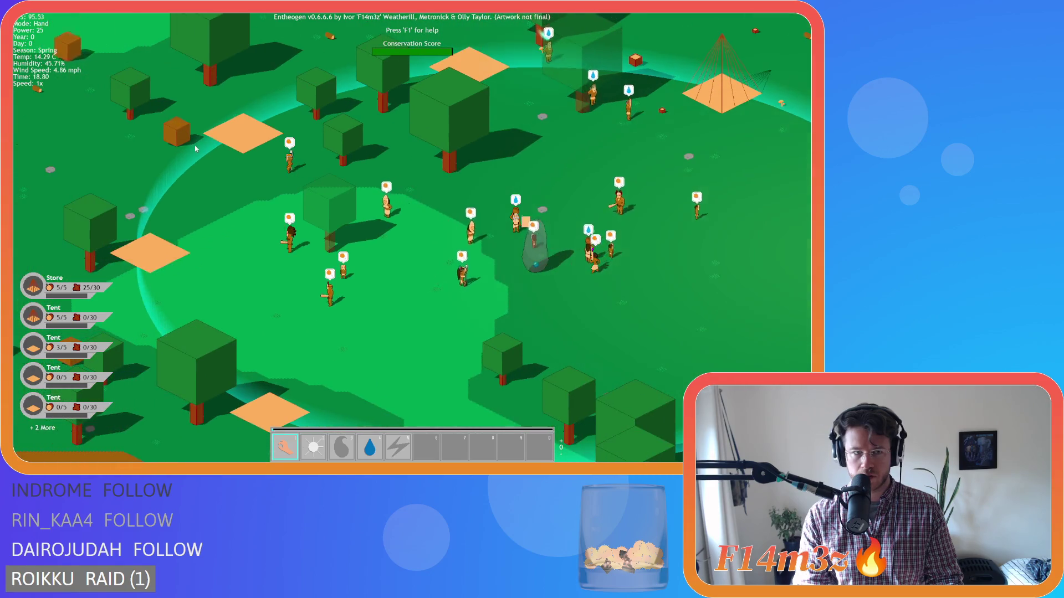
scroll(285, 168, "down", 3)
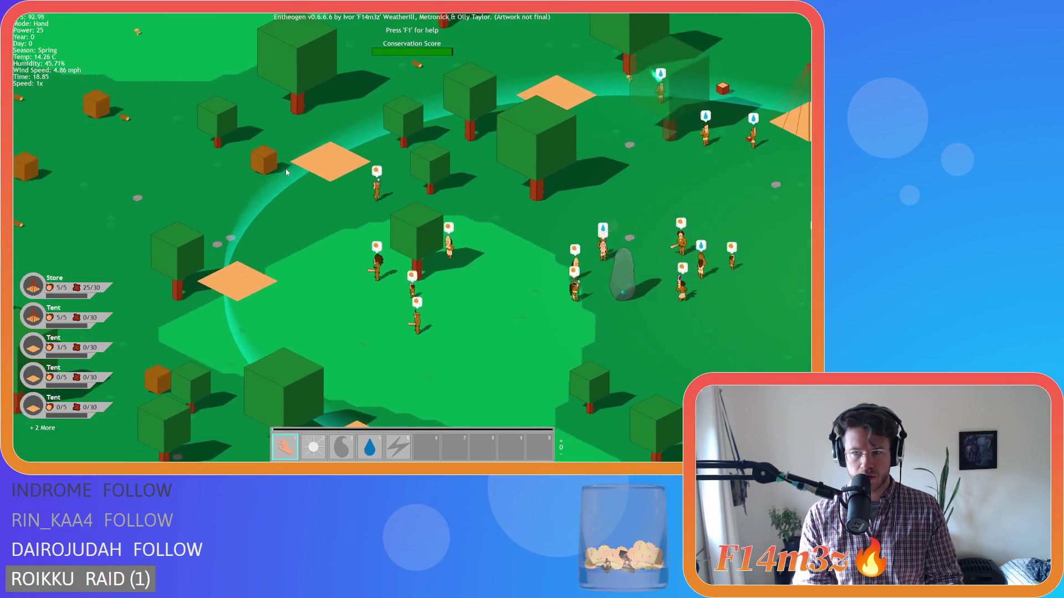
Step: Move the camera south-west off the village onto the orange Paused cube under the red arrow
key("d")
scroll(271, 187, "up", 3)
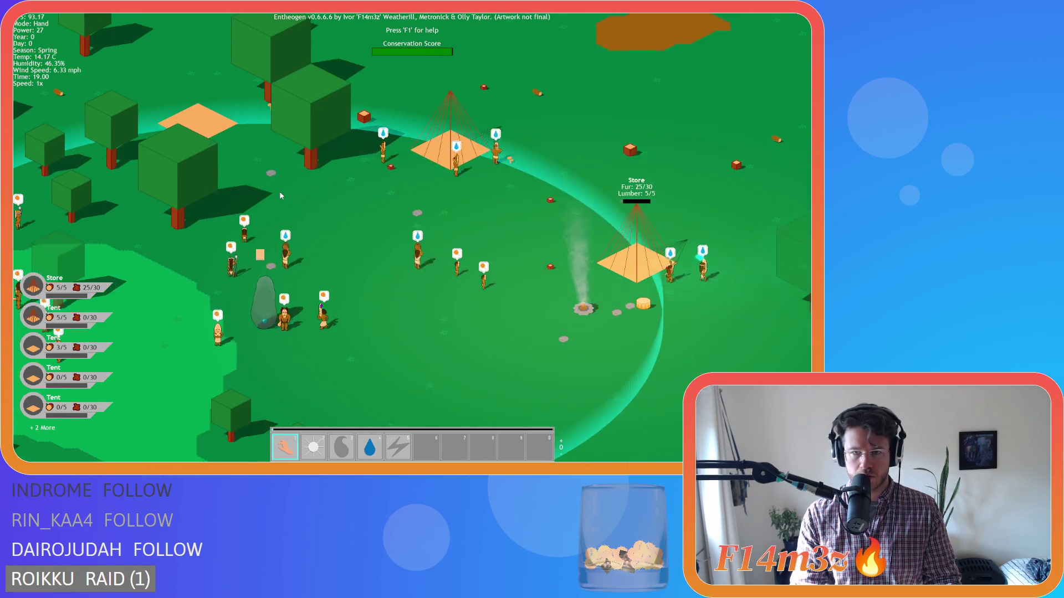
scroll(288, 185, "down", 5)
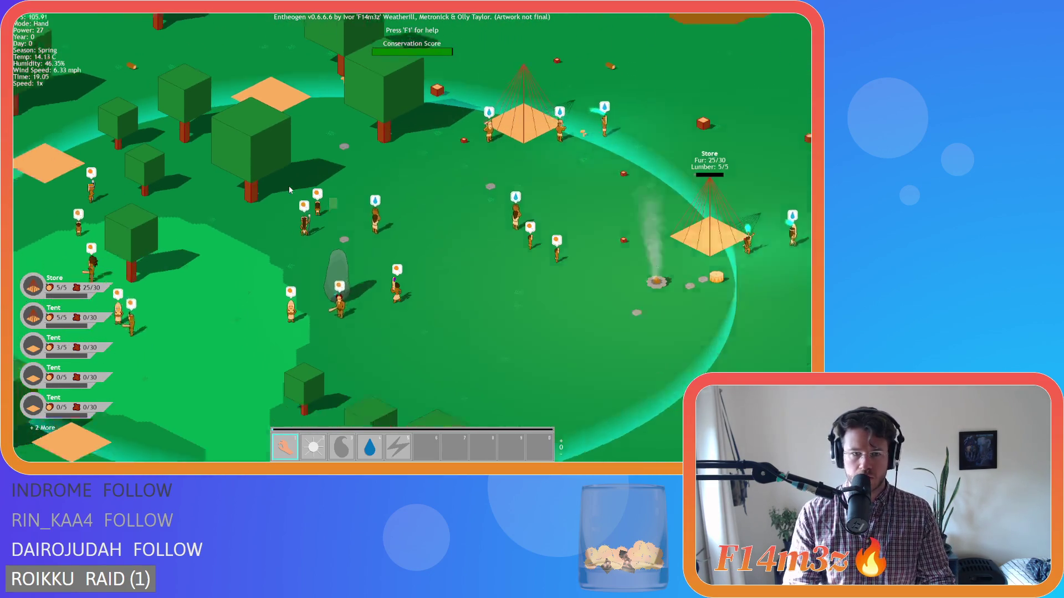
scroll(289, 186, "up", 2)
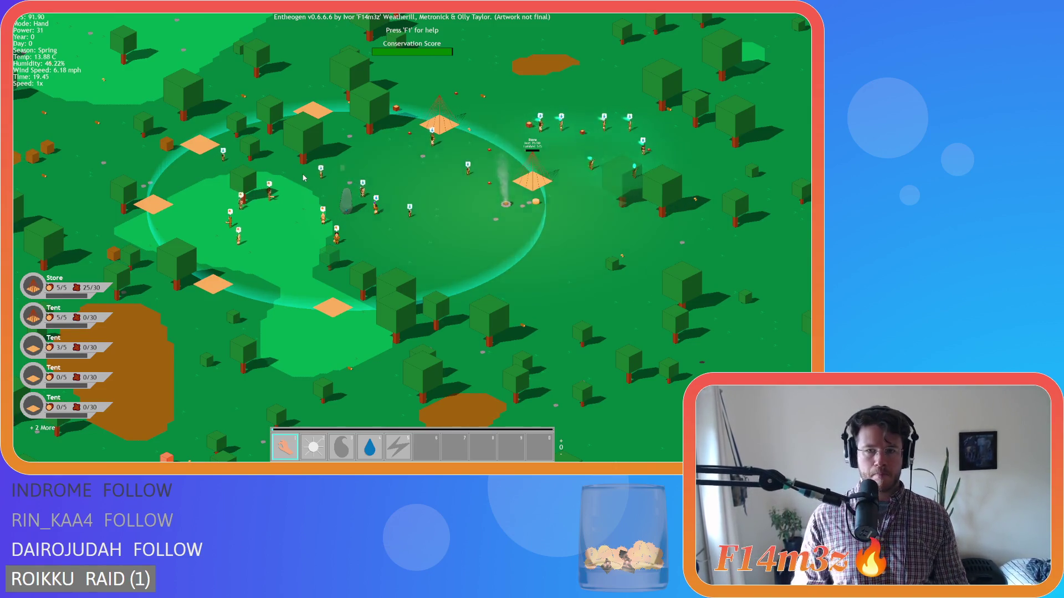
key("w")
key("d")
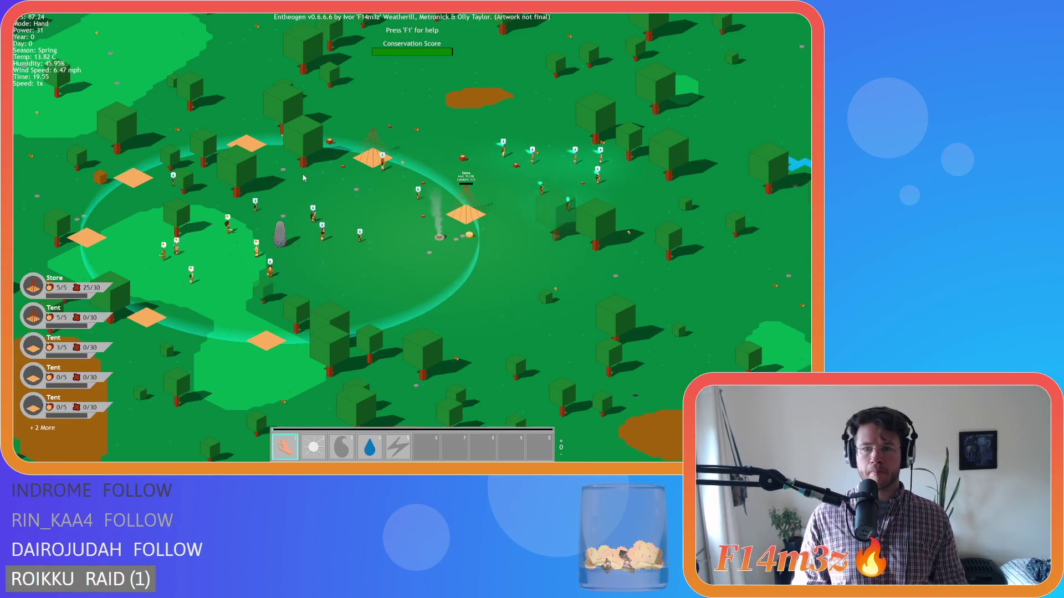
scroll(304, 177, "down", 3)
key("a")
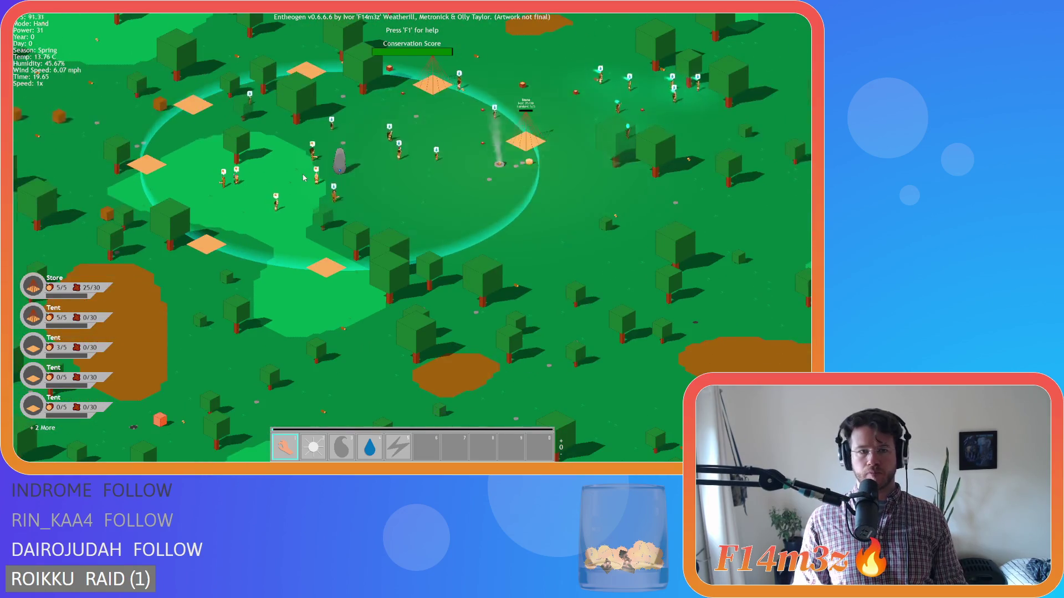
scroll(286, 195, "up", 3)
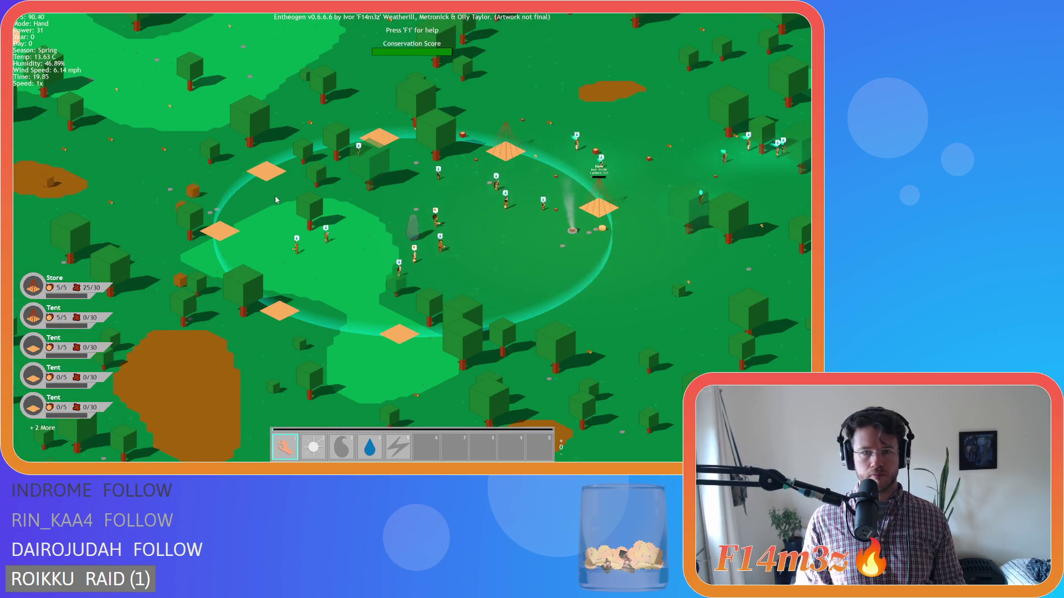
scroll(276, 200, "down", 2)
scroll(225, 218, "up", 2)
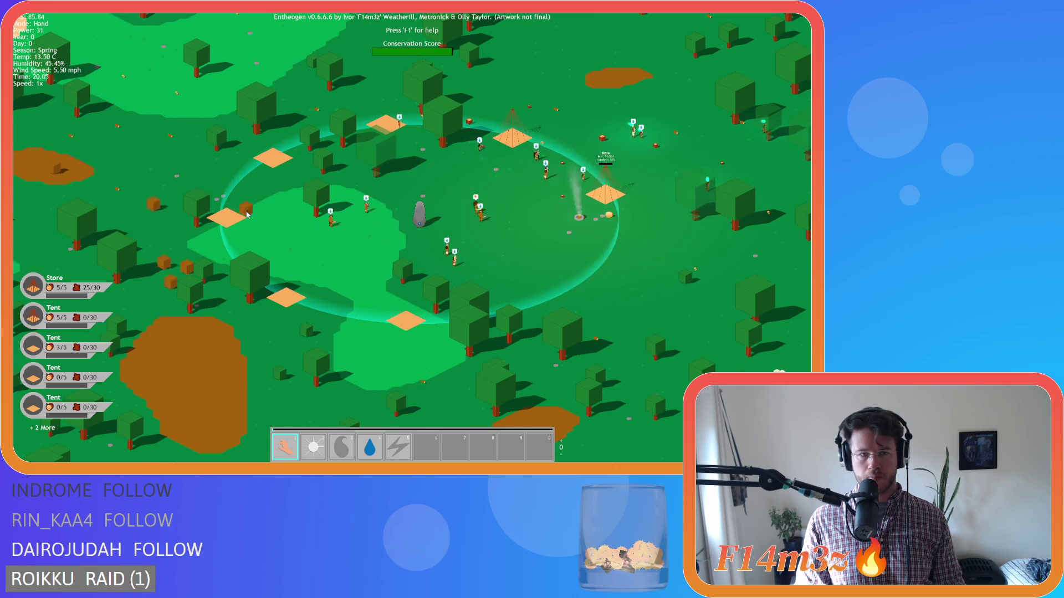
scroll(563, 263, "up", 4)
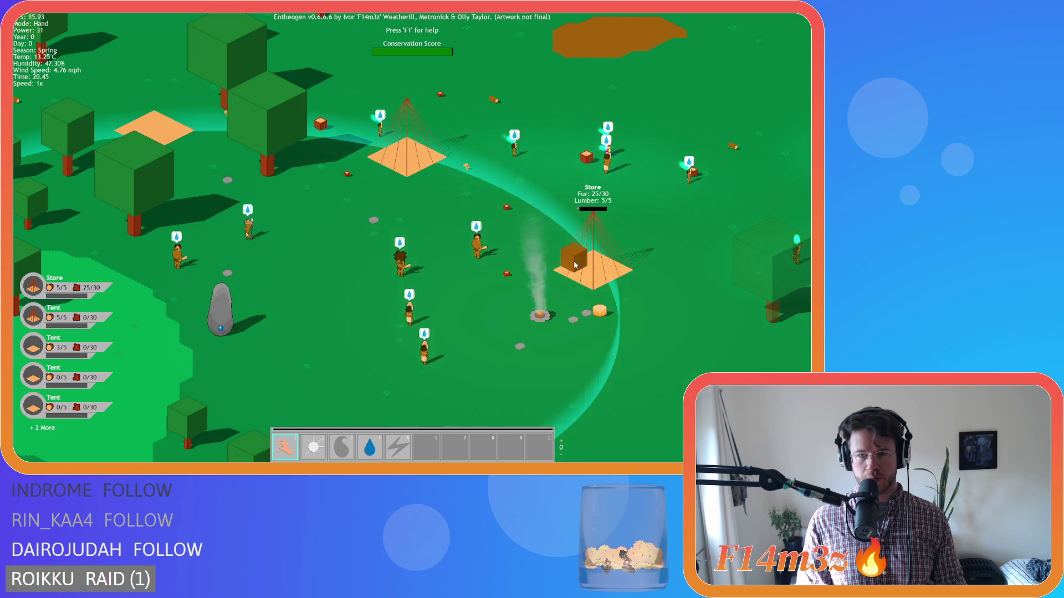
scroll(494, 251, "down", 5)
scroll(234, 218, "up", 4)
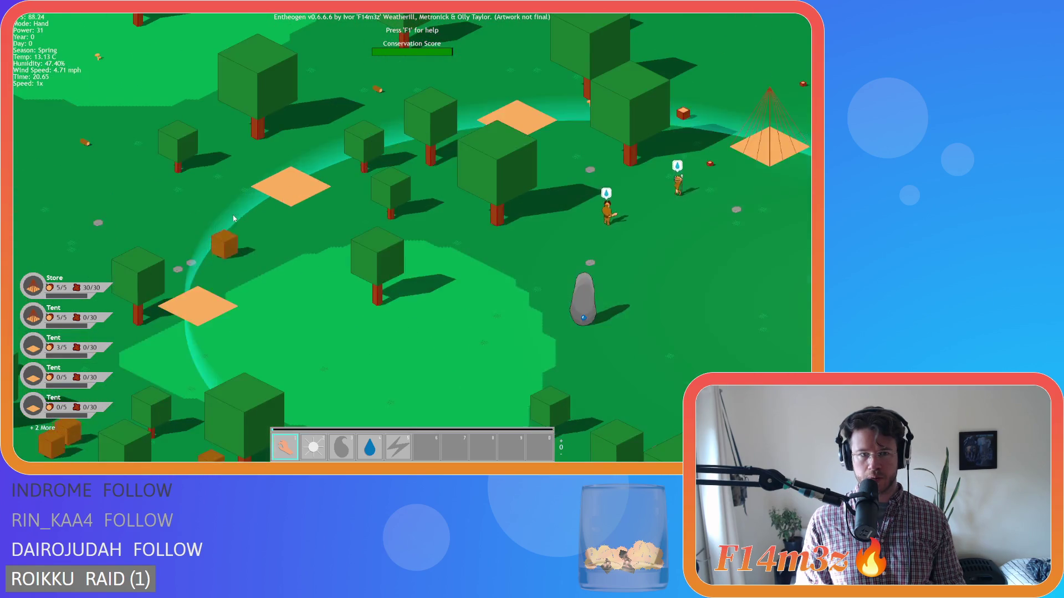
scroll(233, 218, "down", 3)
scroll(392, 239, "up", 3)
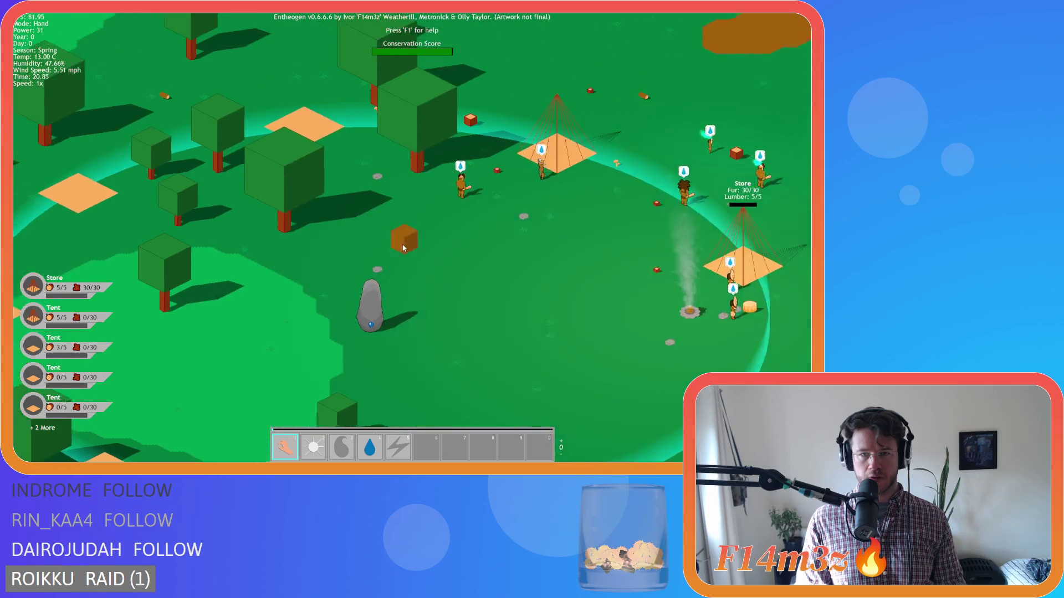
scroll(403, 247, "down", 3)
scroll(394, 246, "up", 3)
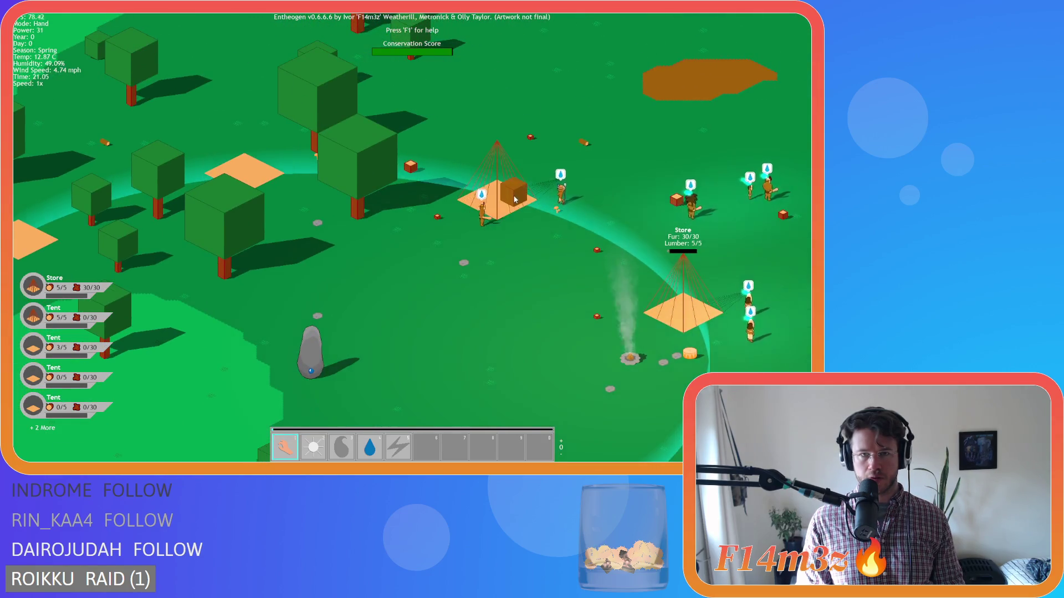
key("a")
key("s")
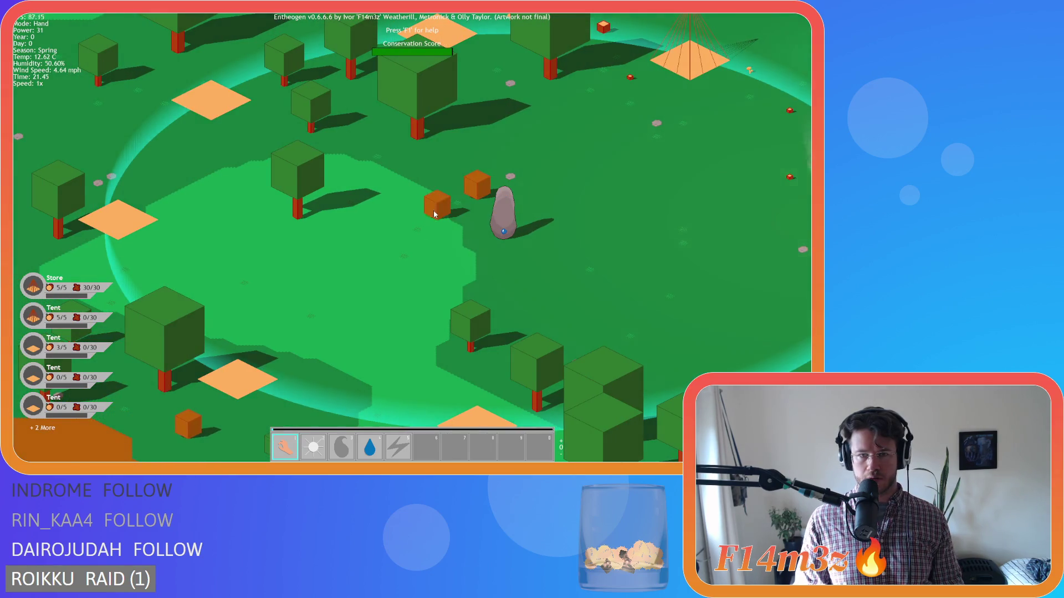
key("s")
key("w")
key("s")
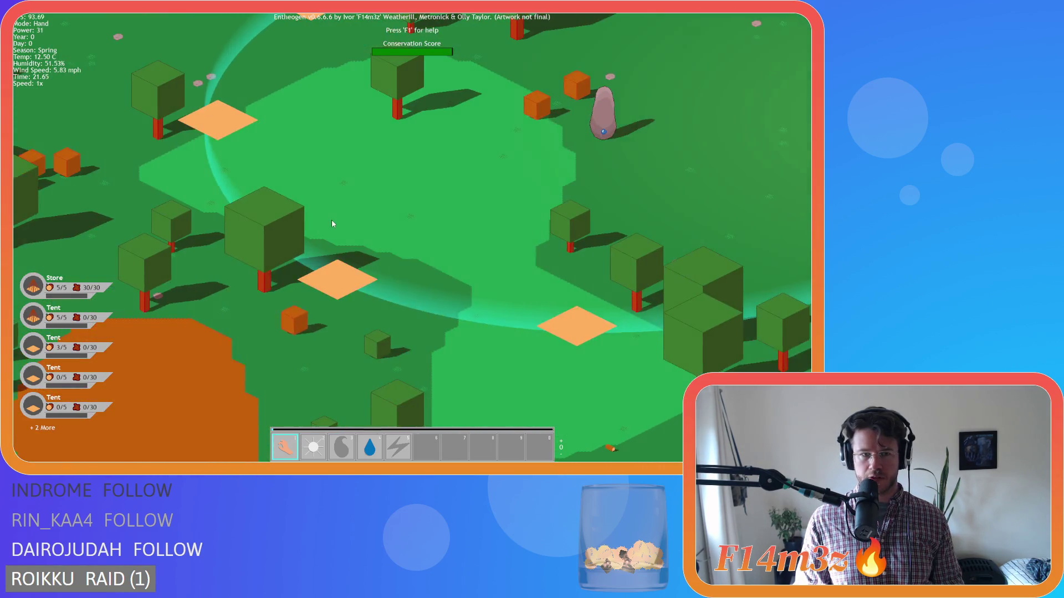
scroll(331, 224, "down", 3)
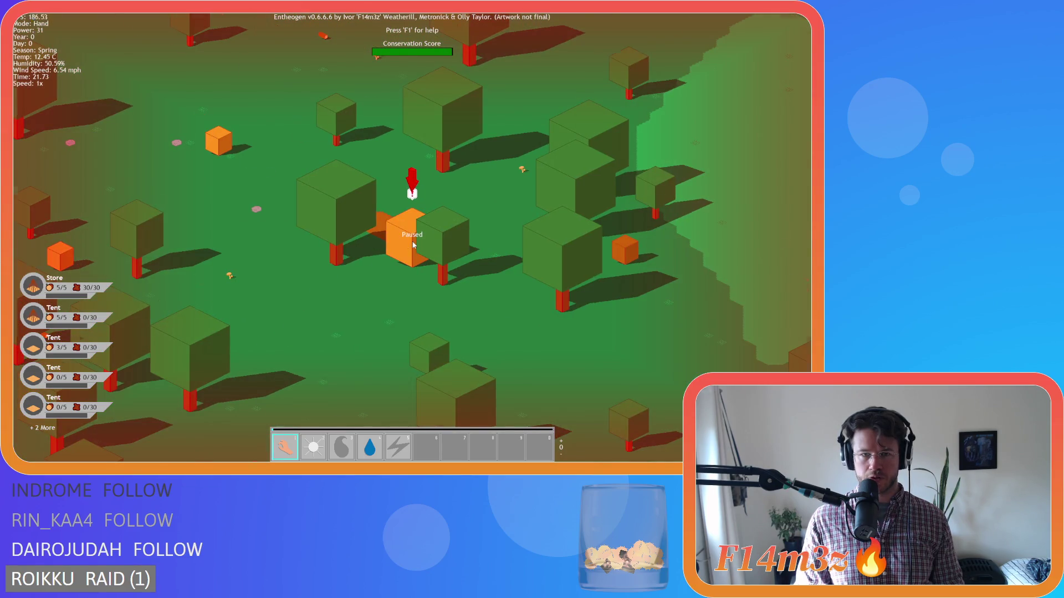
Step: Zoom around the forest and drag the view so the Expansion Stone sits right of centre
scroll(413, 244, "down", 5)
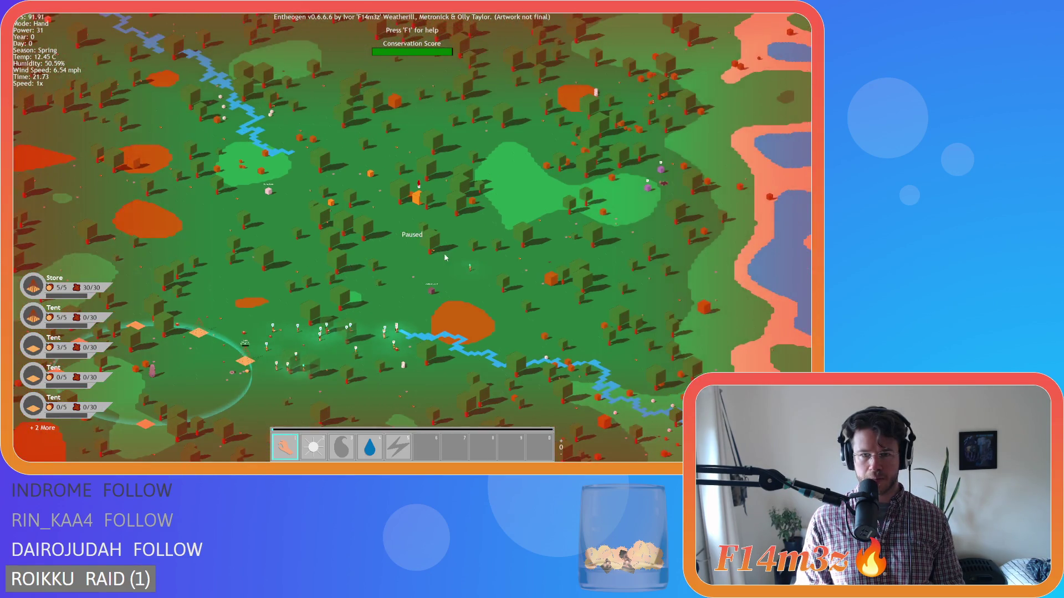
scroll(444, 254, "up", 5)
scroll(445, 257, "up", 5)
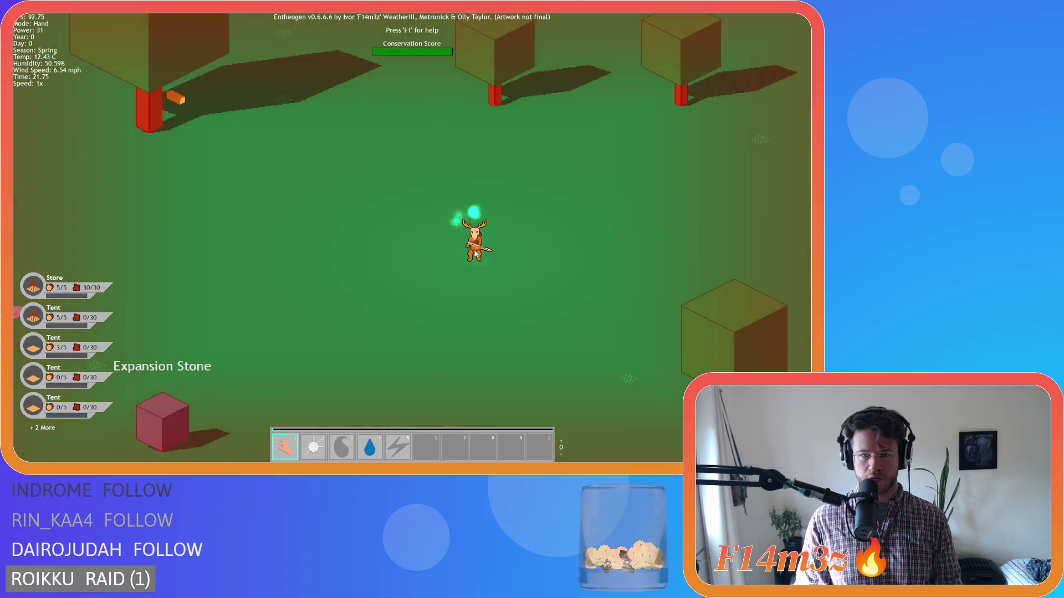
scroll(475, 253, "down", 5)
scroll(227, 238, "up", 2)
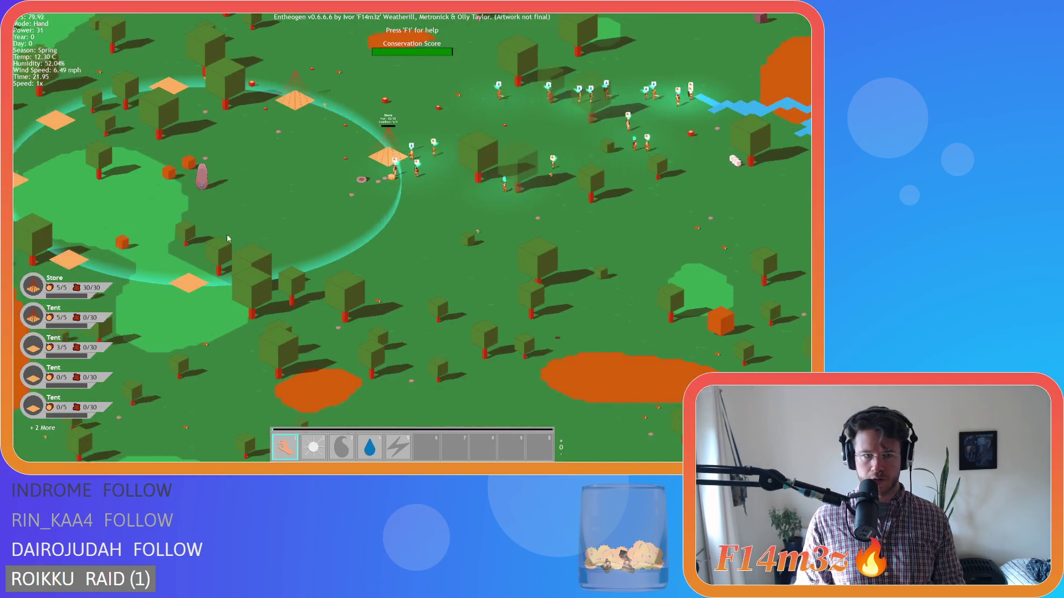
scroll(227, 238, "up", 3)
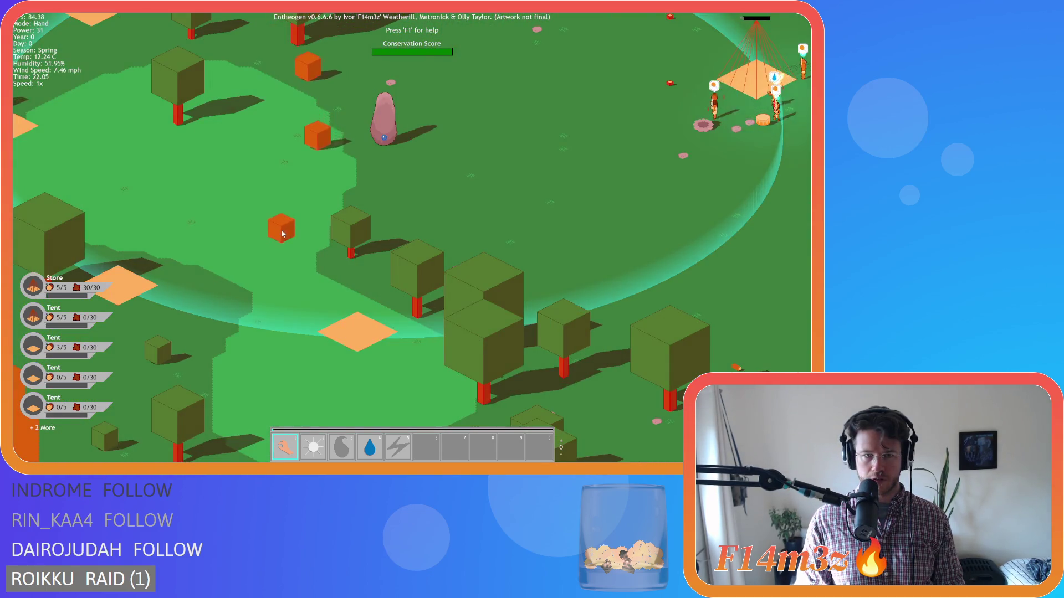
scroll(281, 233, "down", 3)
scroll(131, 161, "up", 2)
left_click_drag(131, 161, 296, 195)
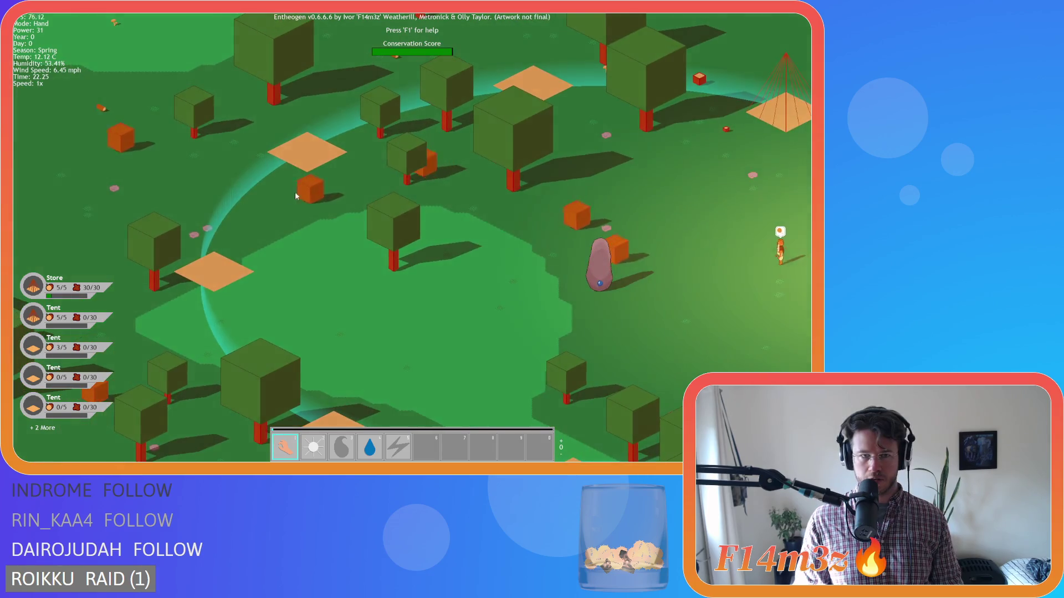
Step: Pan right across the forest back to the camp, where the Store is now a Storage Tent
key("d")
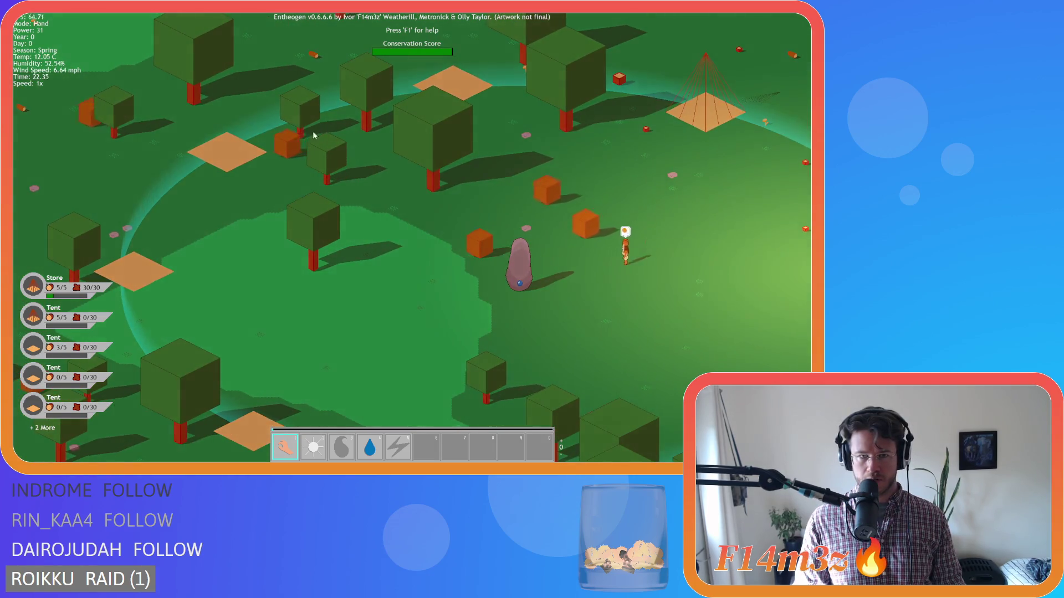
scroll(414, 175, "down", 2)
scroll(397, 185, "up", 2)
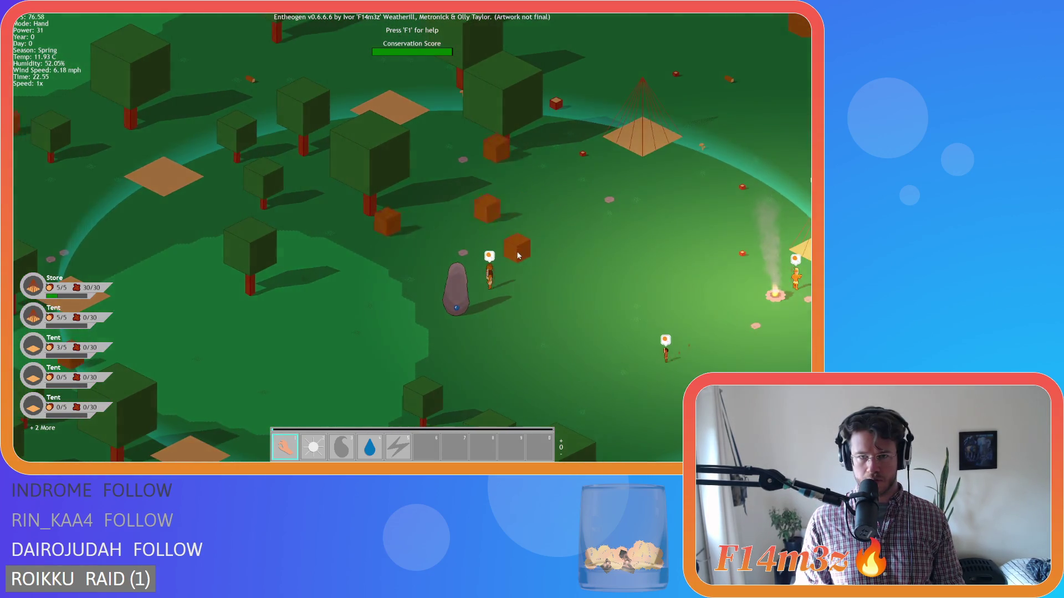
key("d")
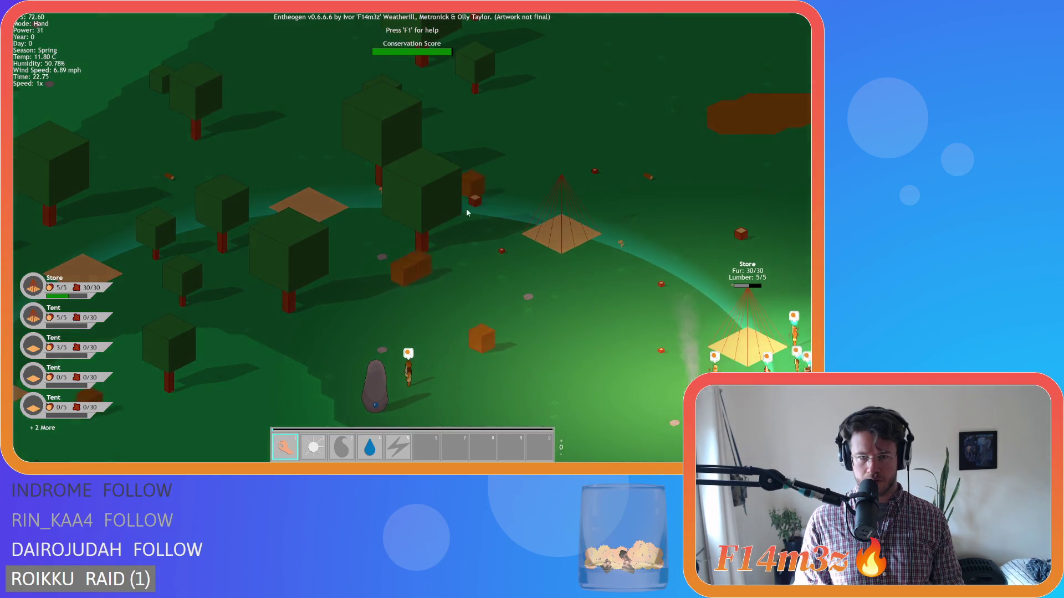
key("s")
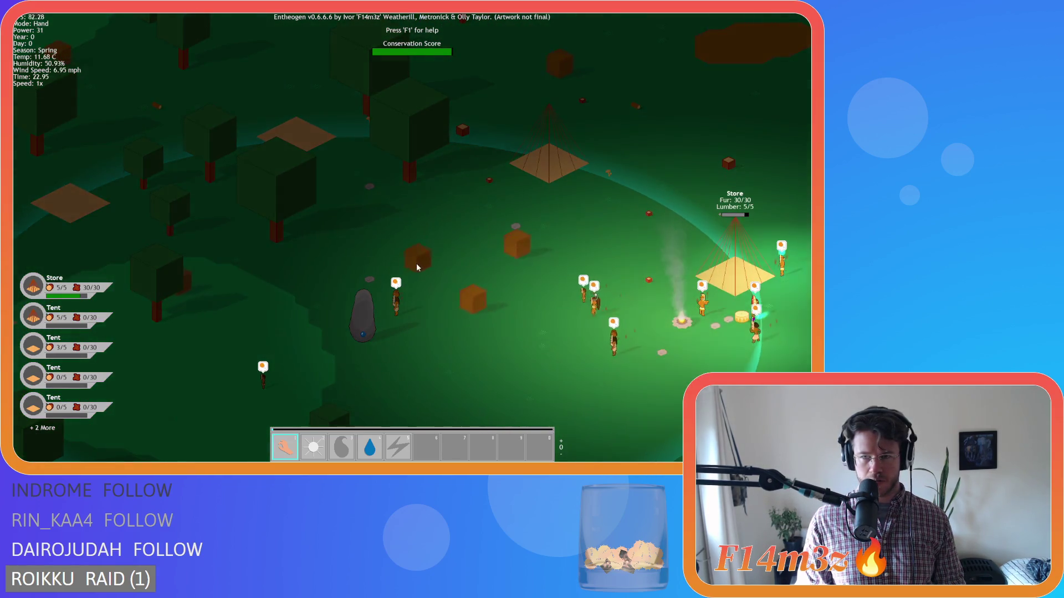
key("d")
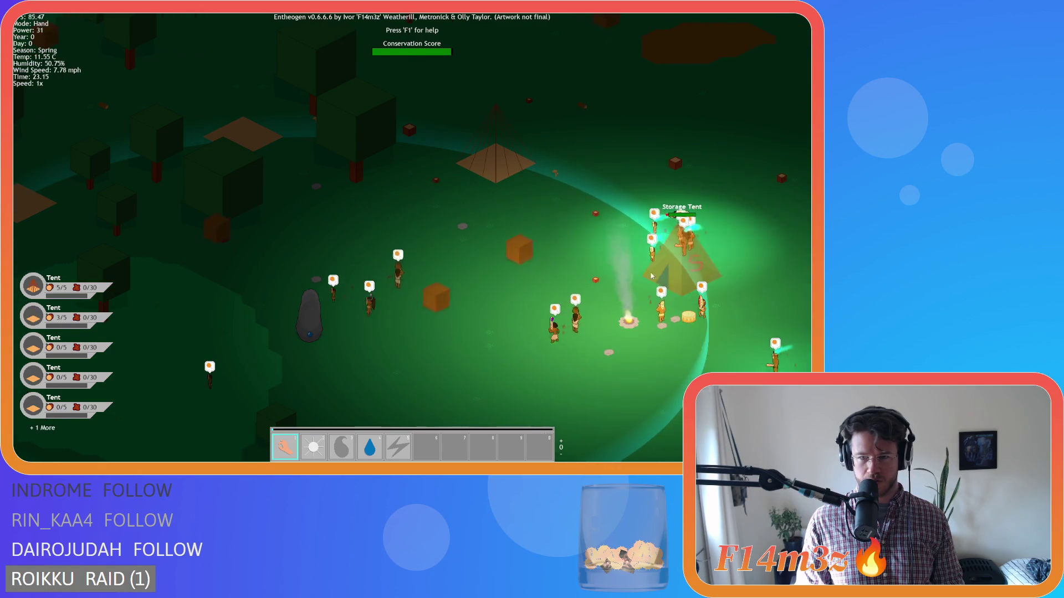
Step: Pan and zoom around the camp while the Storage Tent finishes building
key("a")
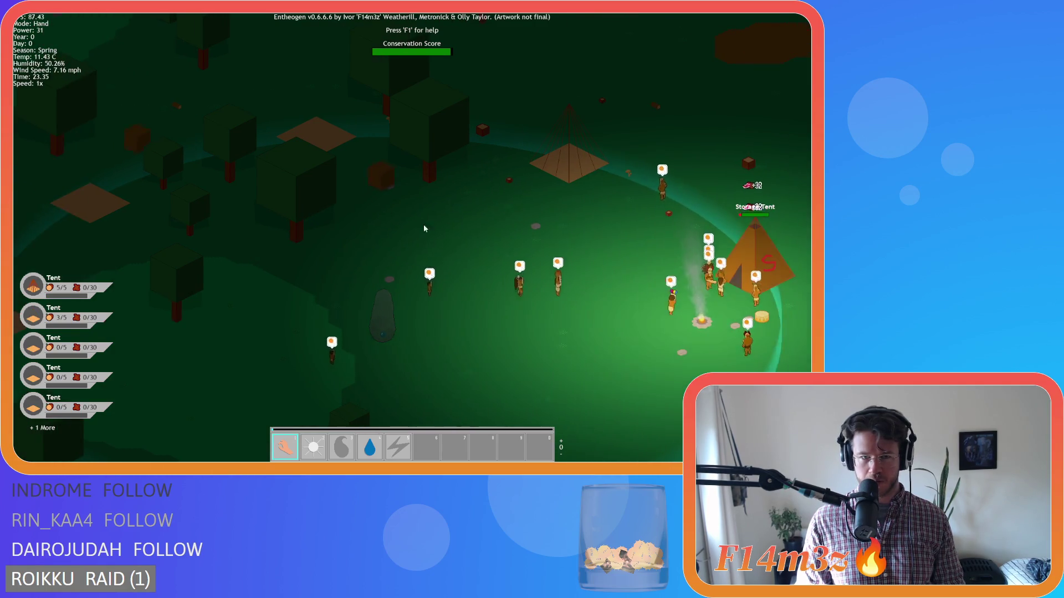
key("d")
key("s")
key("a")
key("s")
key("w")
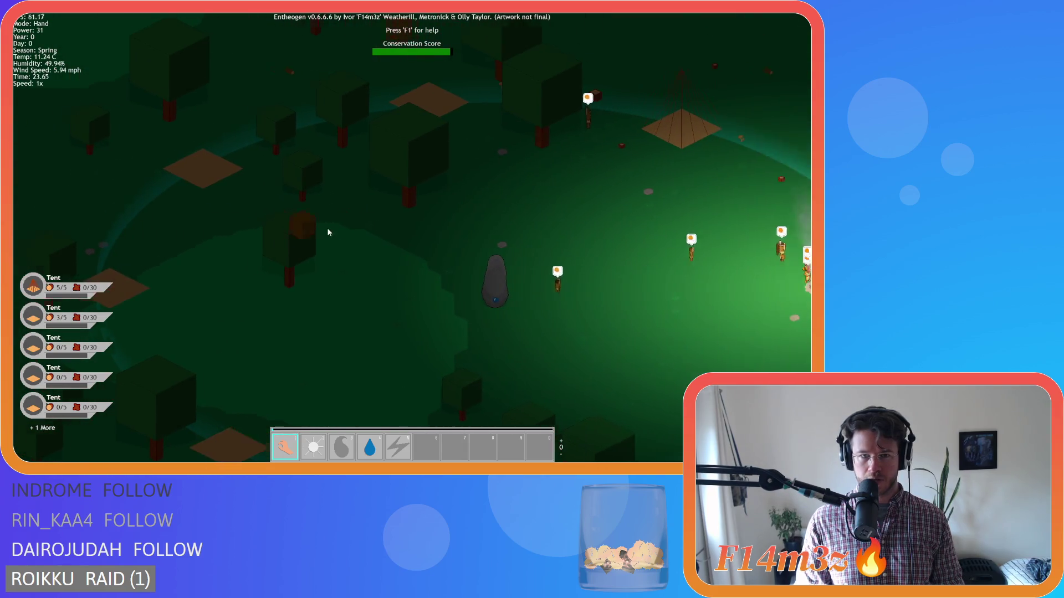
scroll(329, 232, "down", 3)
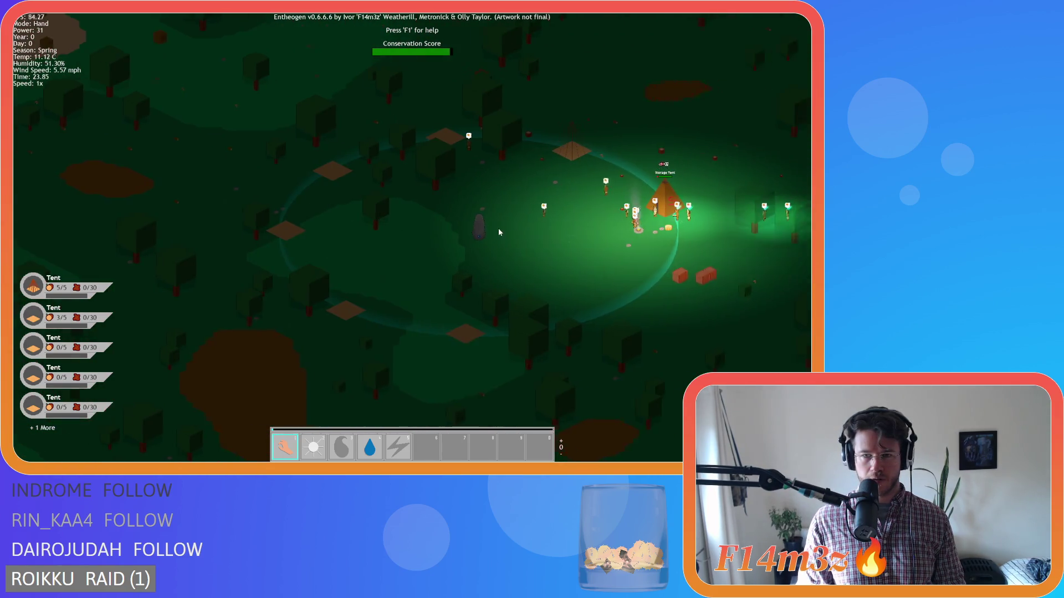
key("d")
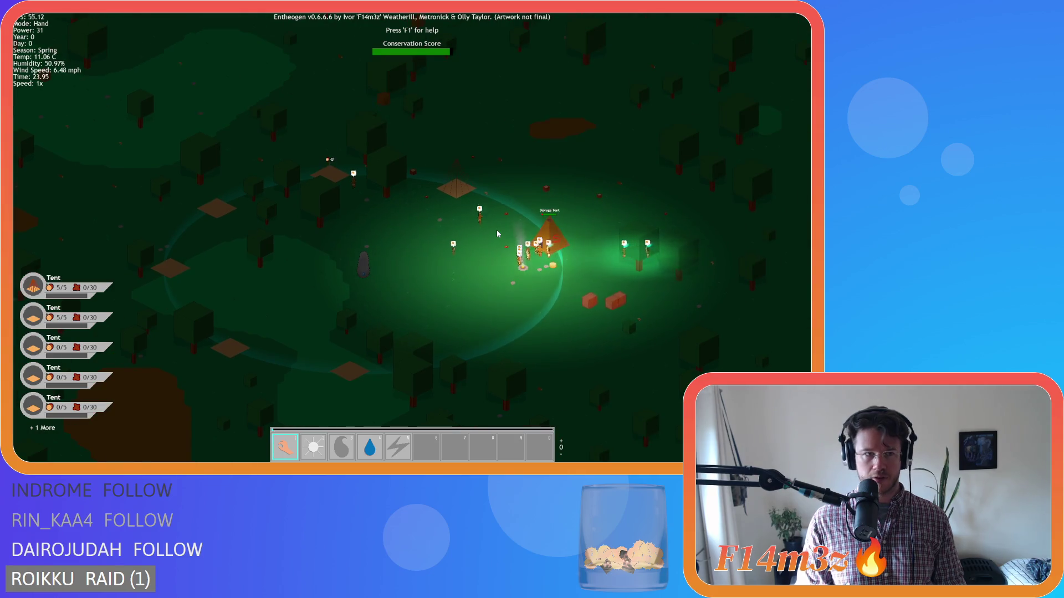
key("a")
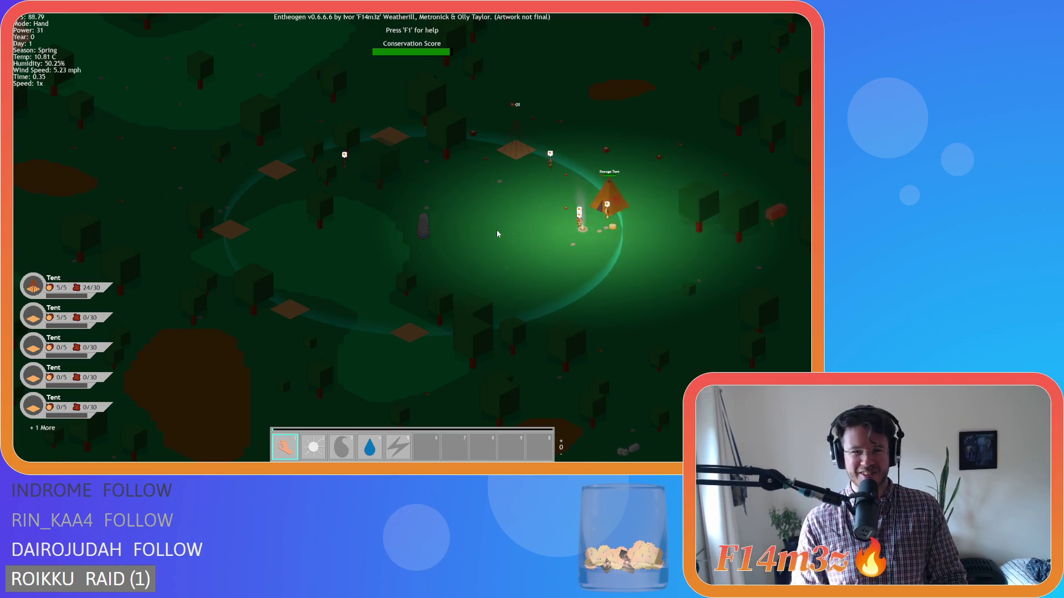
Step: Check the inventory: Storage holds 144 and the tribe carries 69 plus three other items
key("d")
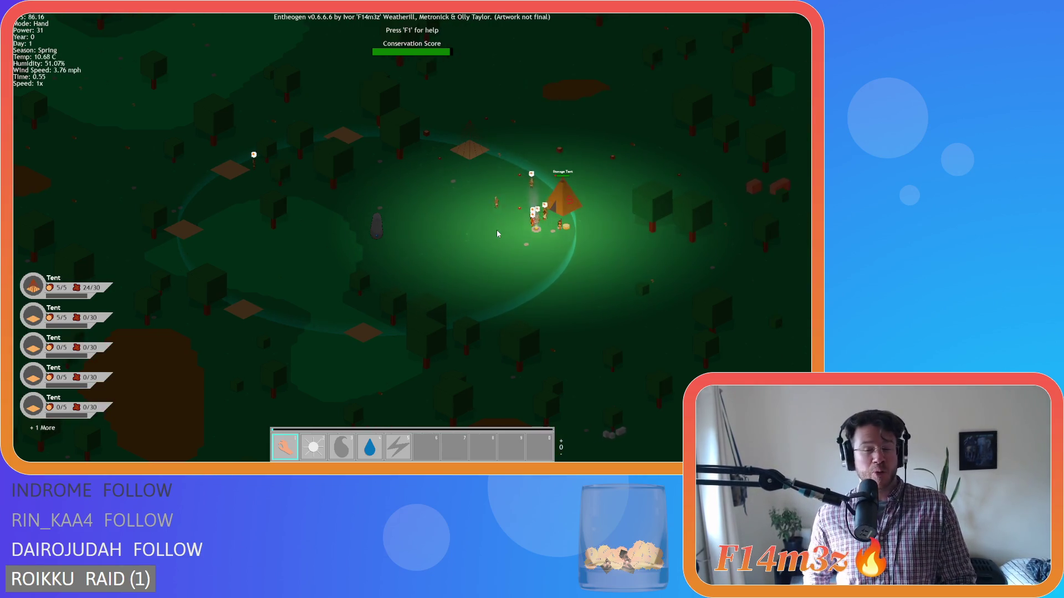
scroll(497, 230, "up", 5)
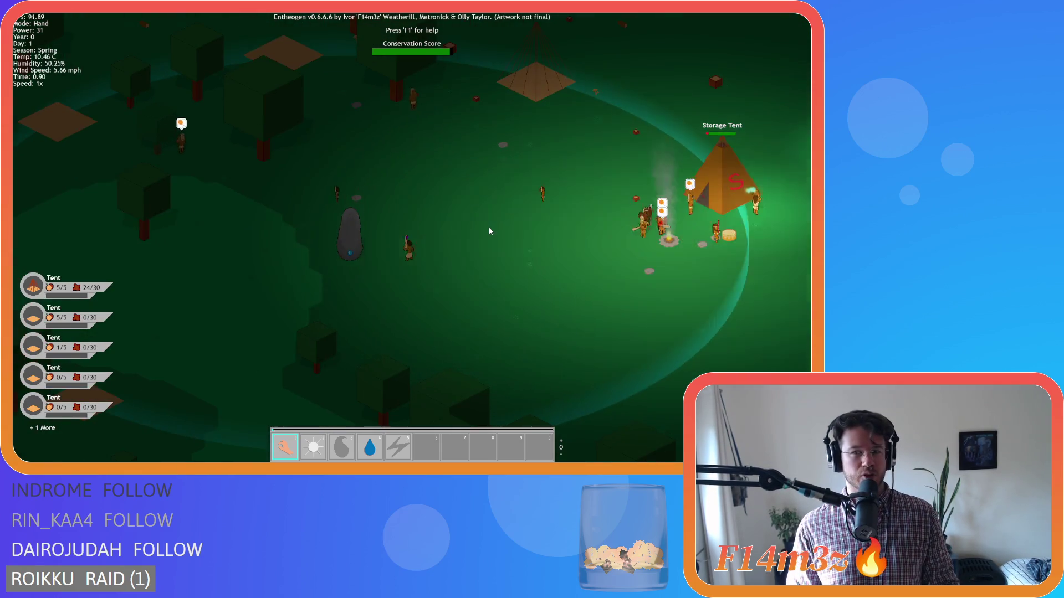
key("d")
key("w")
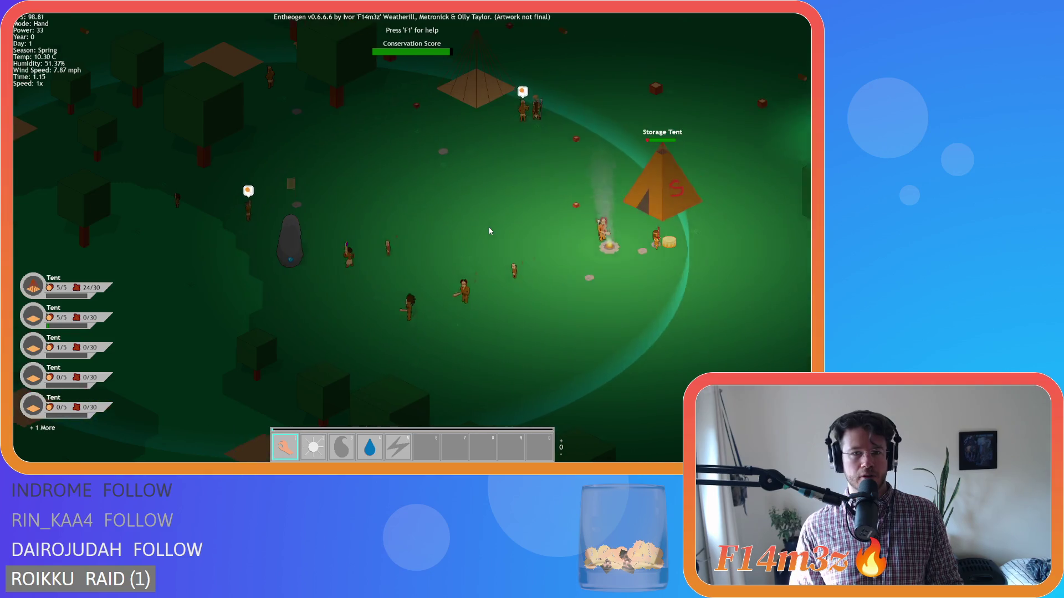
key("s")
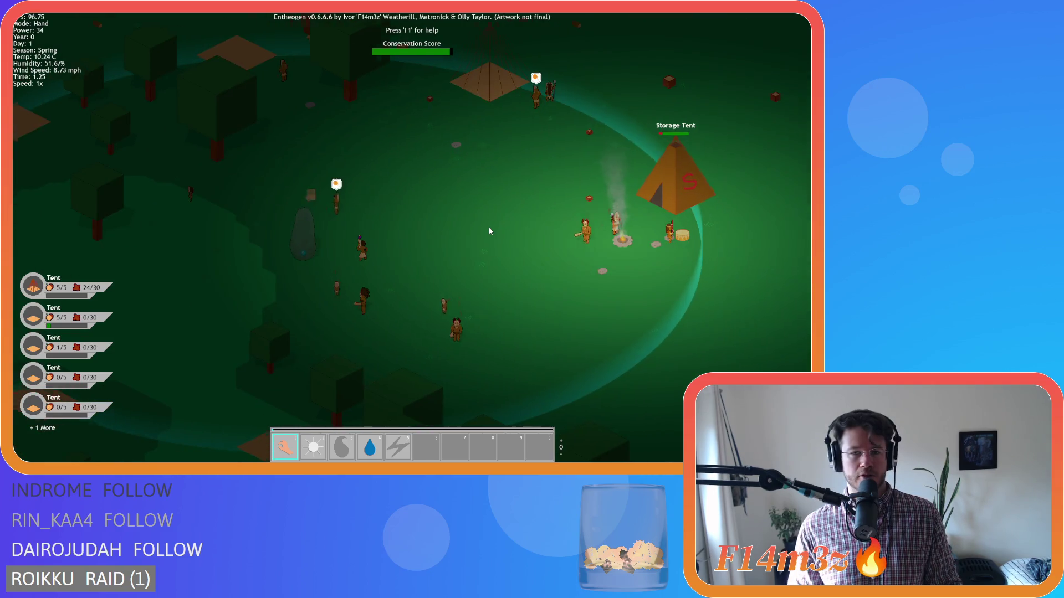
key("d")
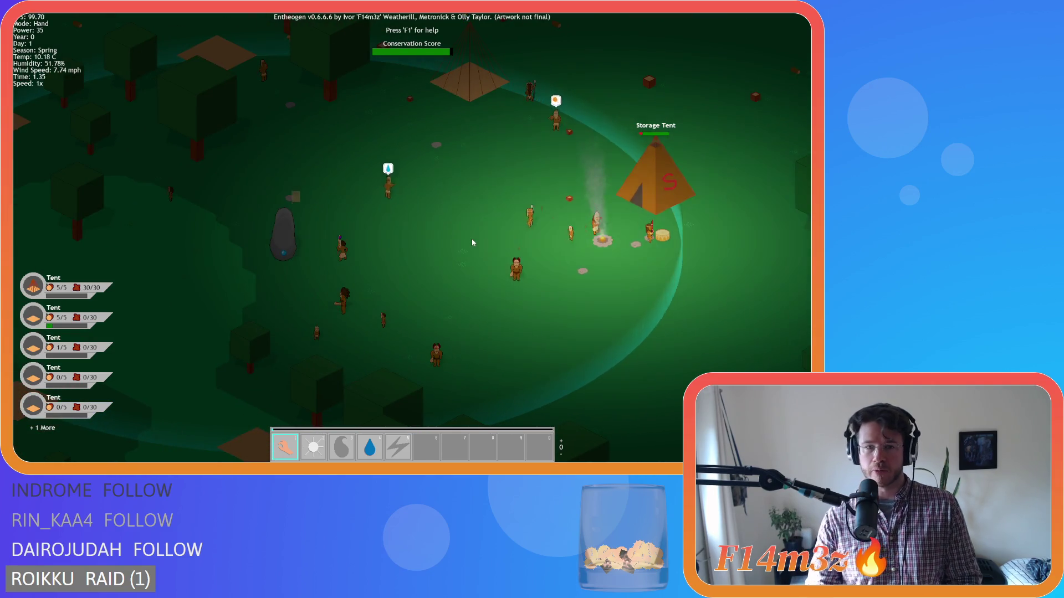
key("d")
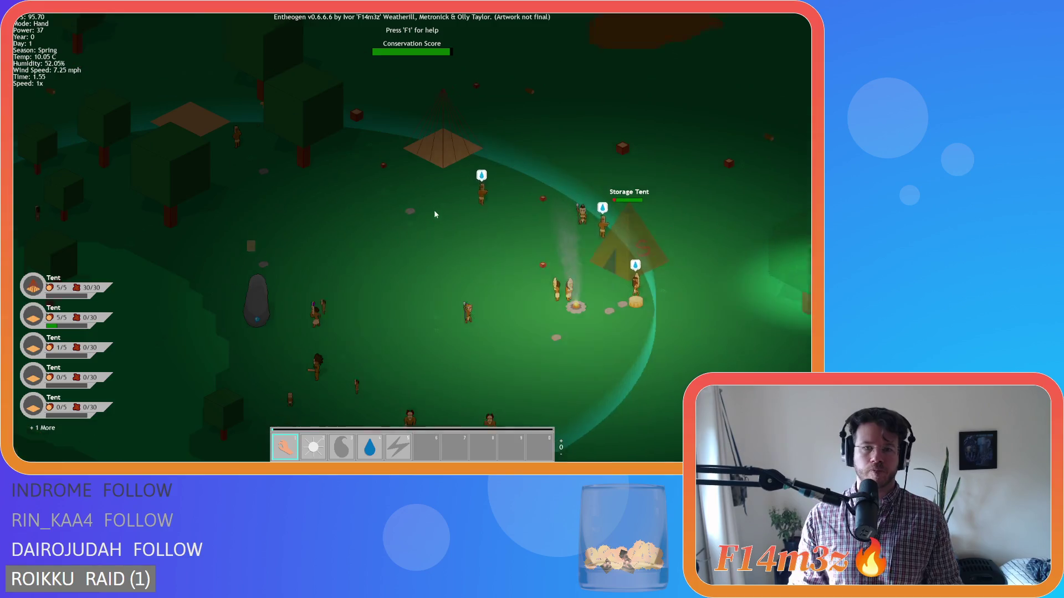
key("i")
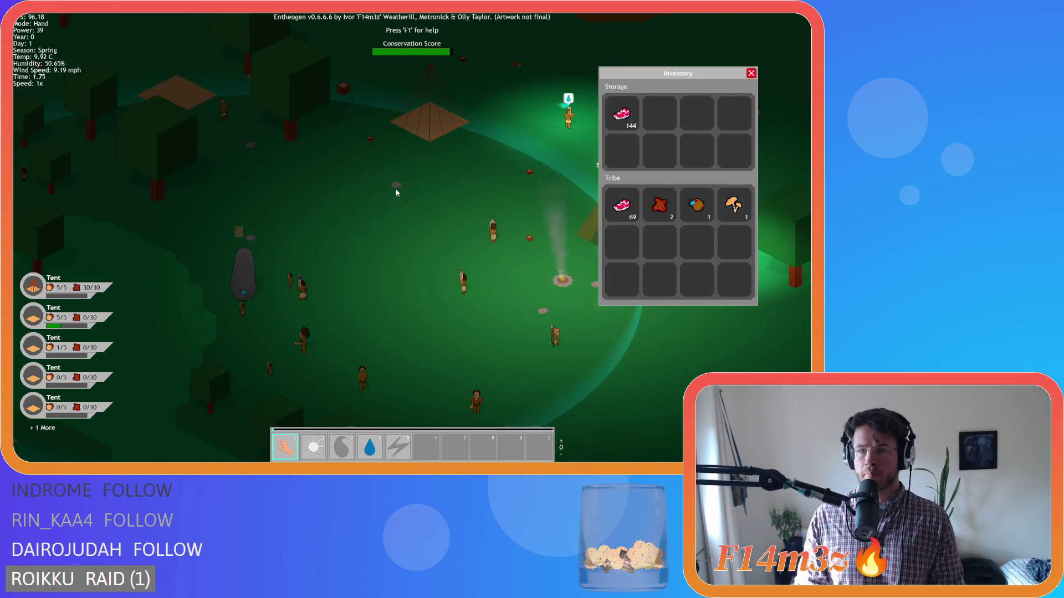
key("i")
scroll(435, 133, "down", 5)
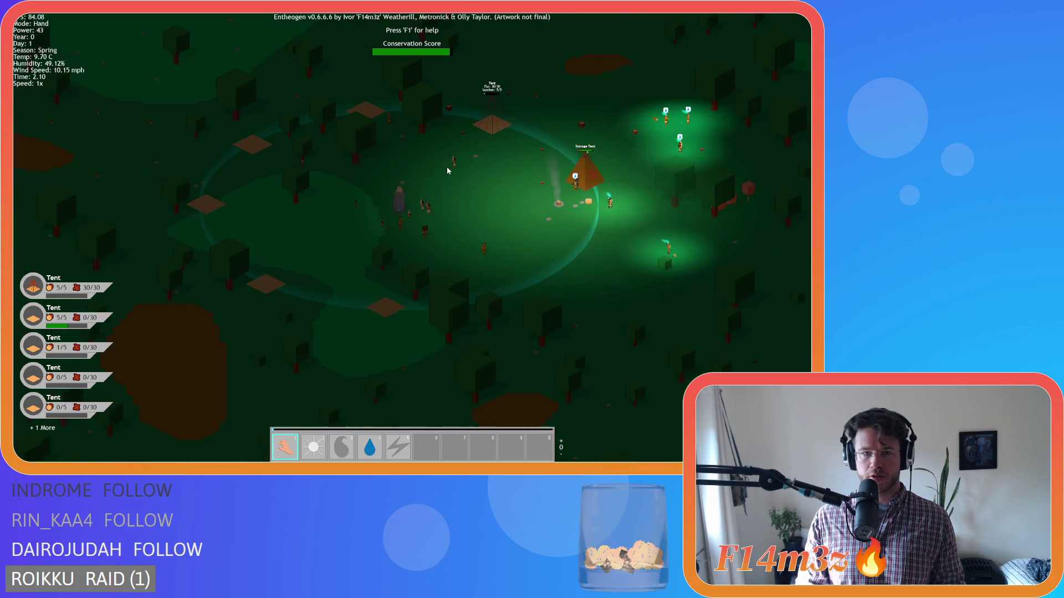
scroll(447, 170, "up", 5)
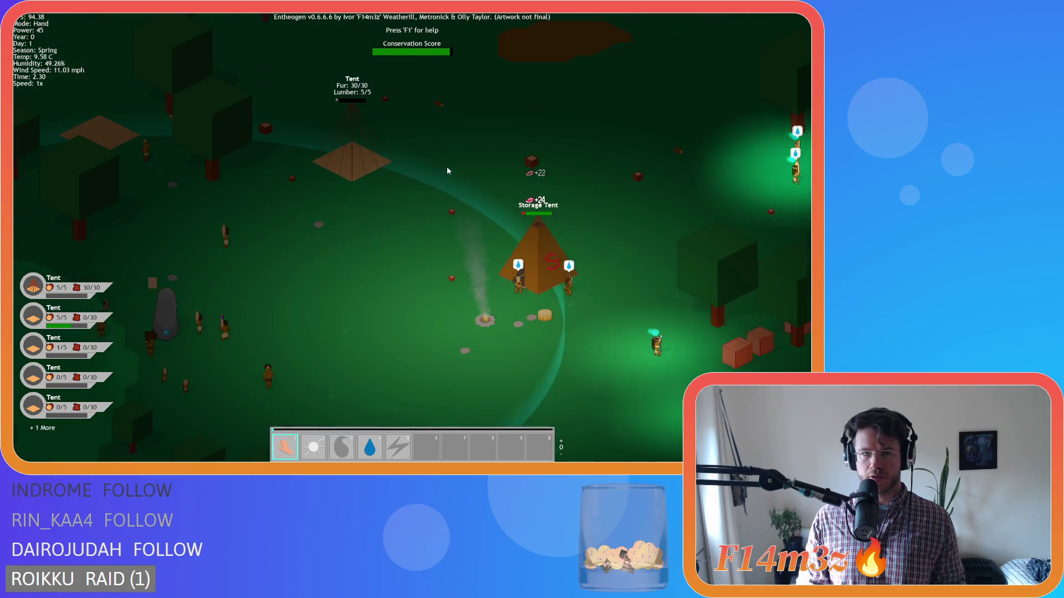
key("a")
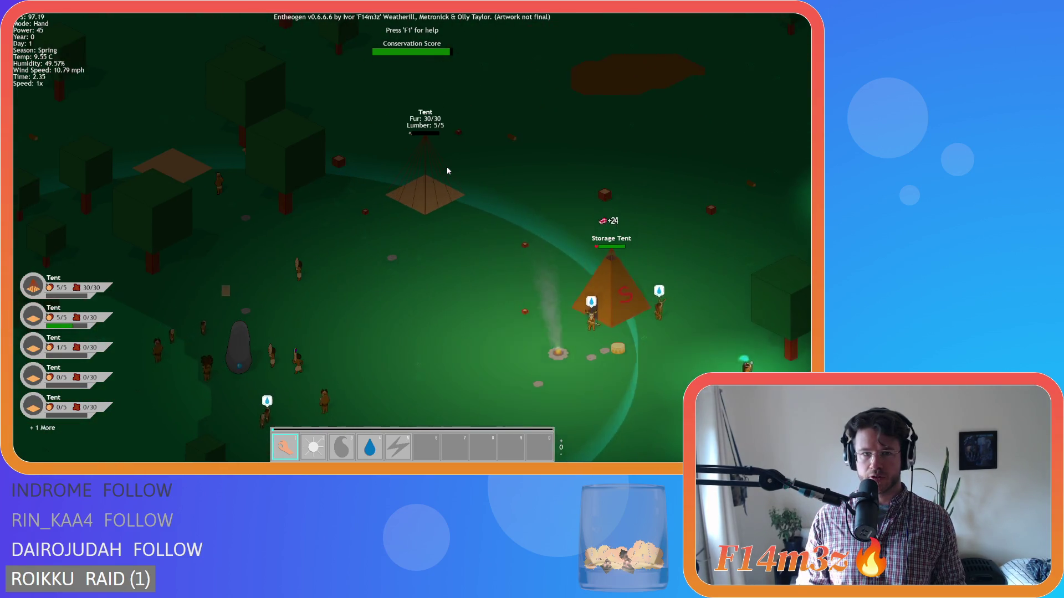
key("s")
key("d")
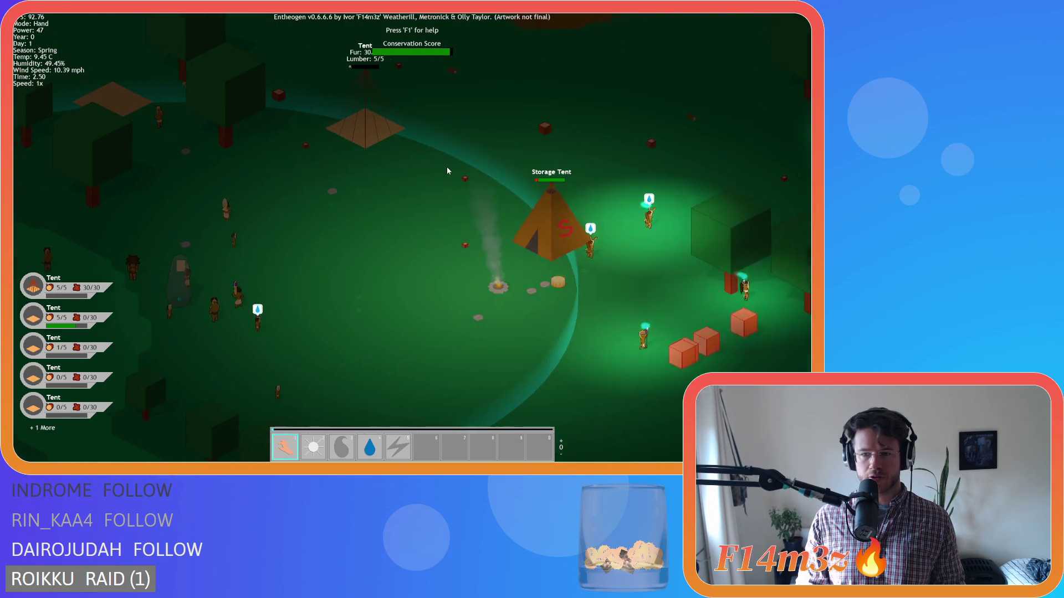
scroll(448, 171, "down", 5)
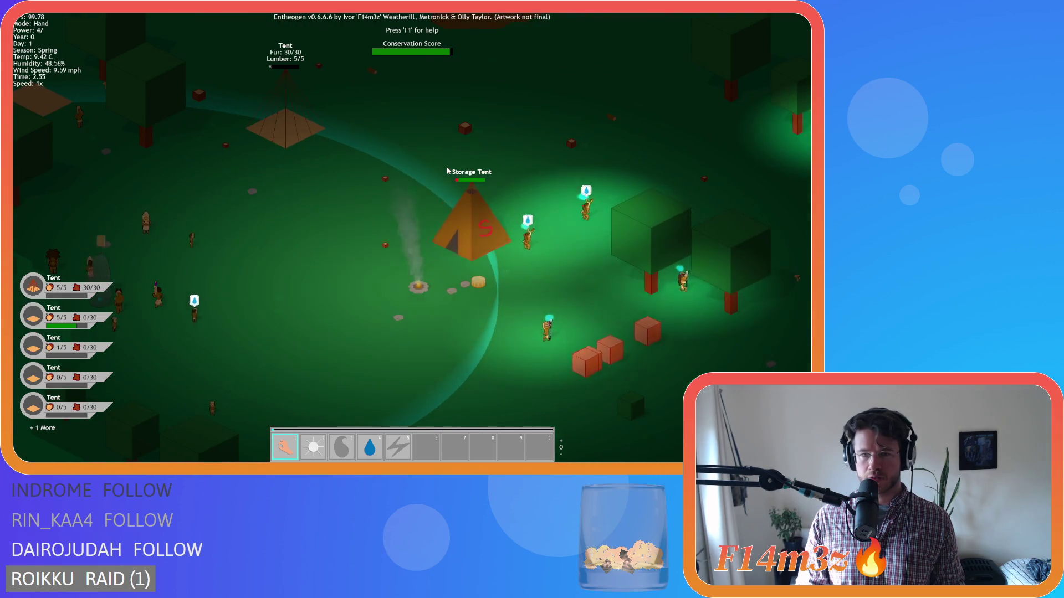
key("d")
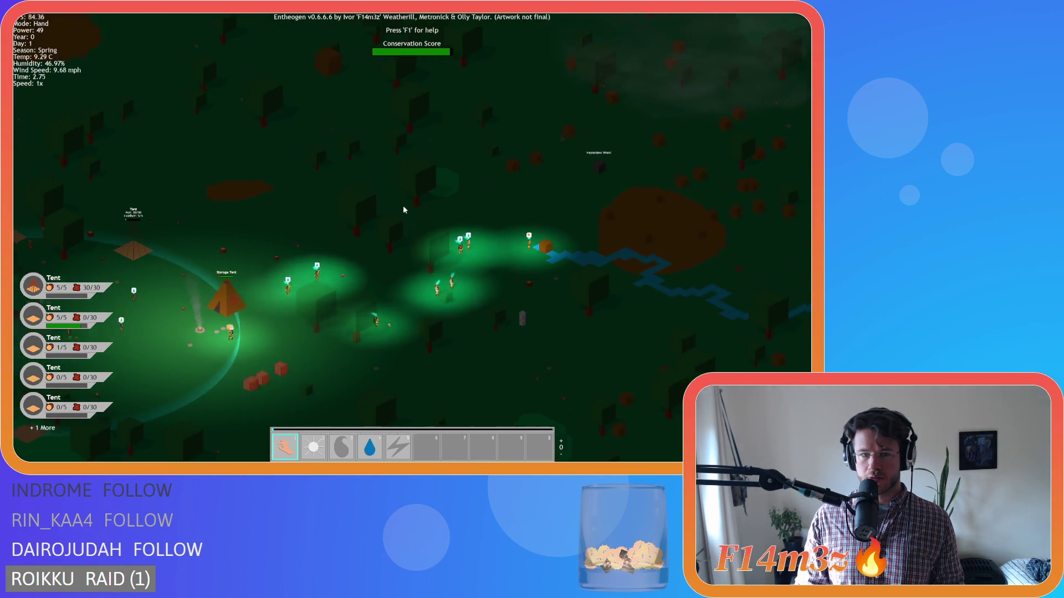
scroll(404, 205, "up", 5)
key("a")
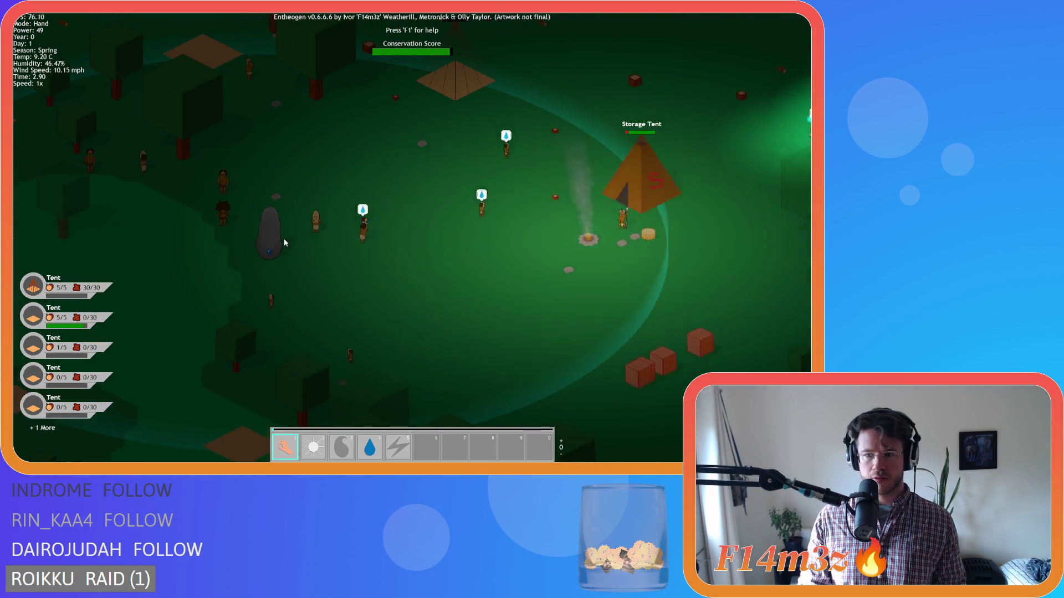
key("s")
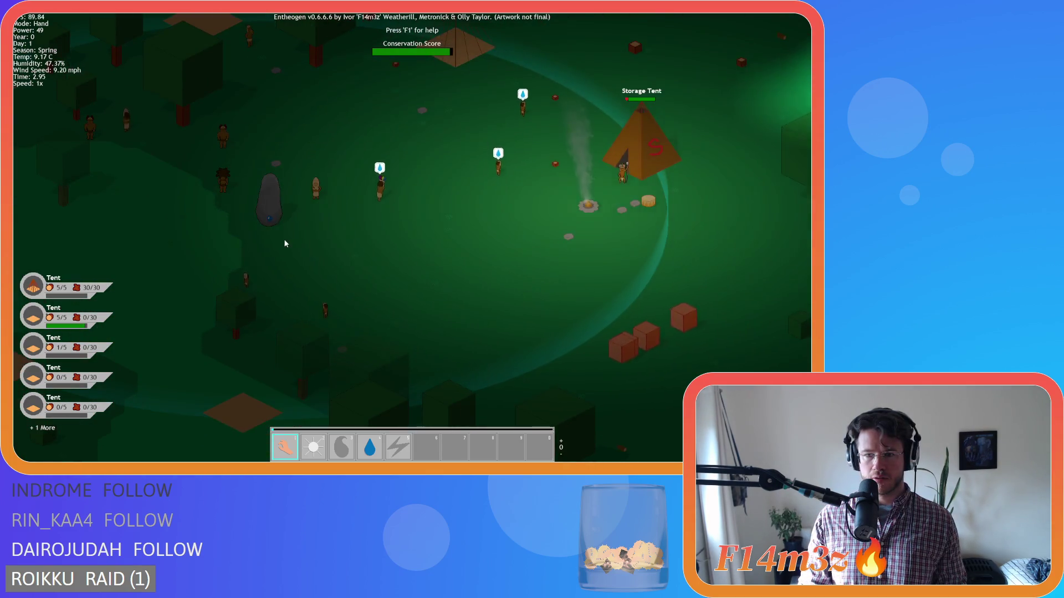
key("d")
scroll(324, 245, "up", 5)
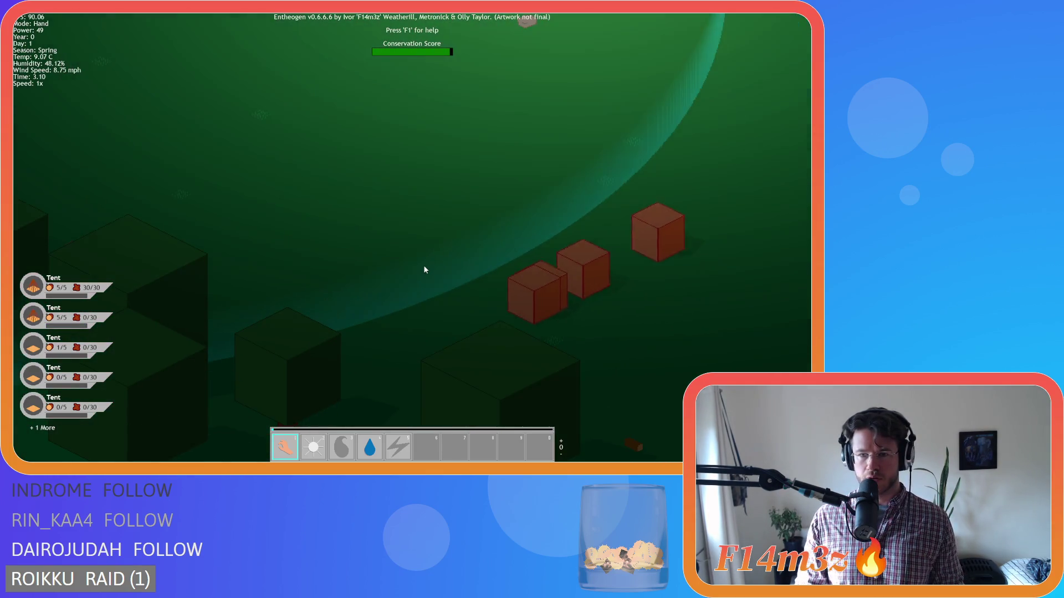
key("d")
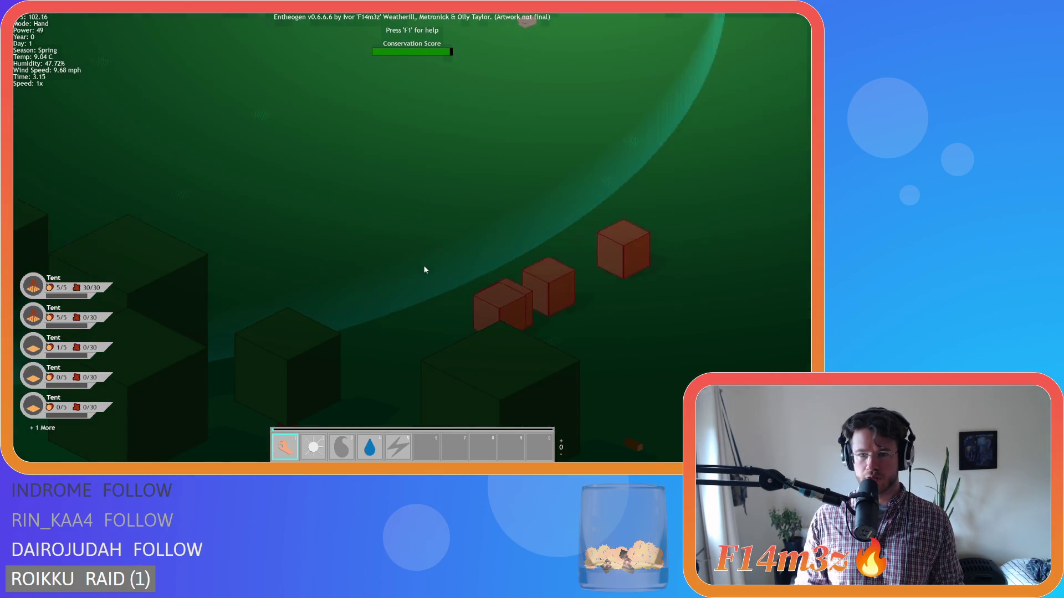
scroll(424, 269, "down", 5)
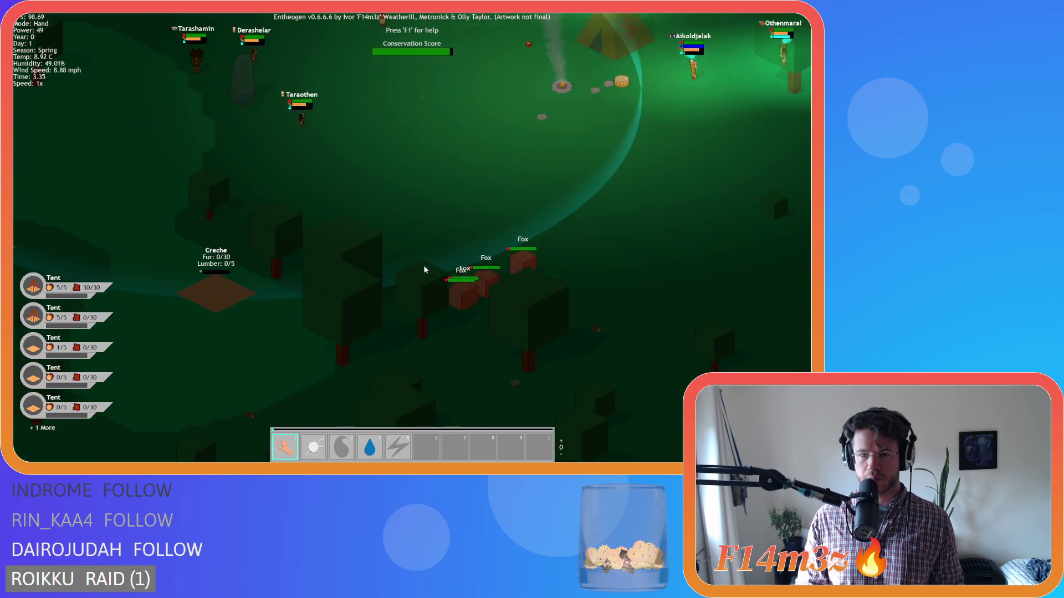
scroll(424, 270, "up", 5)
scroll(424, 270, "down", 5)
scroll(424, 270, "up", 2)
key("a")
scroll(424, 270, "up", 3)
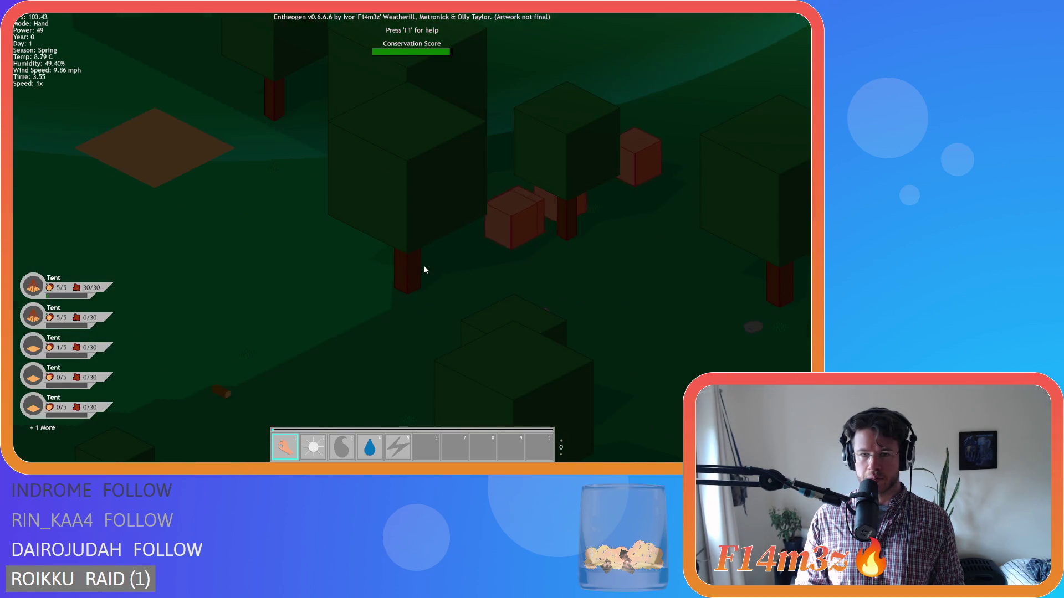
scroll(476, 256, "down", 3)
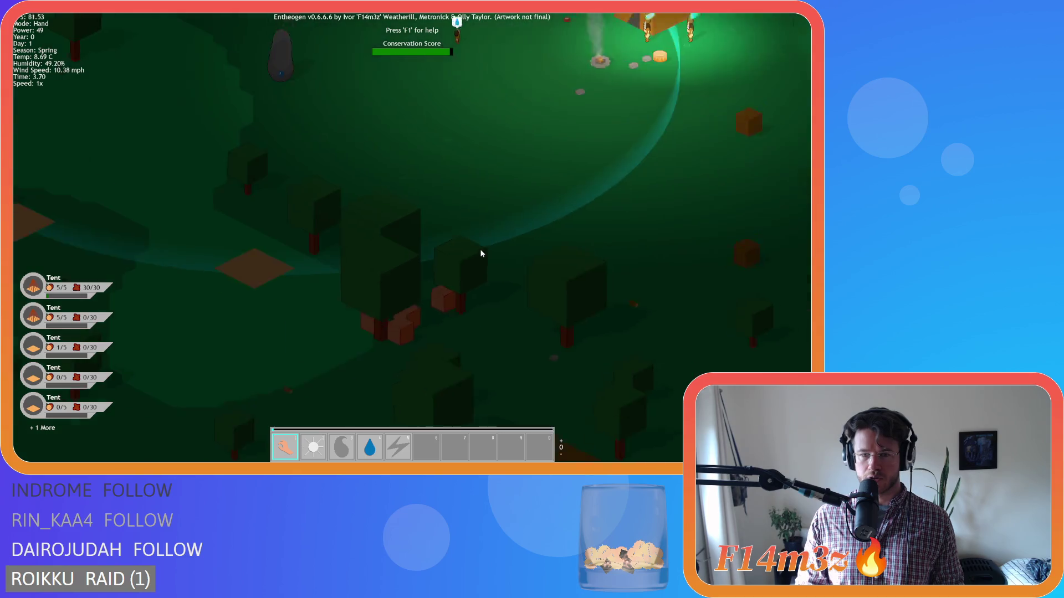
key("w")
scroll(480, 248, "down", 2)
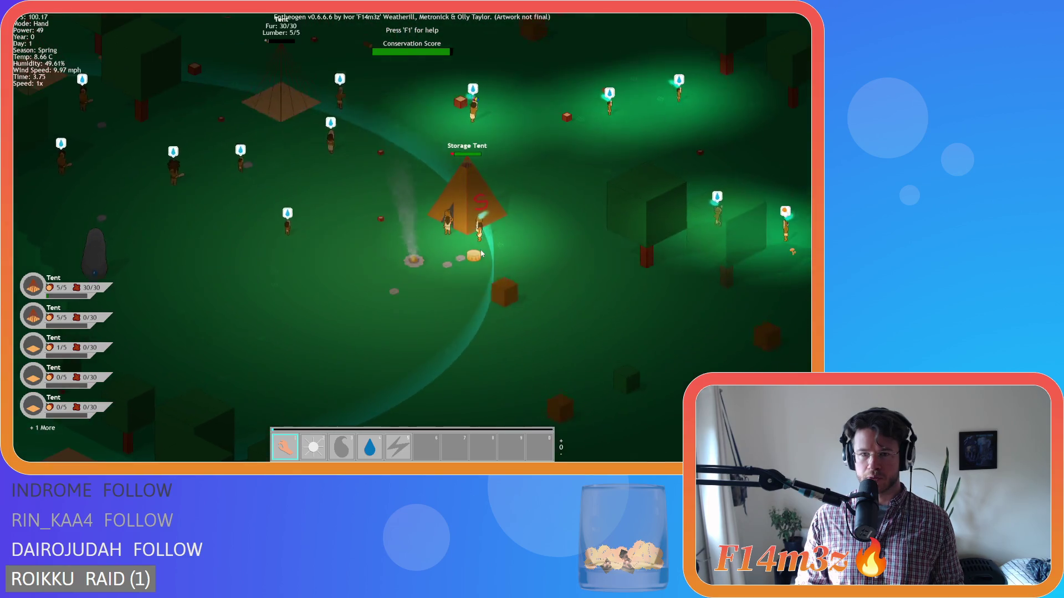
scroll(462, 267, "up", 2)
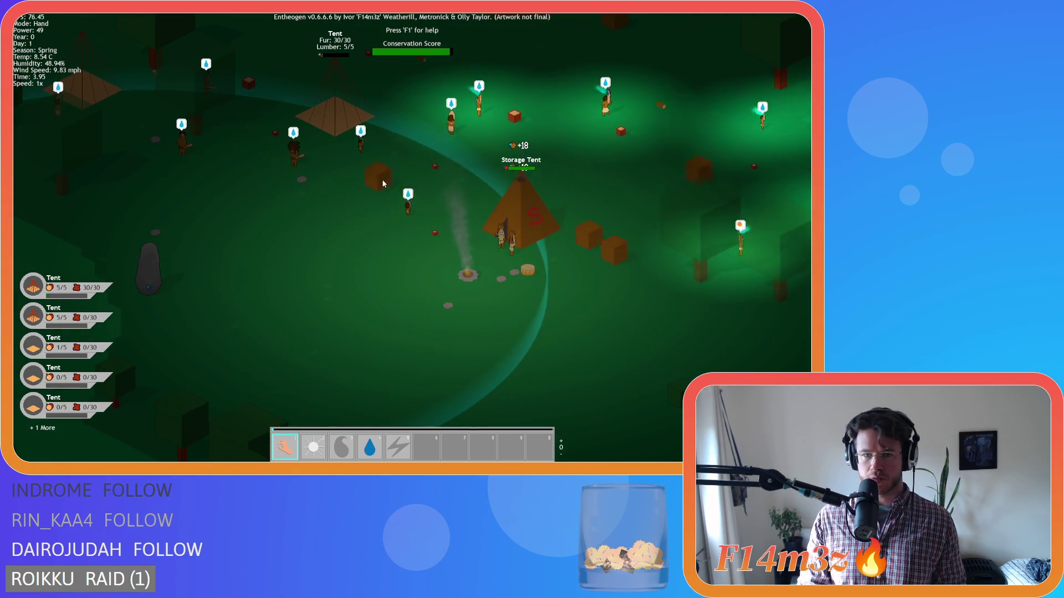
scroll(443, 231, "up", 2)
key("w")
scroll(444, 228, "down", 2)
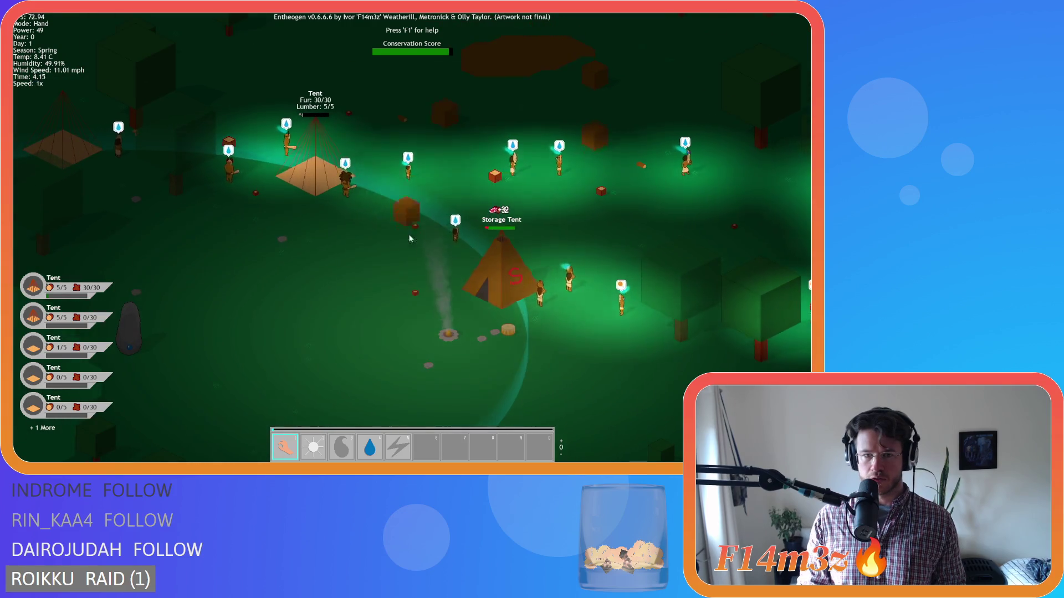
scroll(507, 290, "up", 2)
scroll(448, 277, "down", 2)
scroll(456, 264, "down", 2)
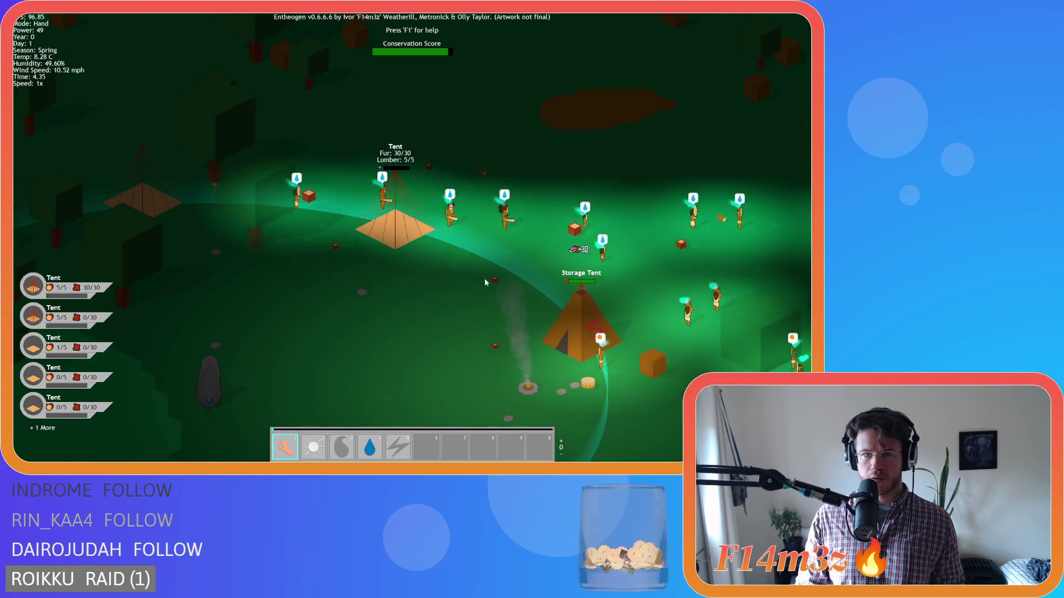
key("a")
scroll(526, 264, "up", 2)
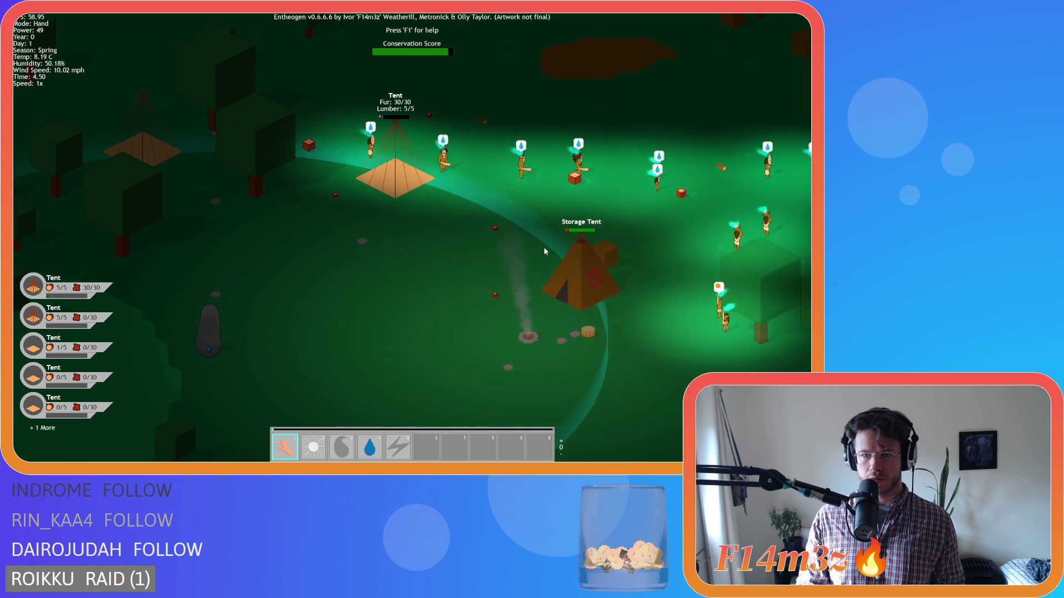
key("w")
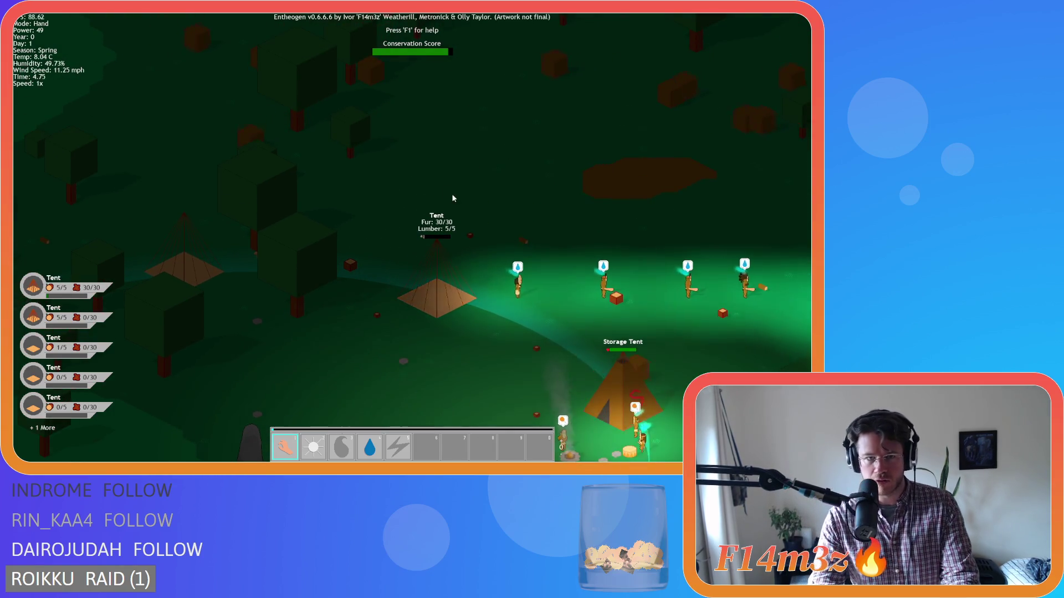
key("a")
key("d")
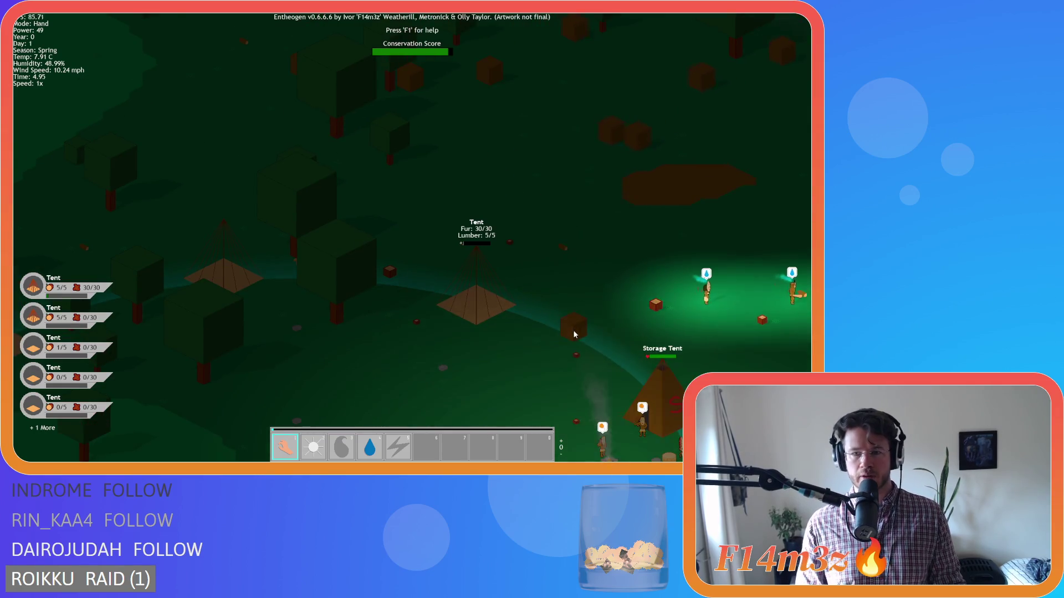
key("s")
key("d")
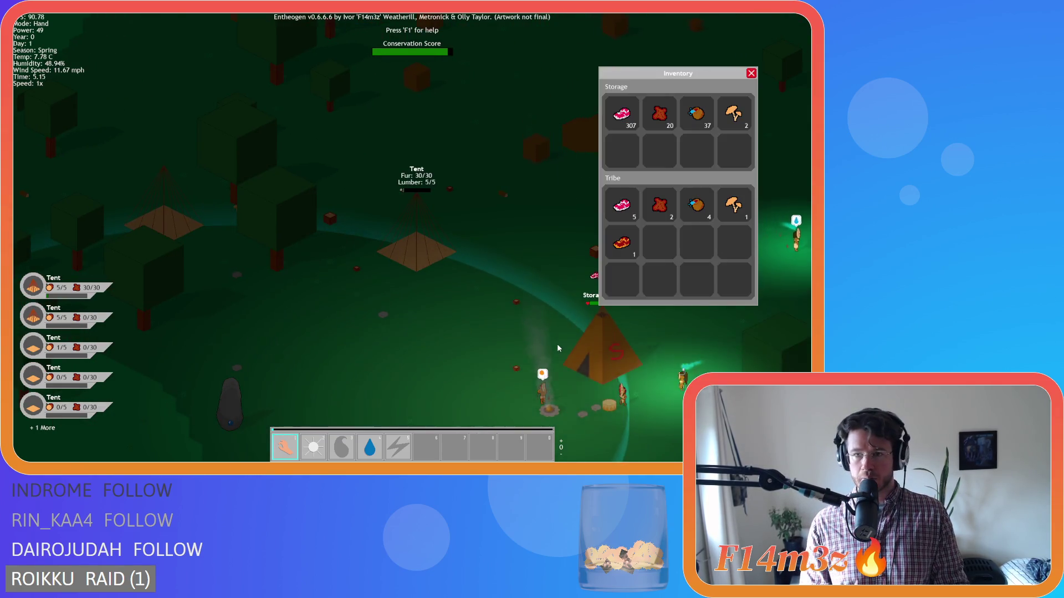
key("w")
key("a")
key("s")
key("d")
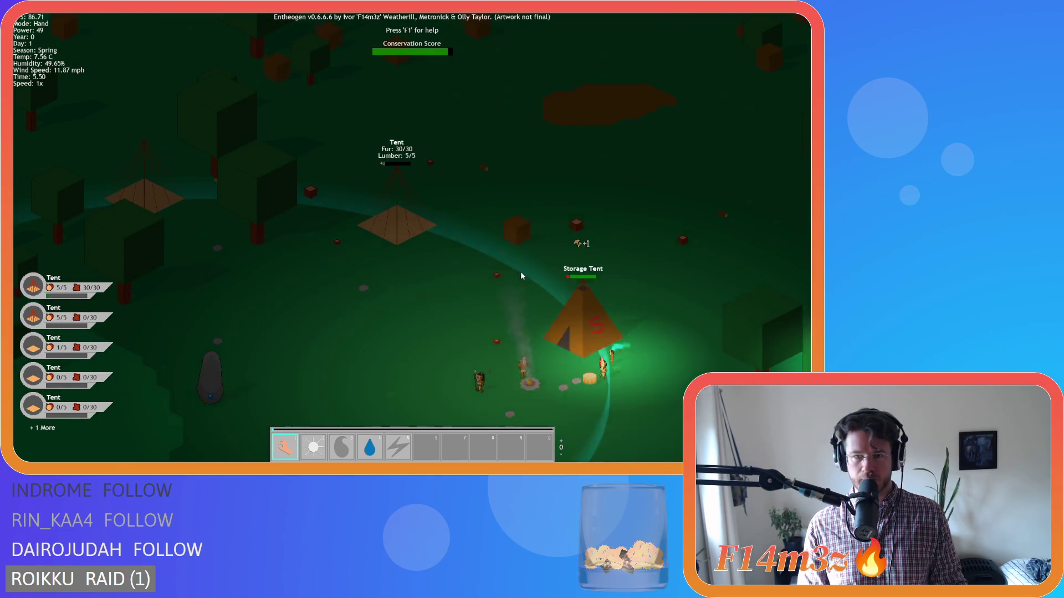
scroll(518, 275, "down", 3)
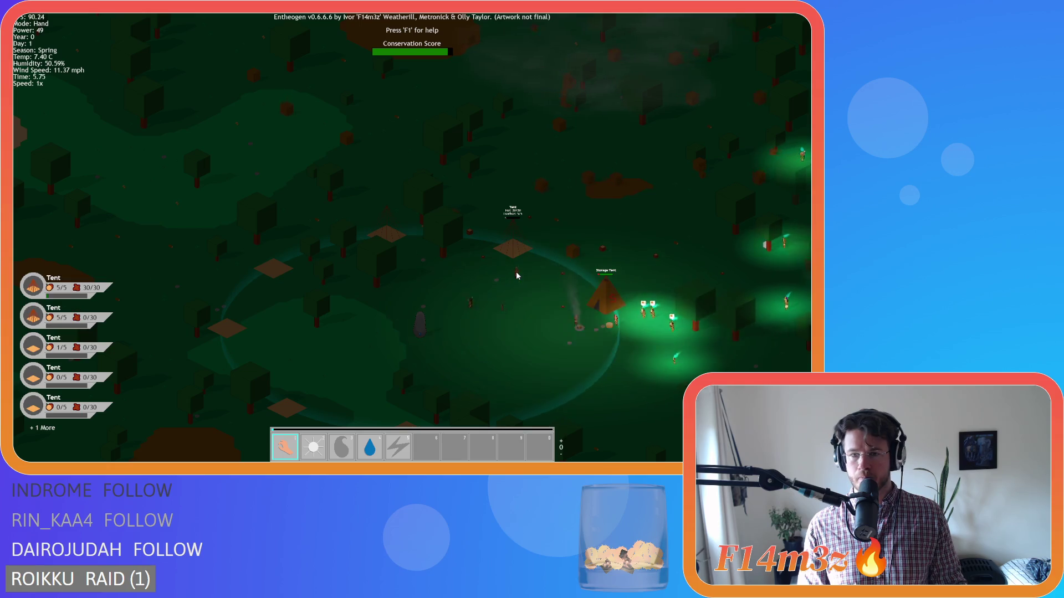
key("d")
scroll(517, 275, "up", 3)
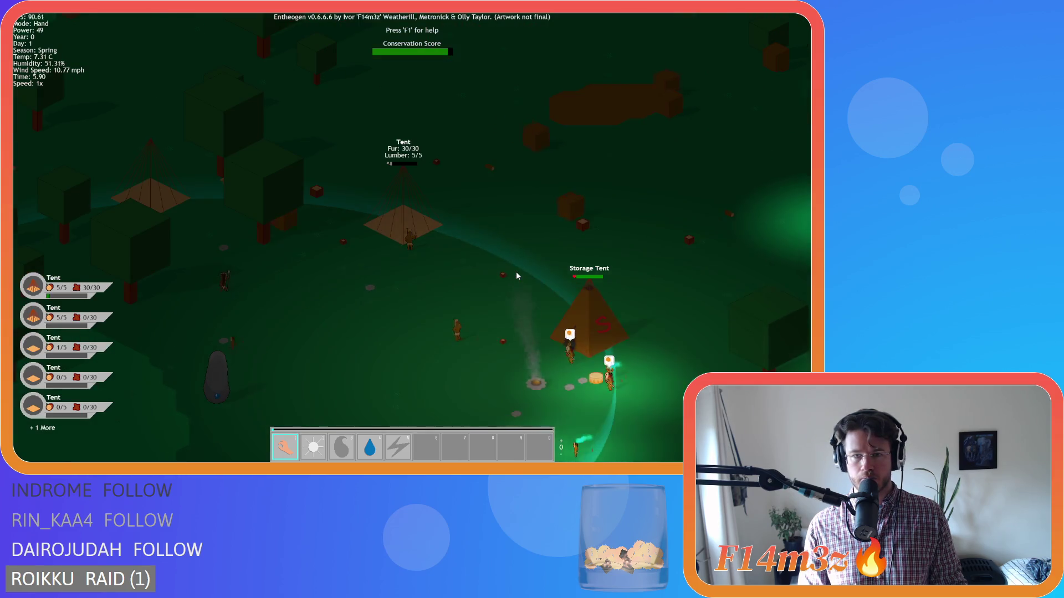
scroll(516, 275, "down", 3)
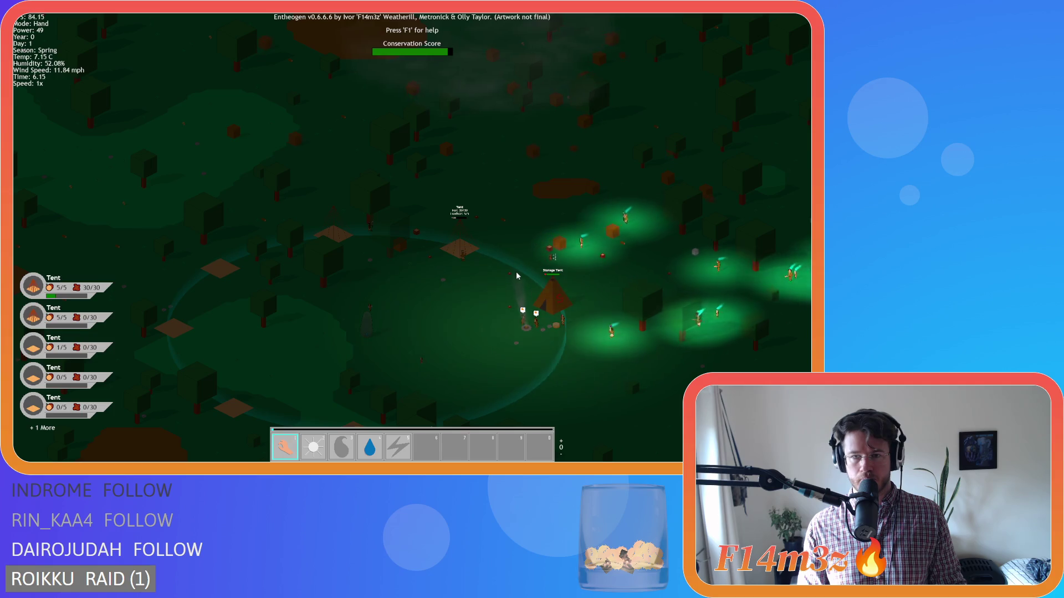
scroll(531, 274, "up", 3)
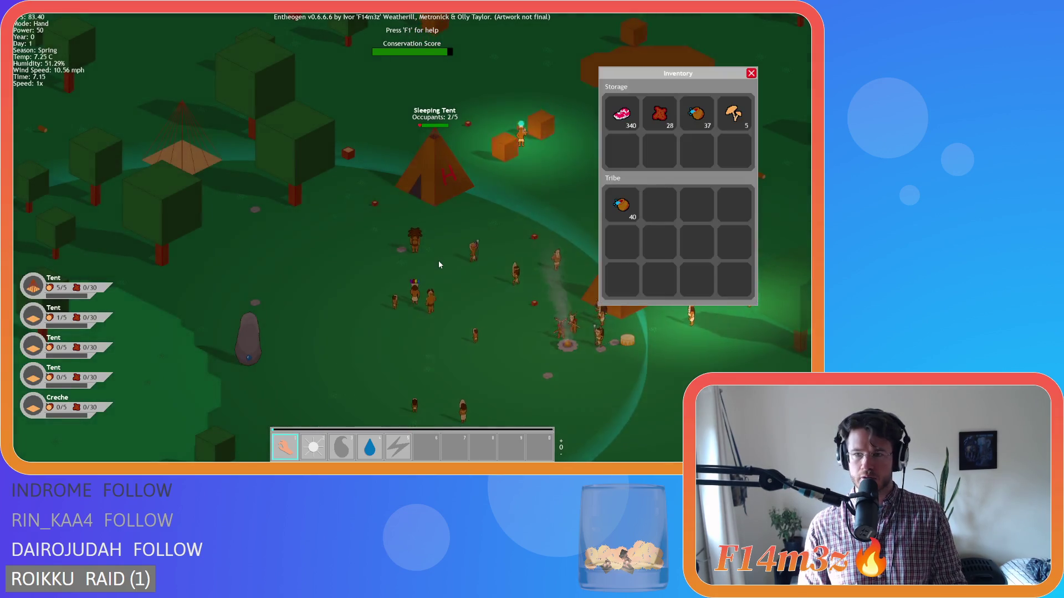
key("w+a")
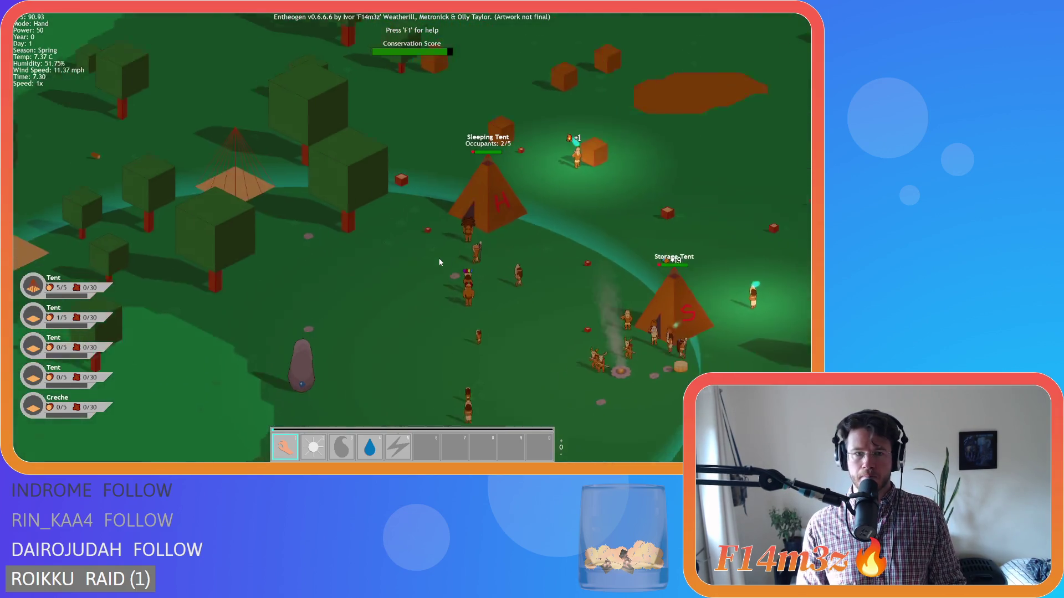
key("s")
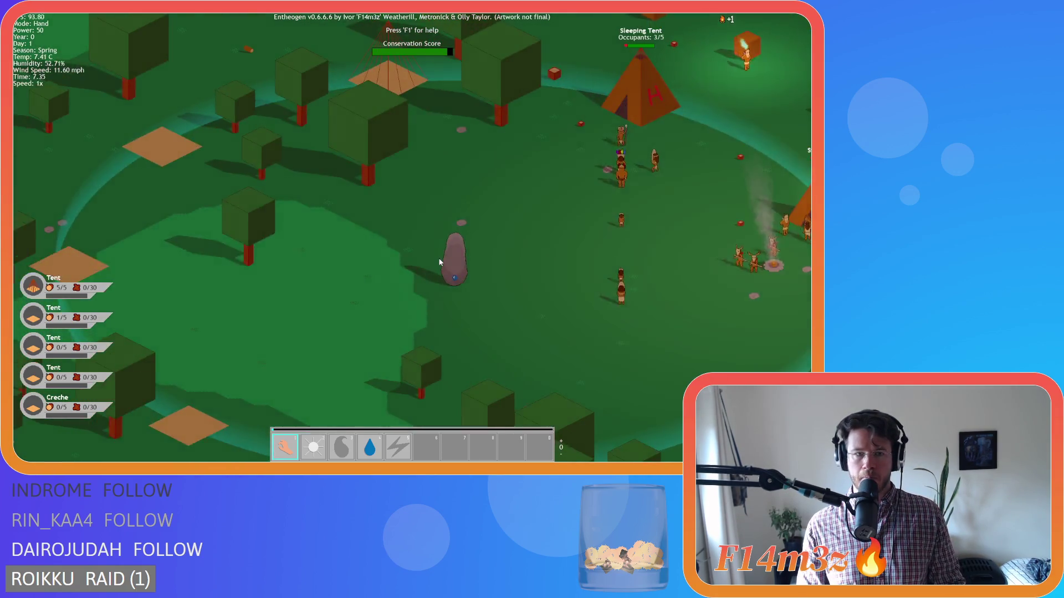
key("d")
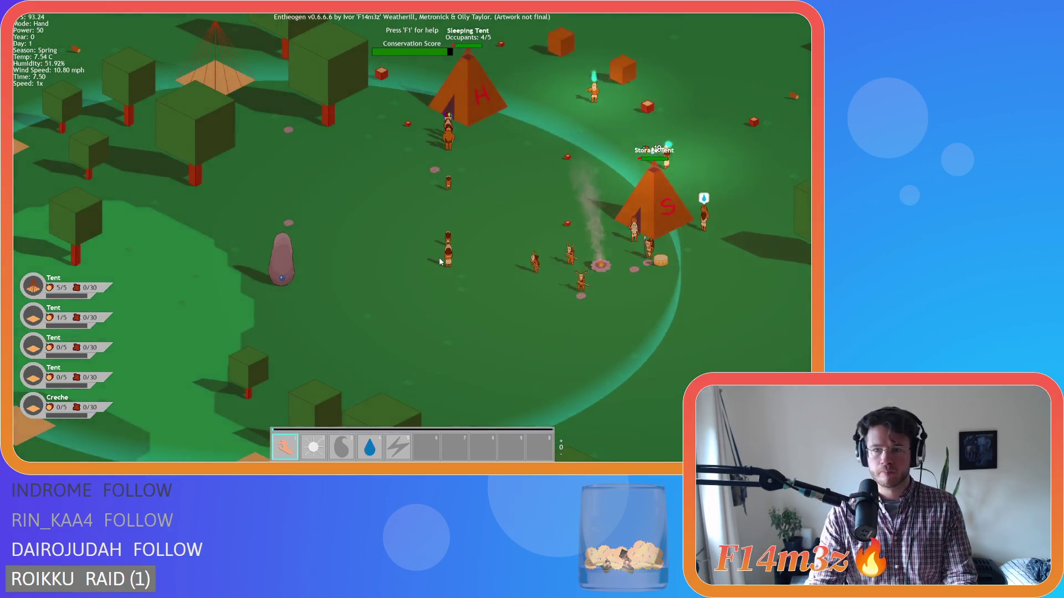
key("w+d")
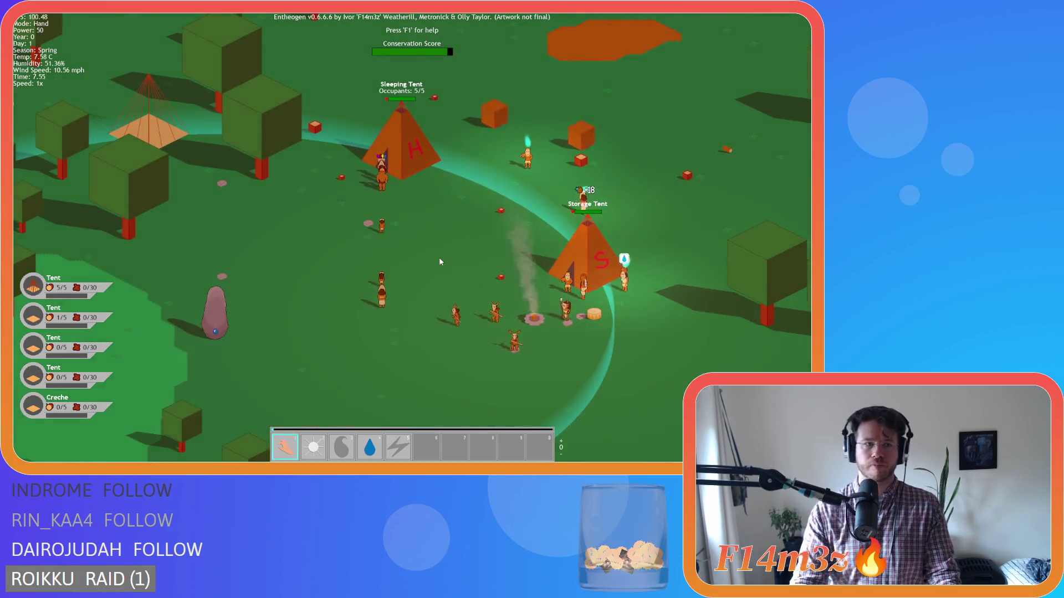
key("s")
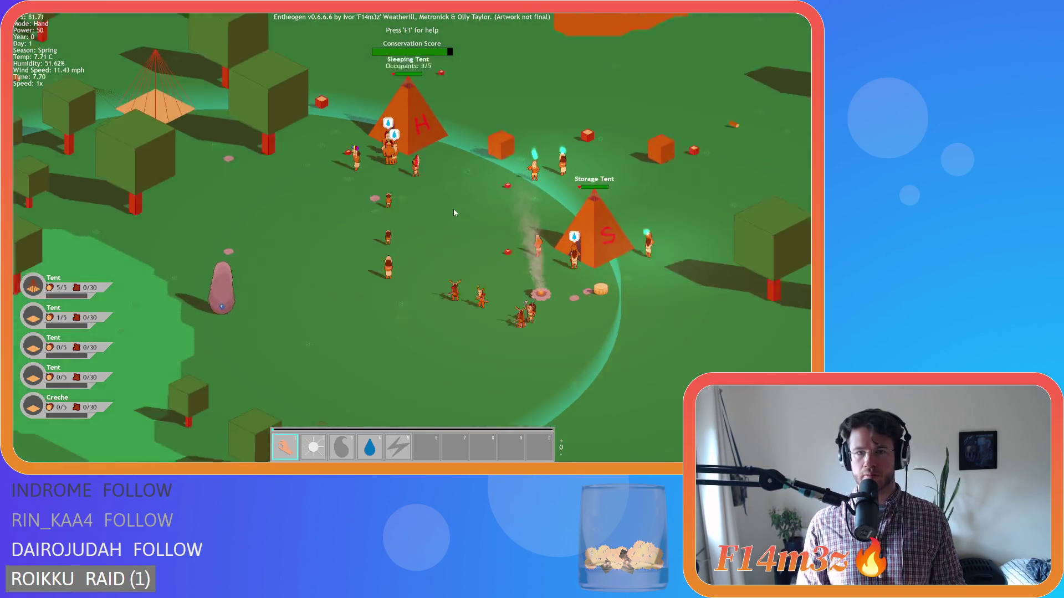
key("s+a")
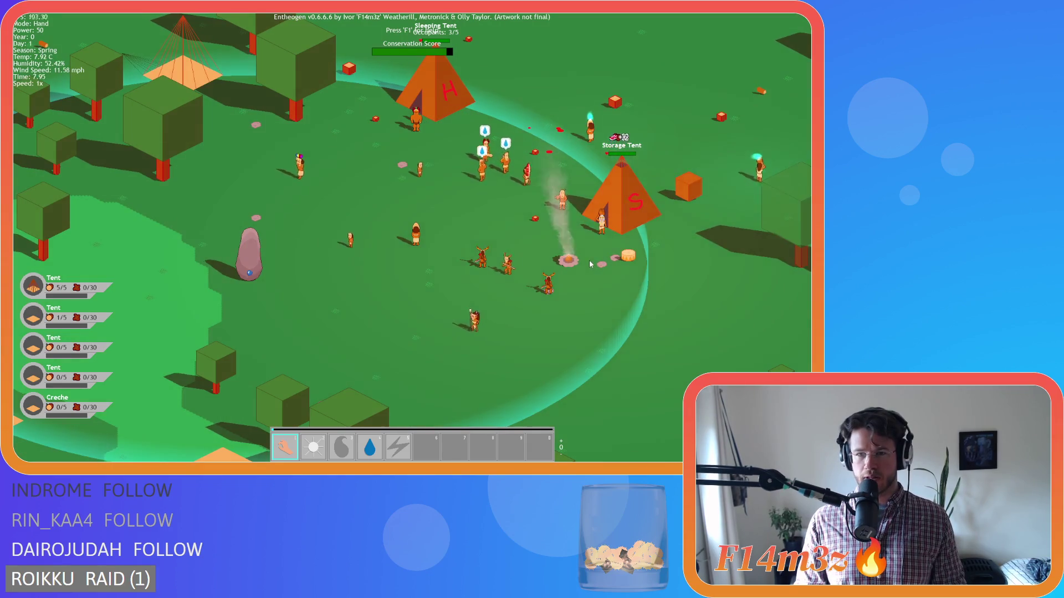
key("w+d")
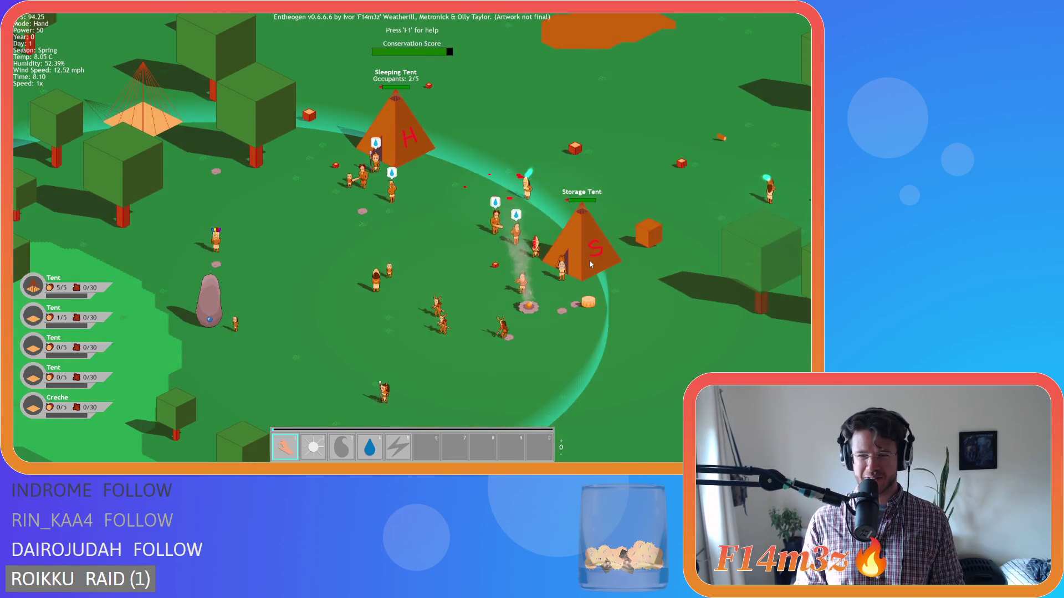
scroll(590, 261, "down", 3)
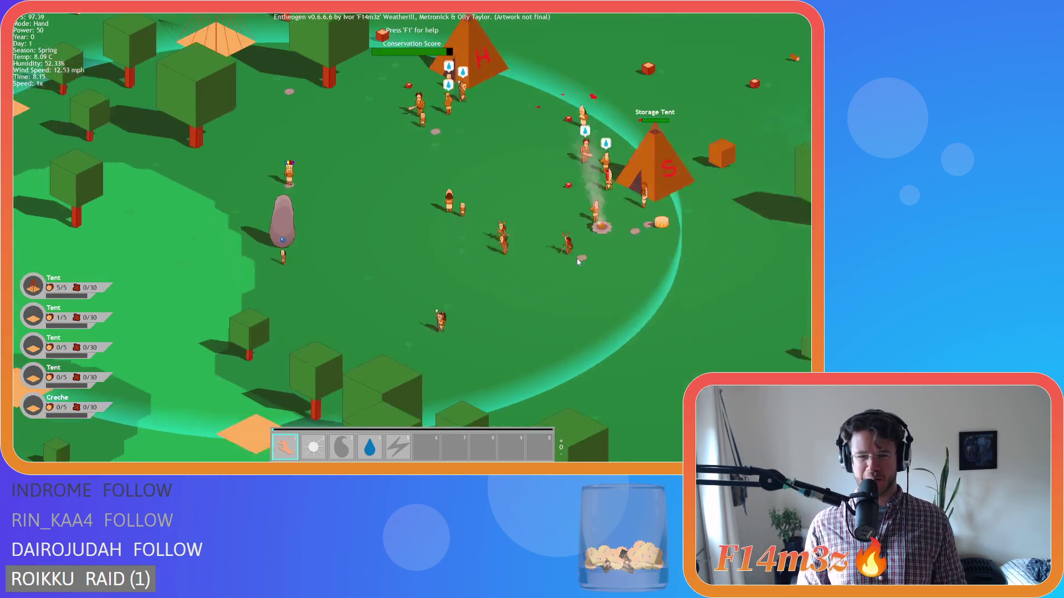
scroll(568, 258, "up", 3)
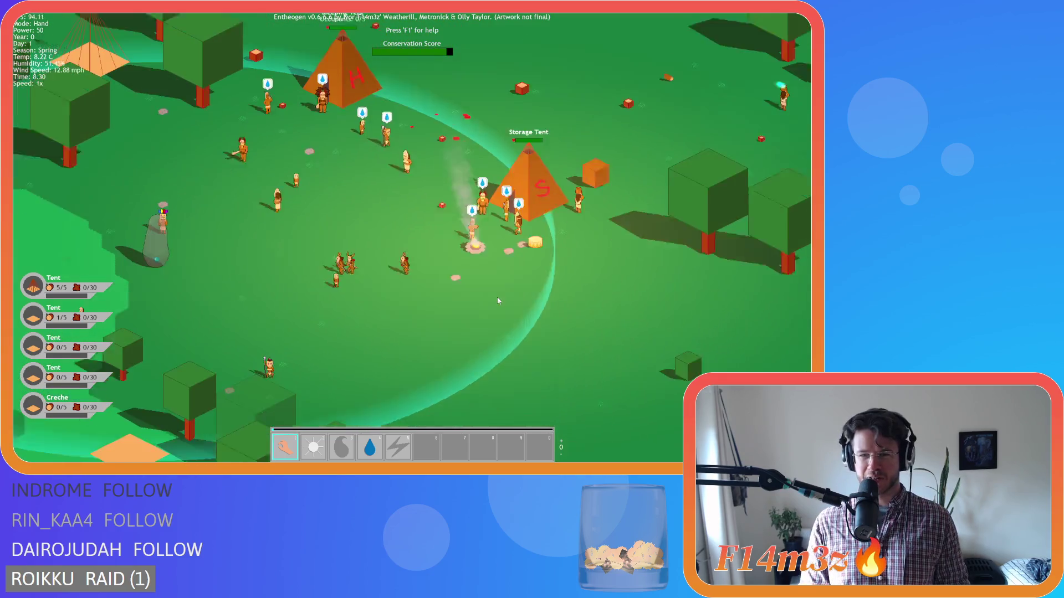
key("s")
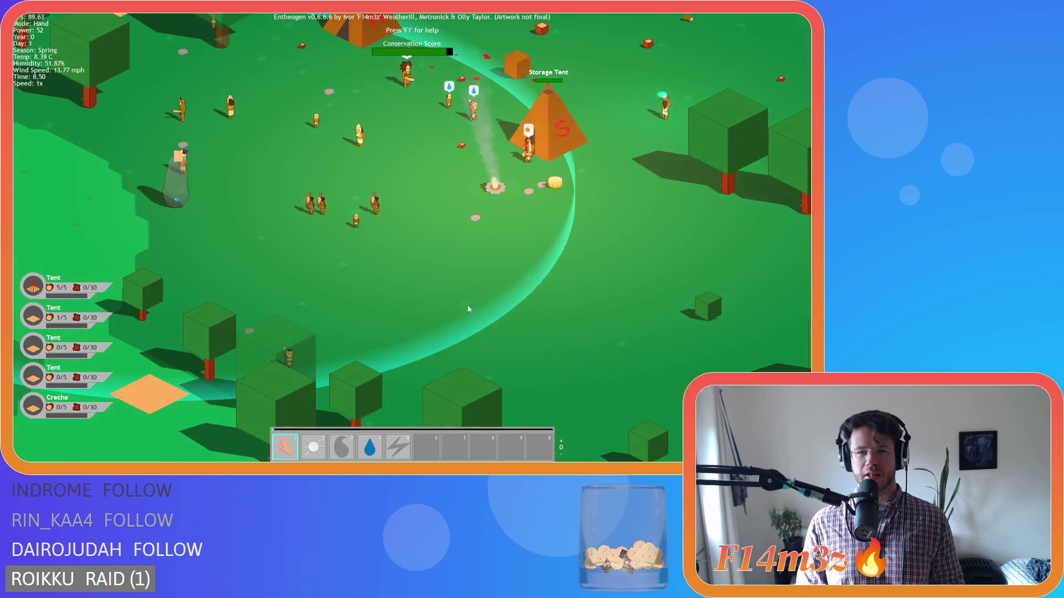
key("w+a")
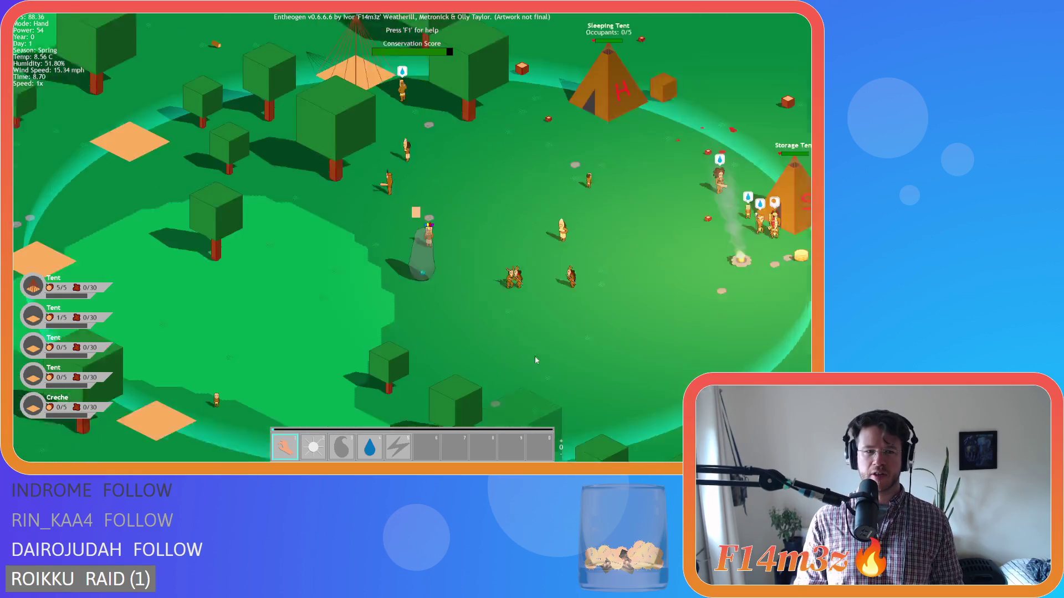
key("d")
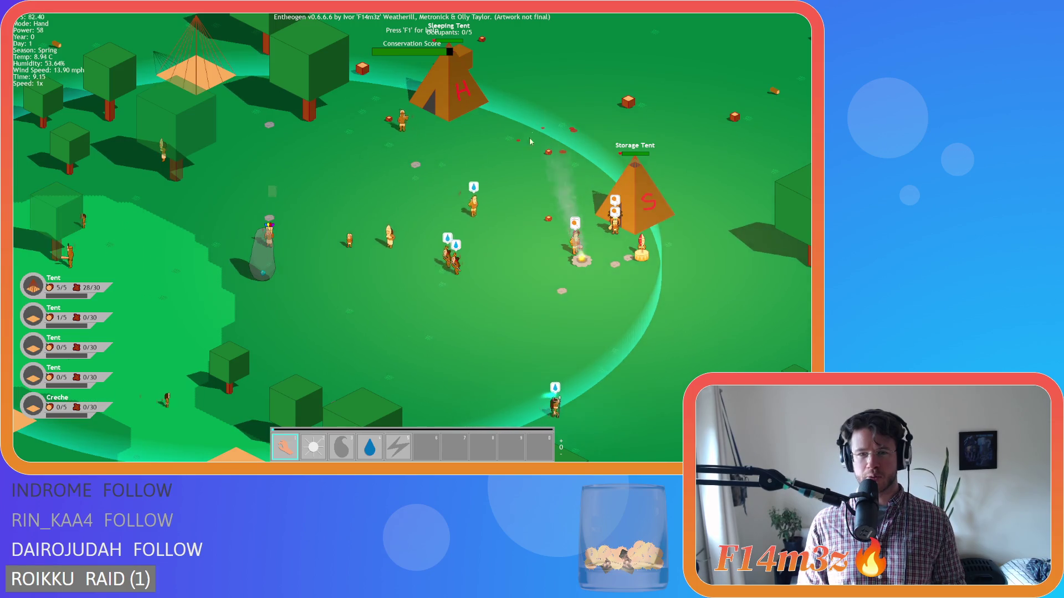
key("a")
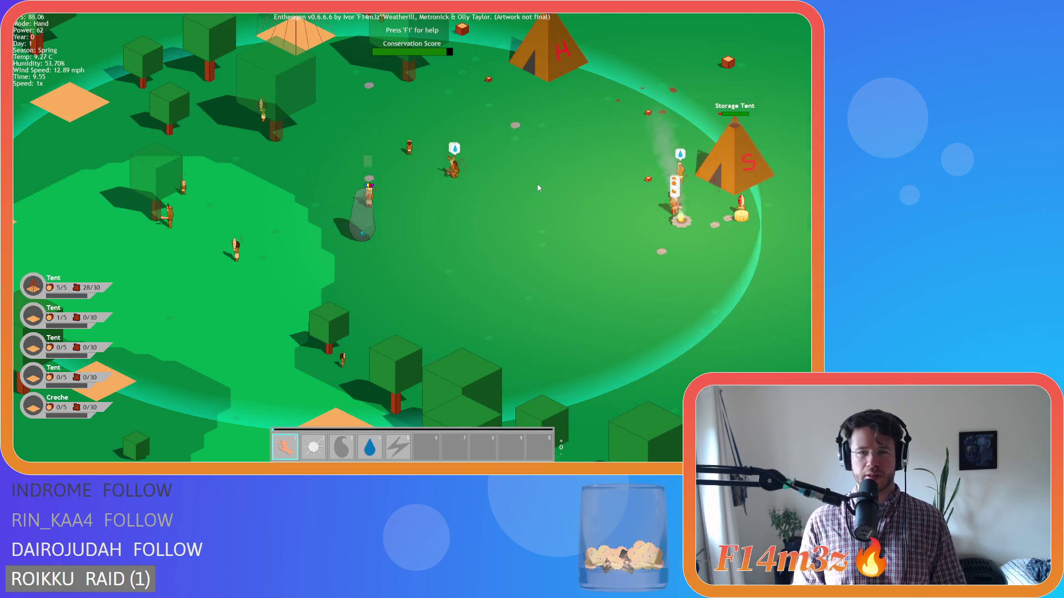
key("w")
key("s")
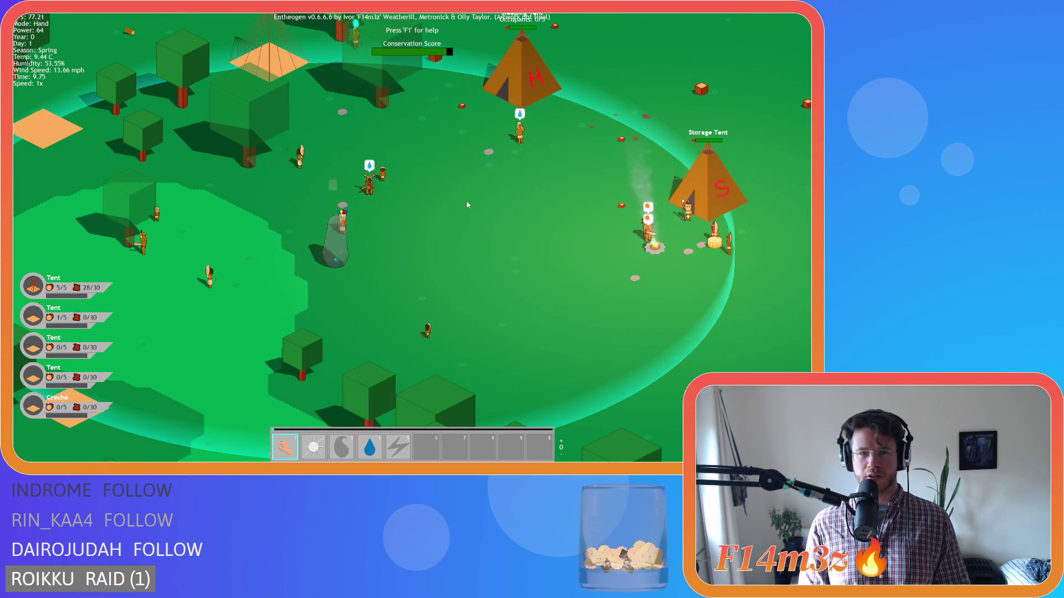
key("w")
key("a")
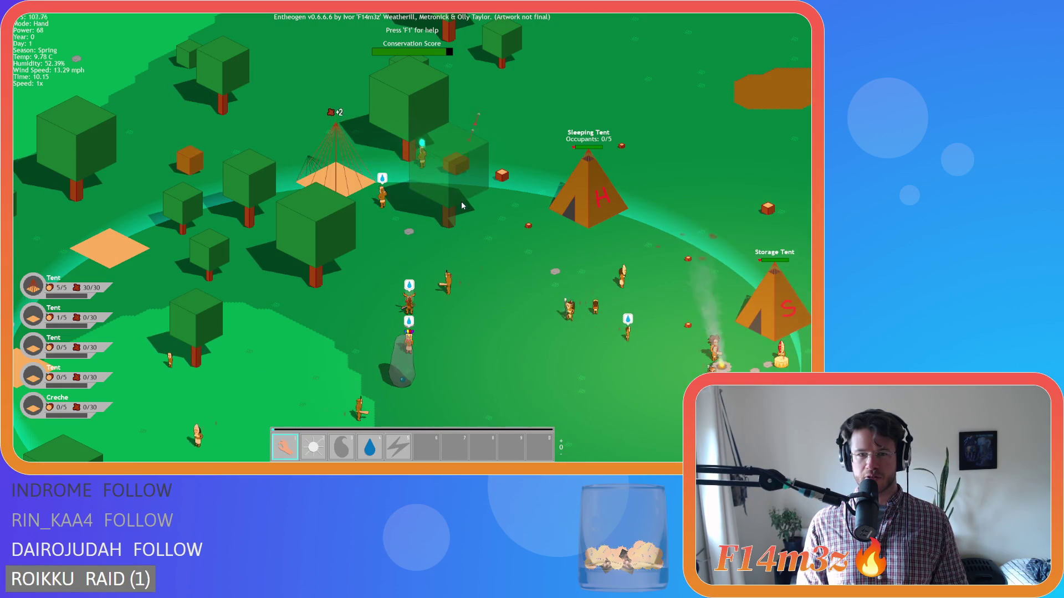
key("s")
key("d")
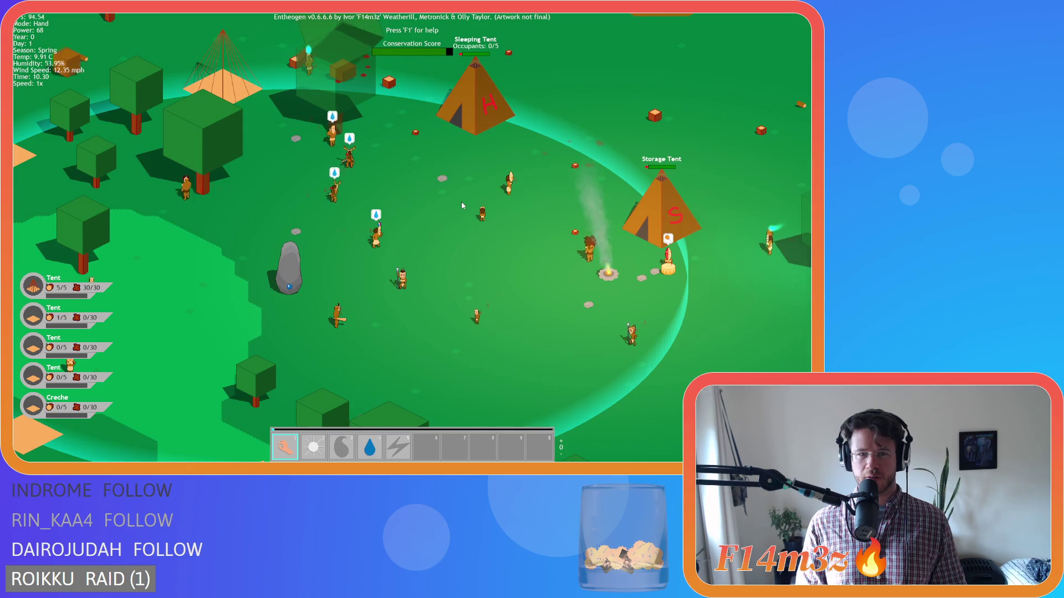
key("w")
key("a")
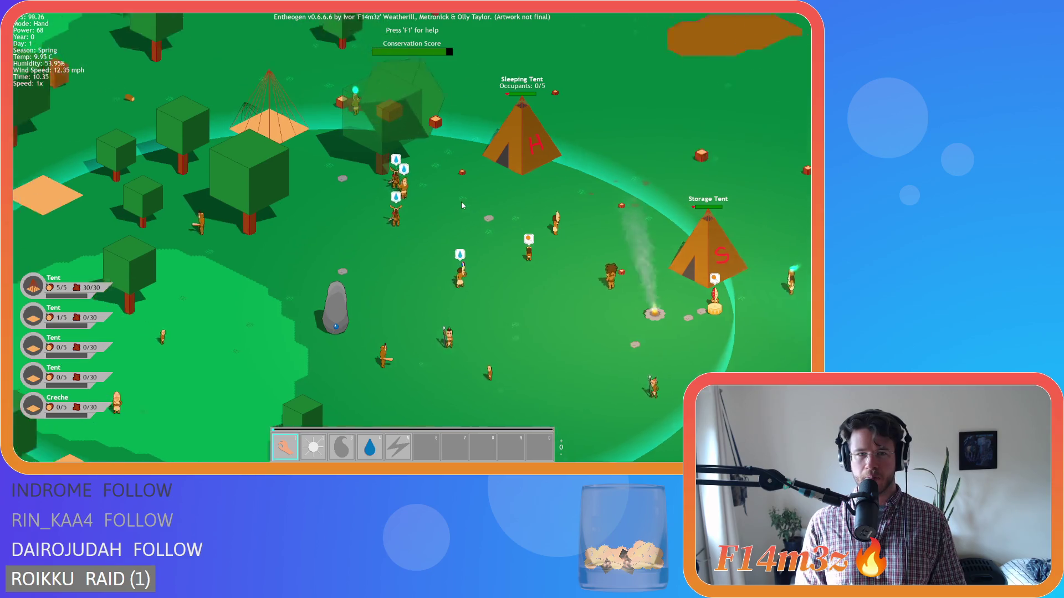
key("s")
key("d")
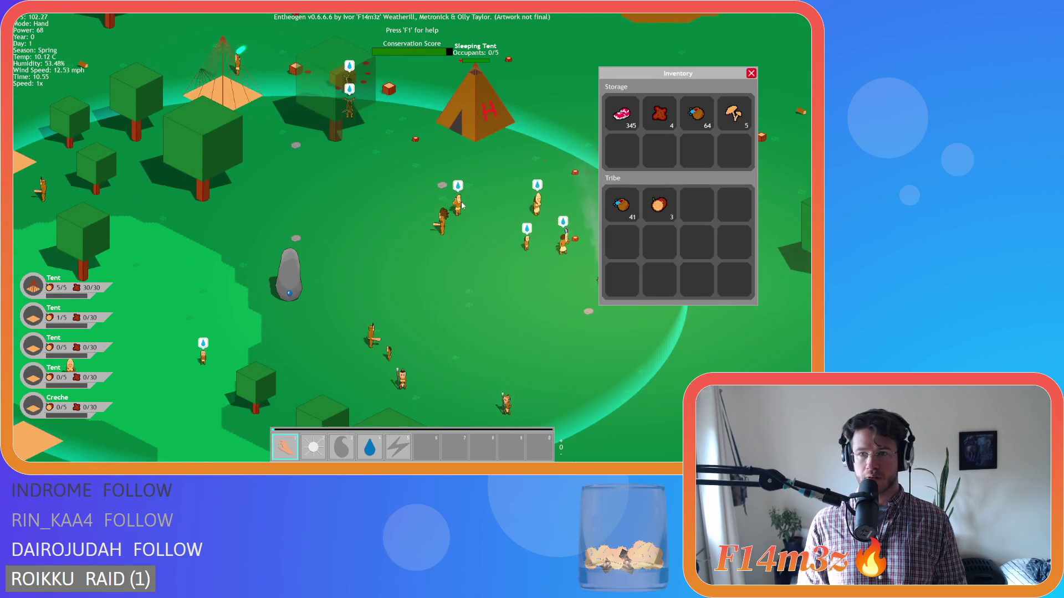
key("w")
key("a")
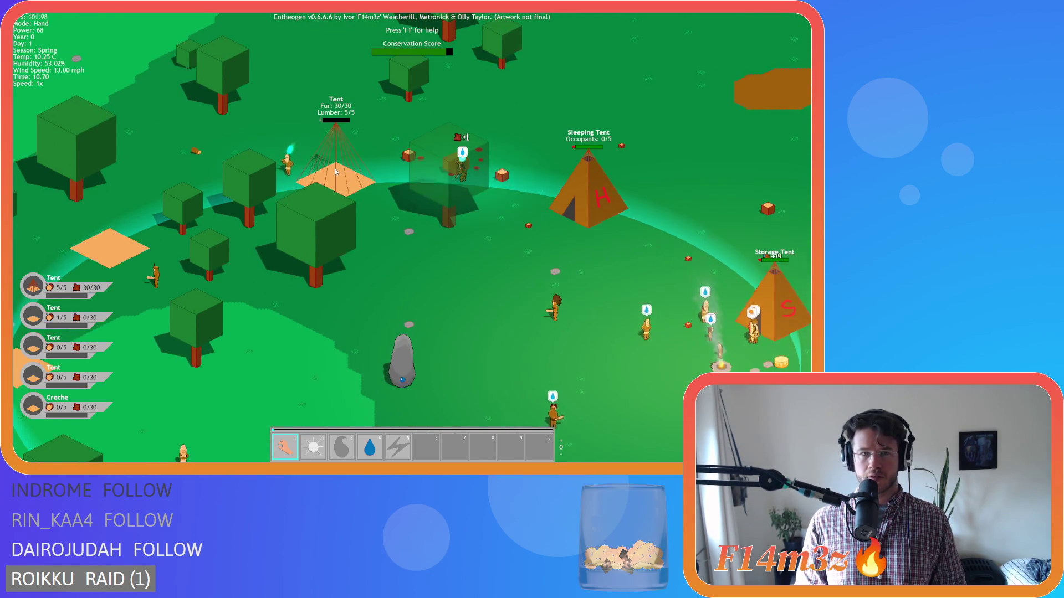
key("s")
key("d")
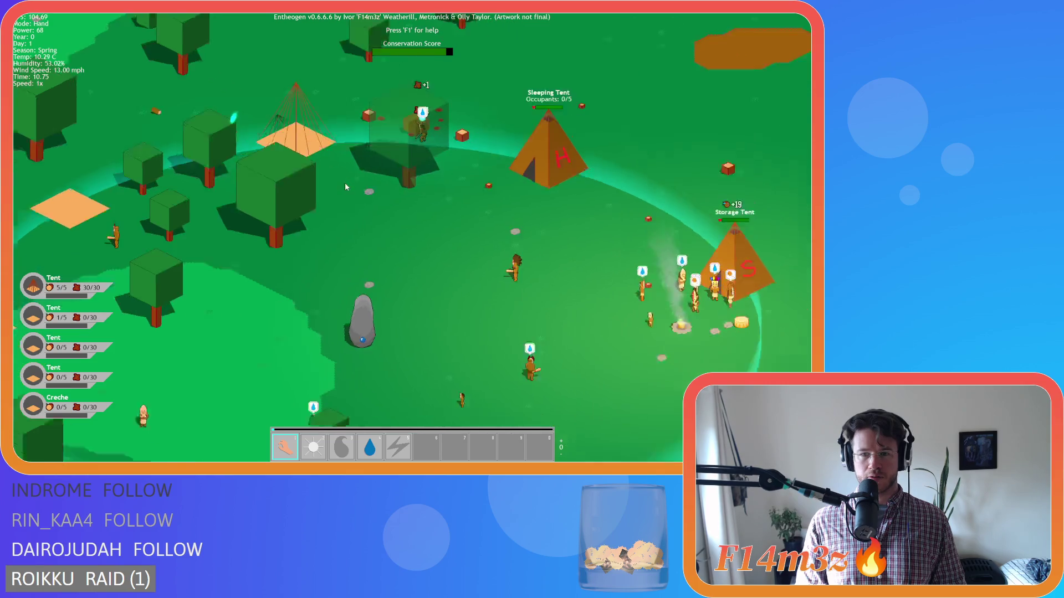
key("a")
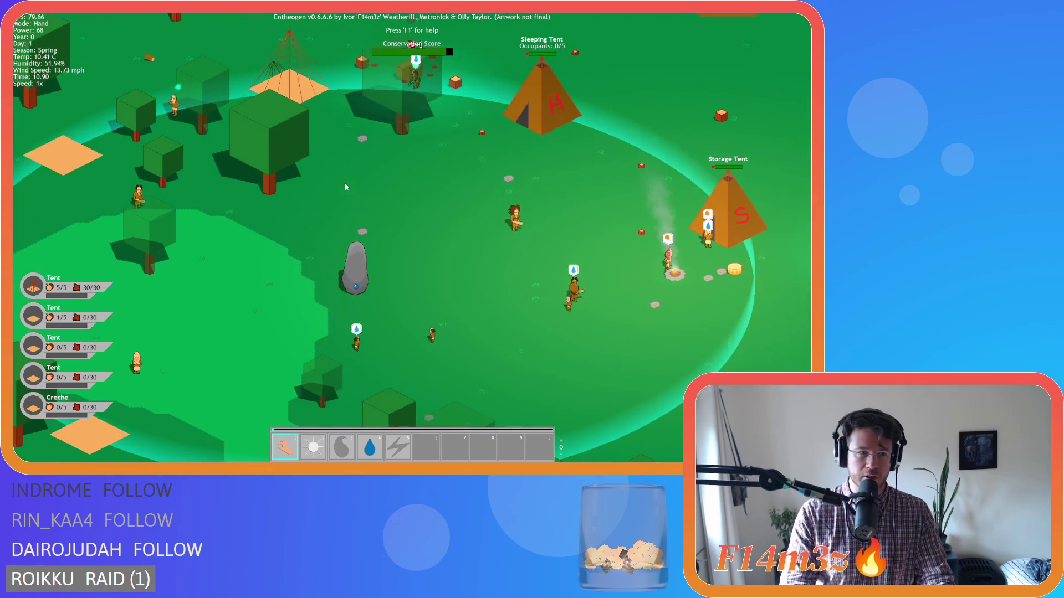
key("a")
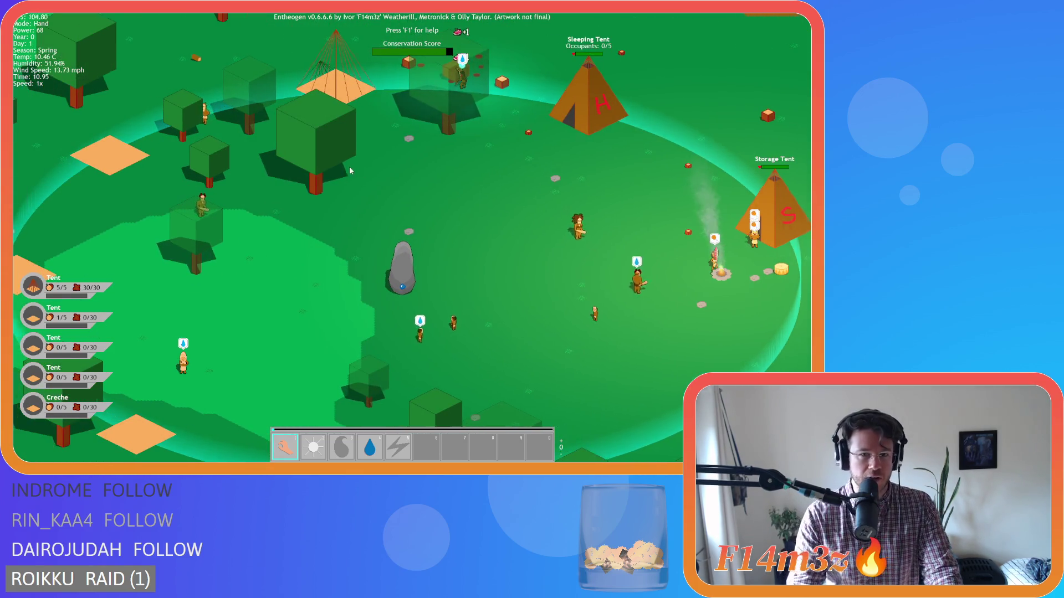
key("d")
key("w")
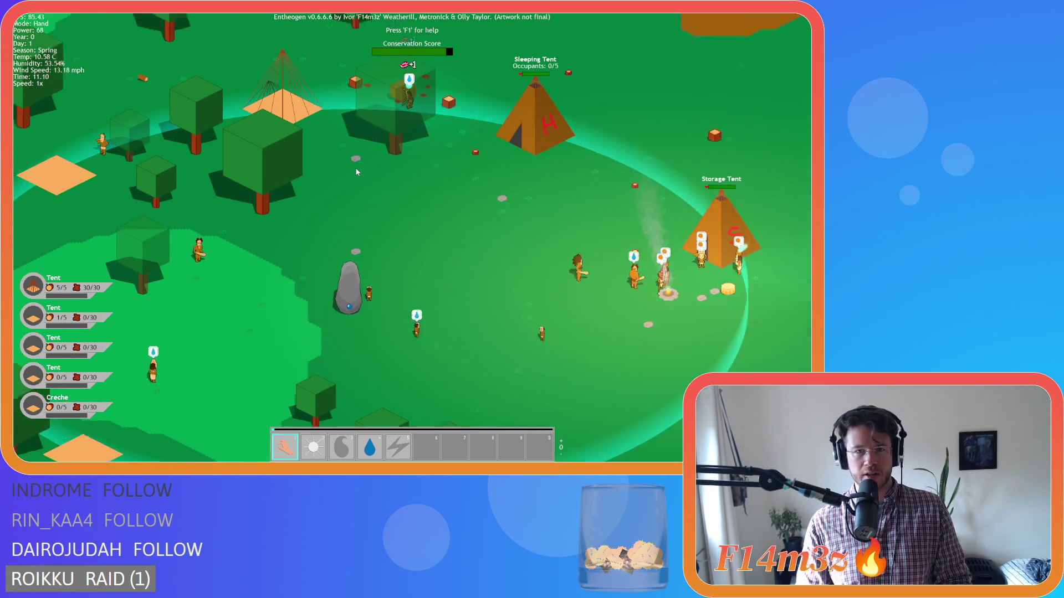
key("w")
key("a")
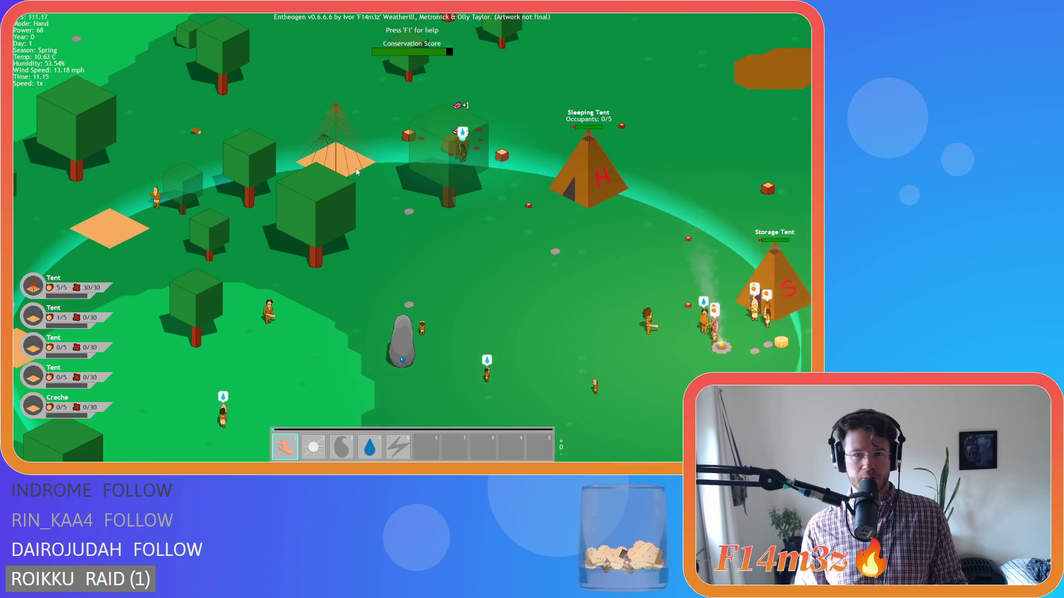
key("s")
key("a")
key("w")
key("d")
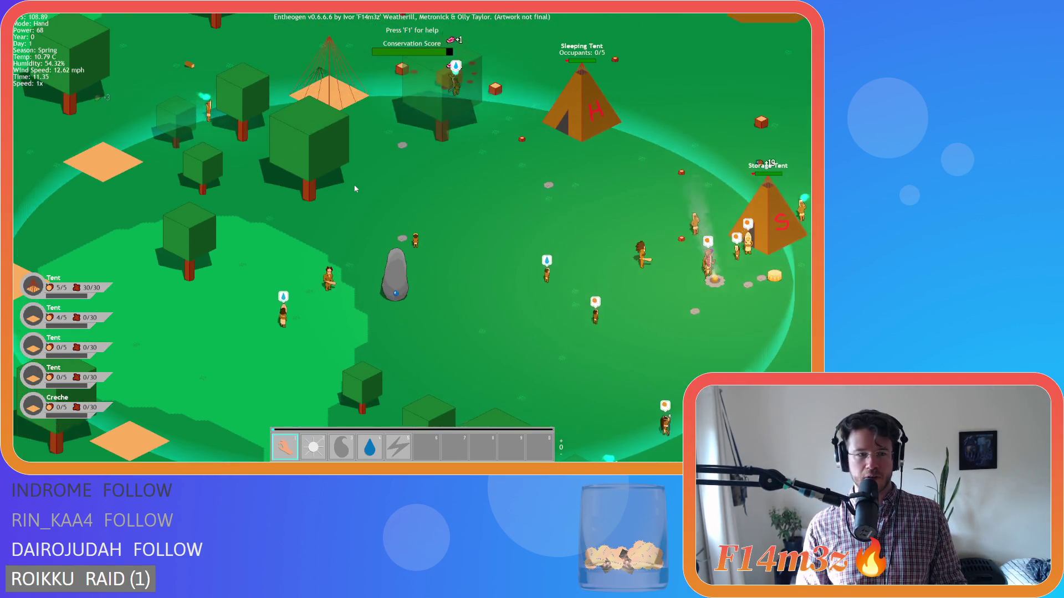
key("s")
key("w")
key("d")
key("w")
key("d")
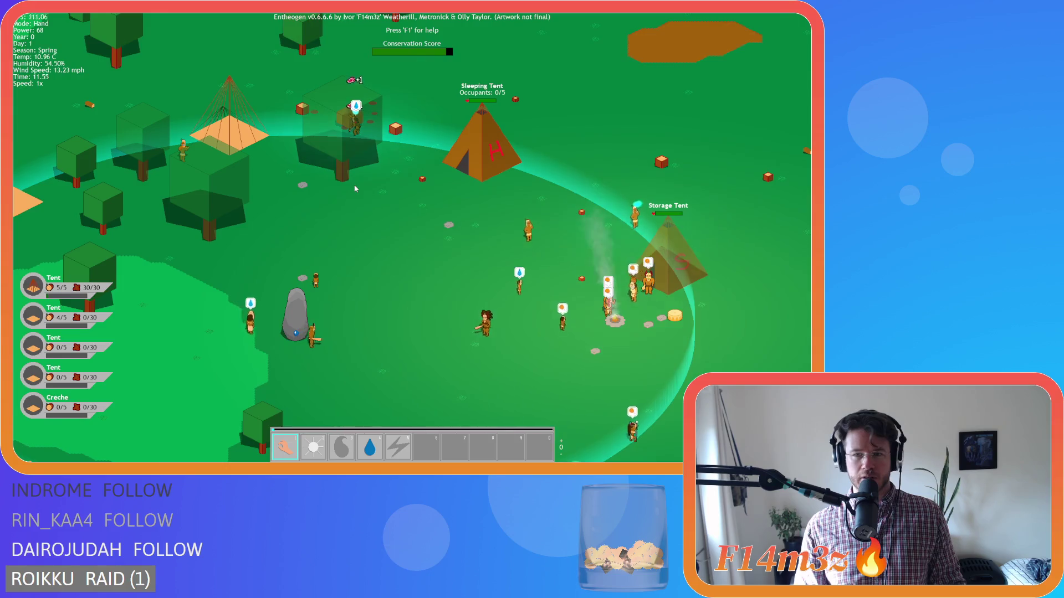
key("w")
key("a")
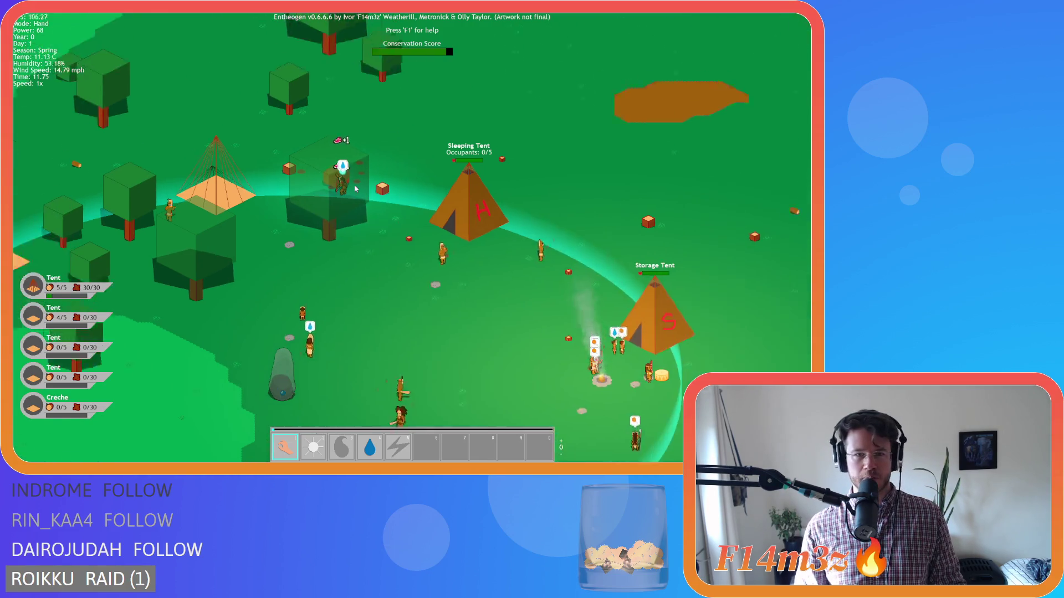
Step: Zoom in and out over the village, toggling the inventory off, while power builds
scroll(363, 187, "down", 5)
scroll(366, 186, "up", 5)
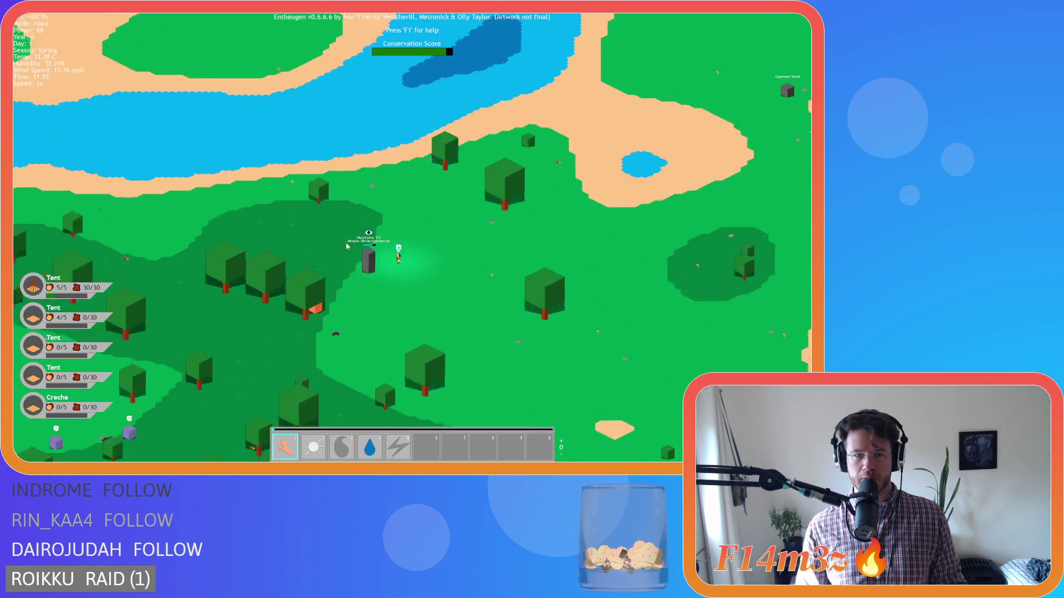
scroll(347, 244, "up", 3)
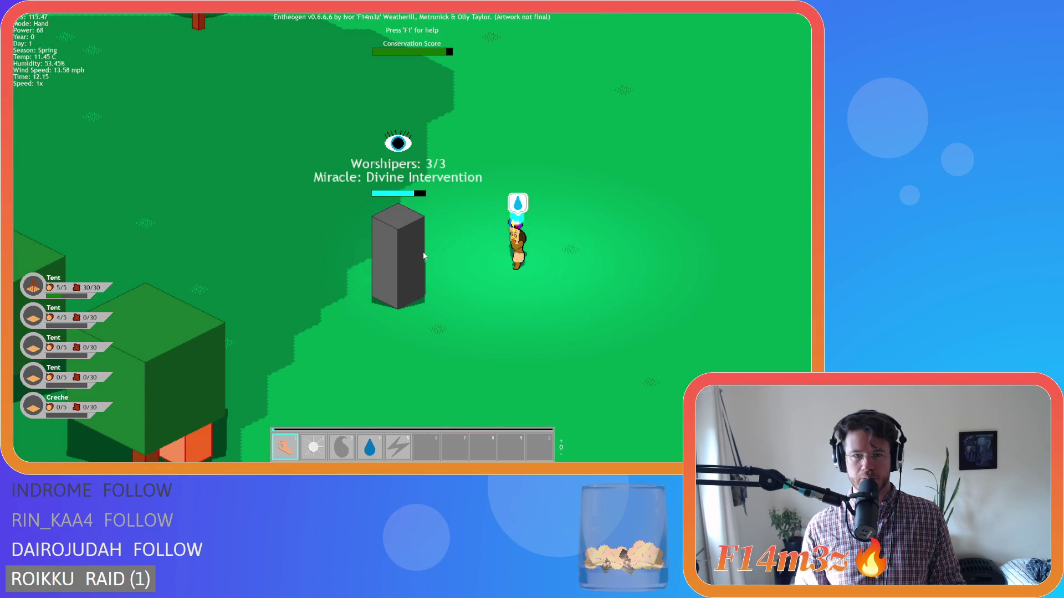
scroll(424, 256, "down", 5)
scroll(423, 256, "up", 3)
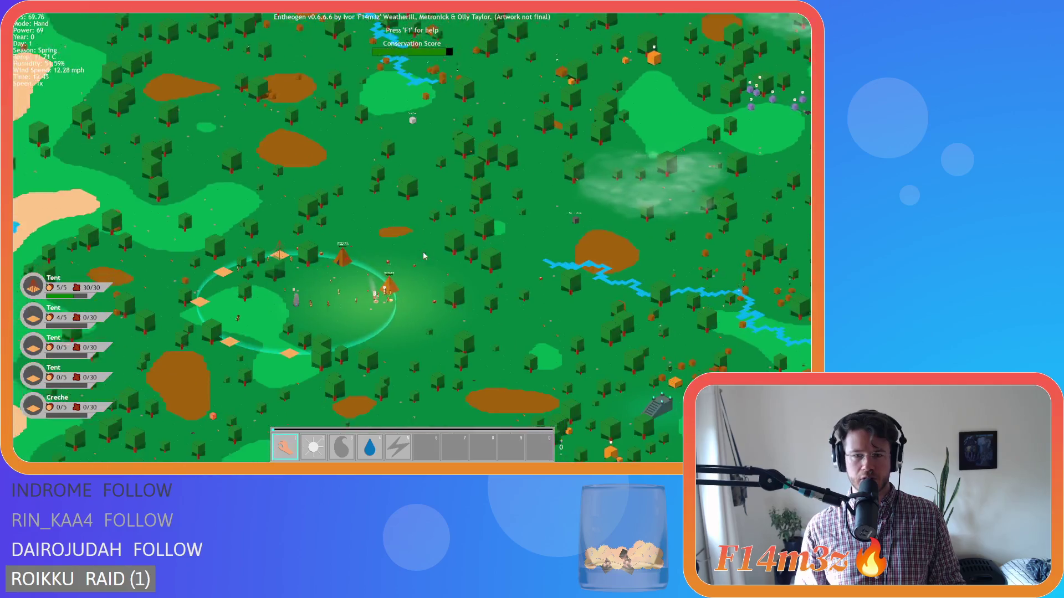
scroll(423, 256, "up", 6)
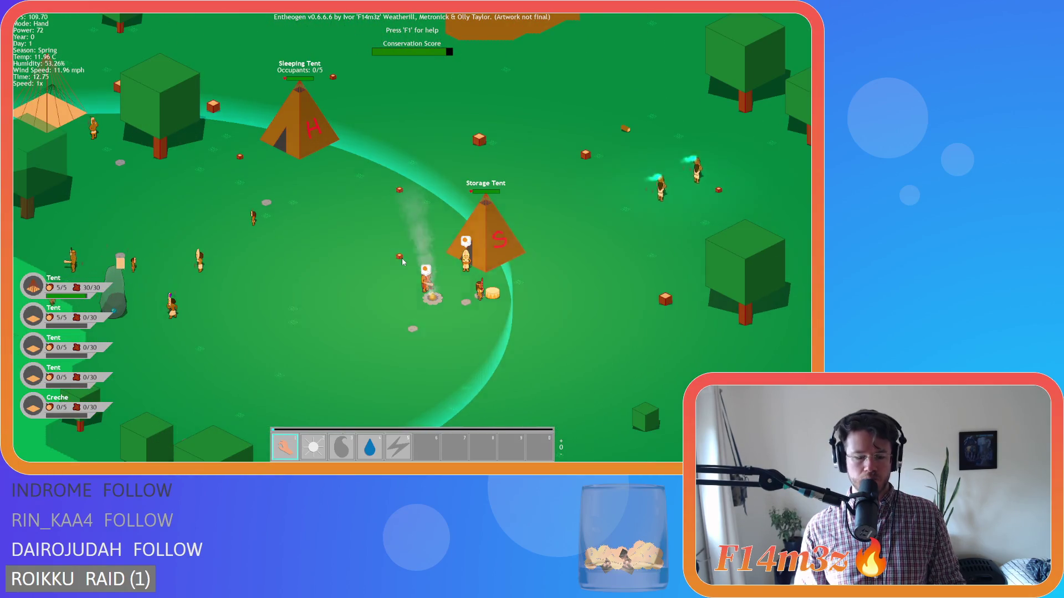
key("i")
key("i")
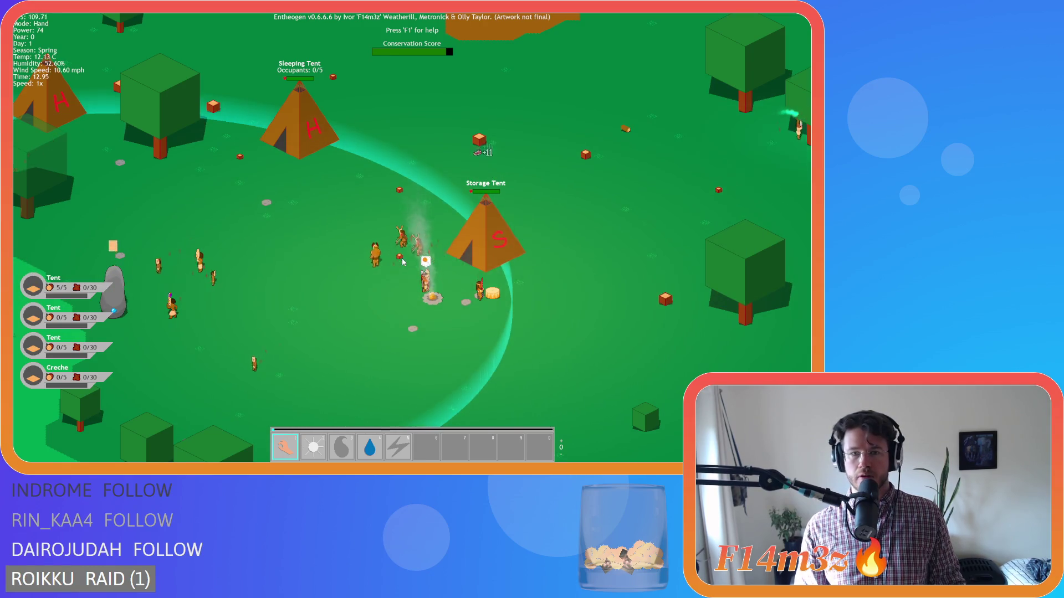
scroll(403, 262, "down", 10)
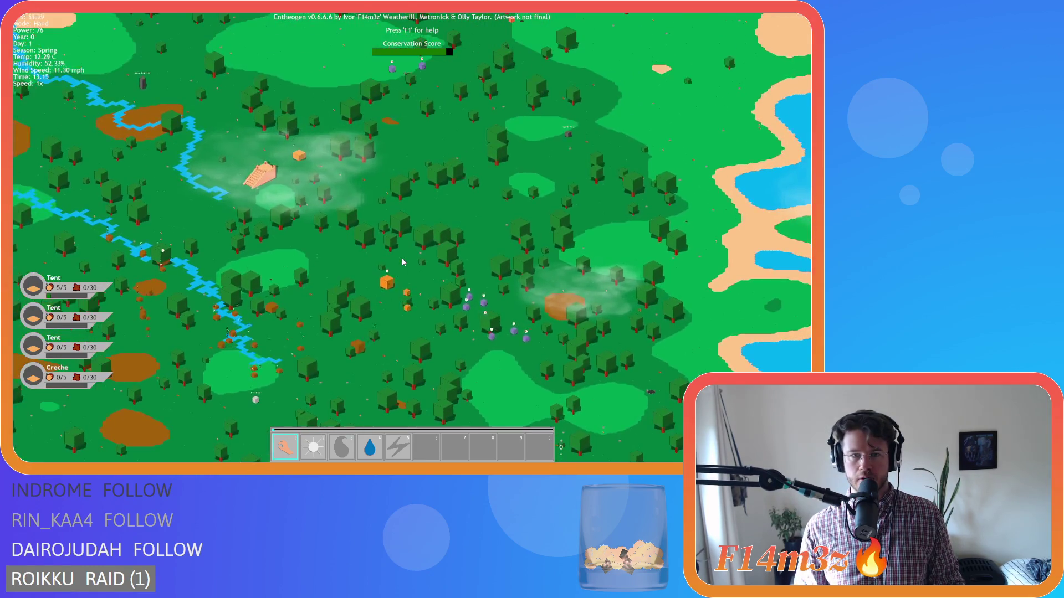
scroll(403, 262, "up", 6)
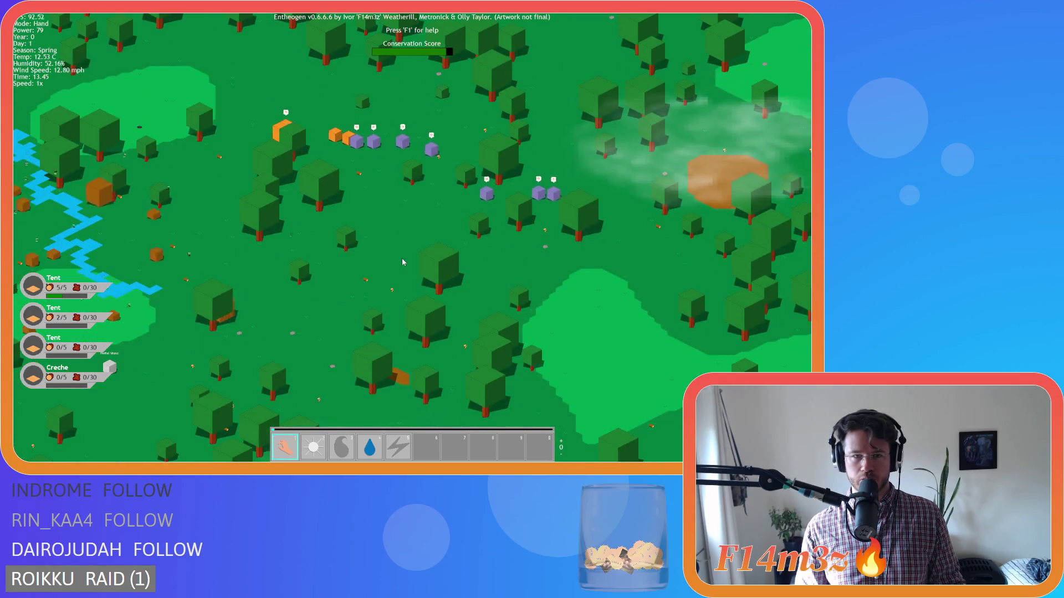
scroll(403, 262, "down", 3)
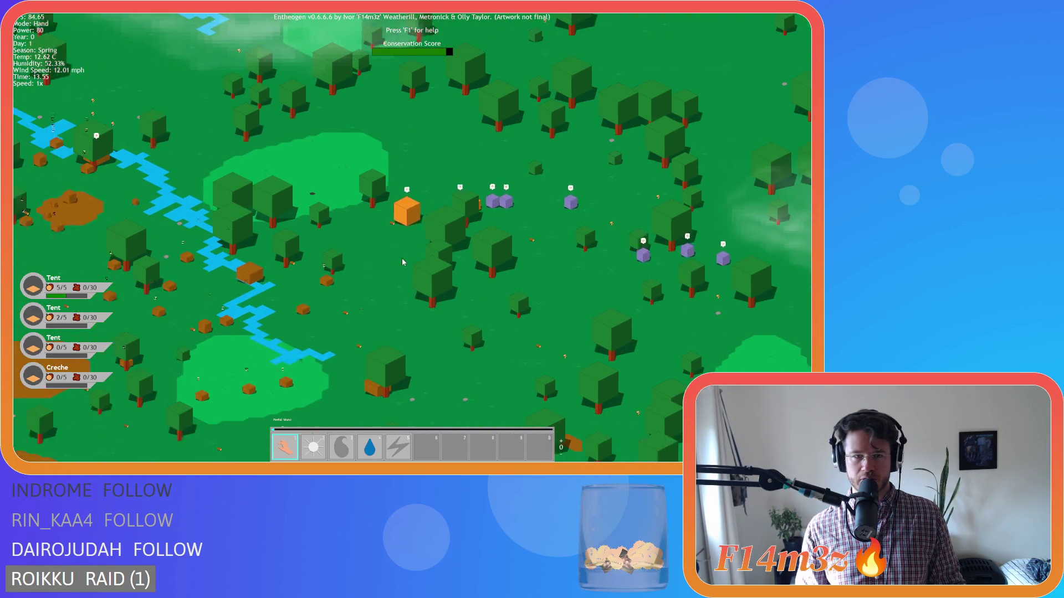
scroll(403, 262, "up", 3)
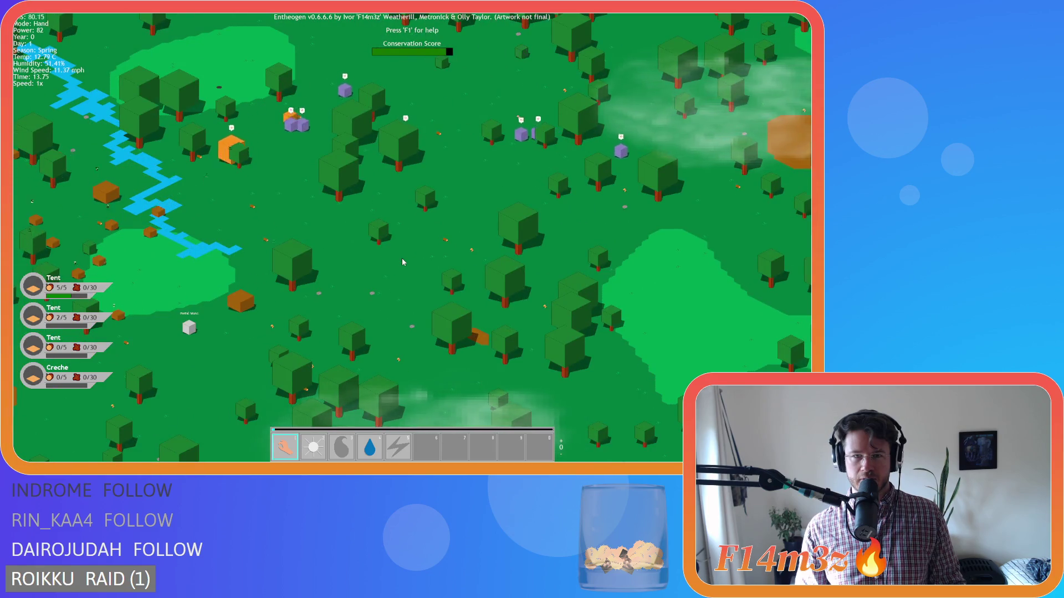
scroll(403, 262, "down", 3)
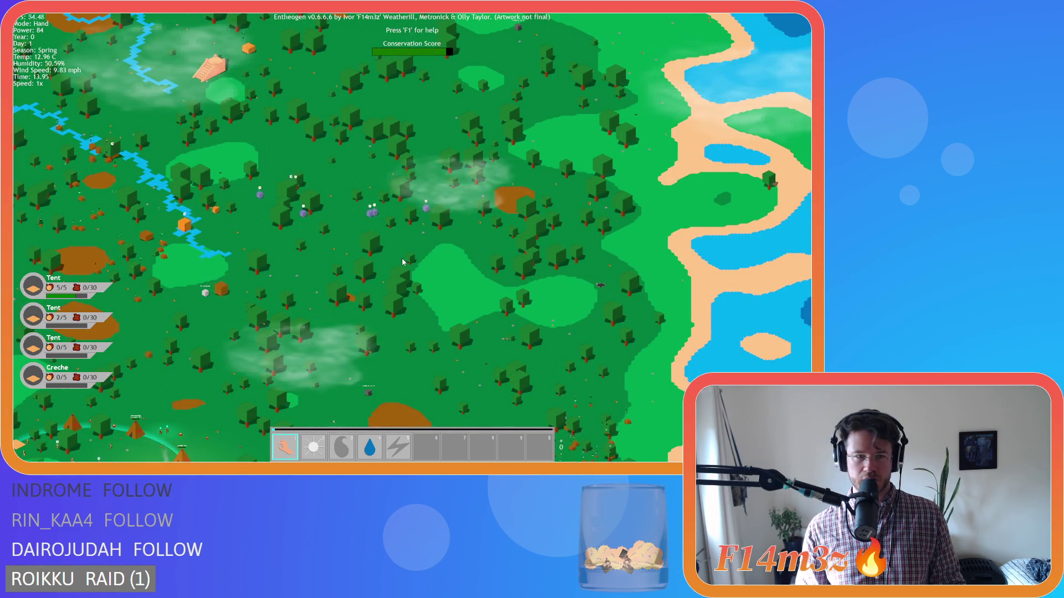
Step: Survey the village, coast and river, then the Portal Stone where bears fight wolves
key("a")
key("s")
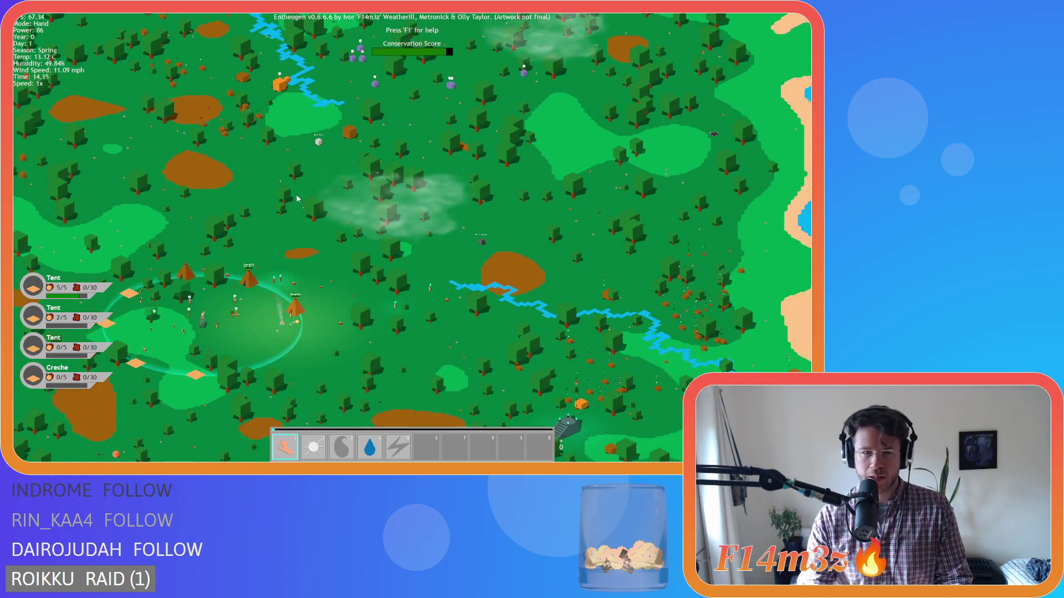
key("d")
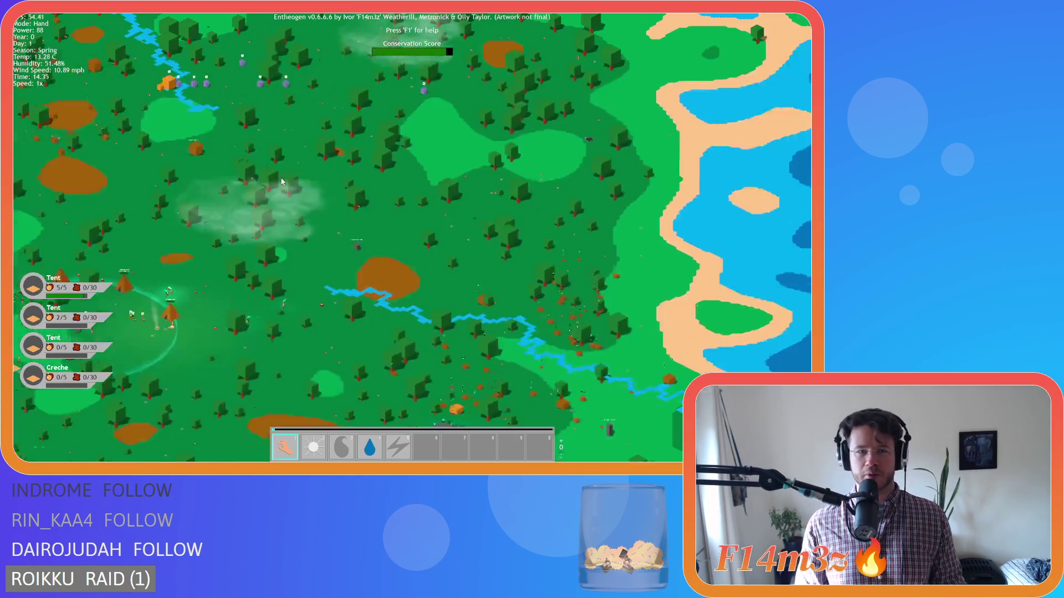
key("w")
key("a")
scroll(281, 182, "up", 5)
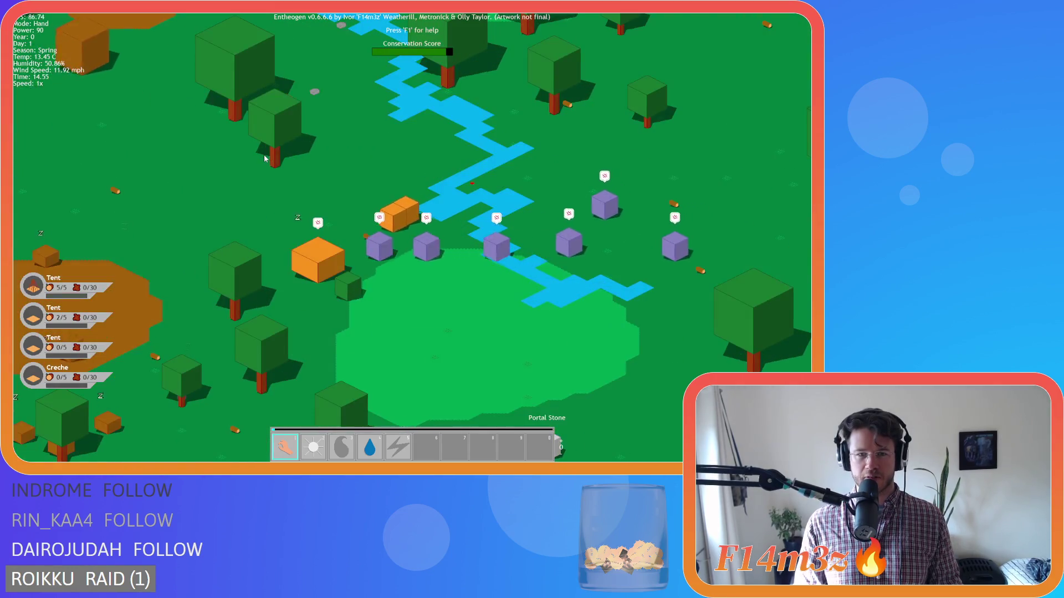
scroll(265, 158, "up", 3)
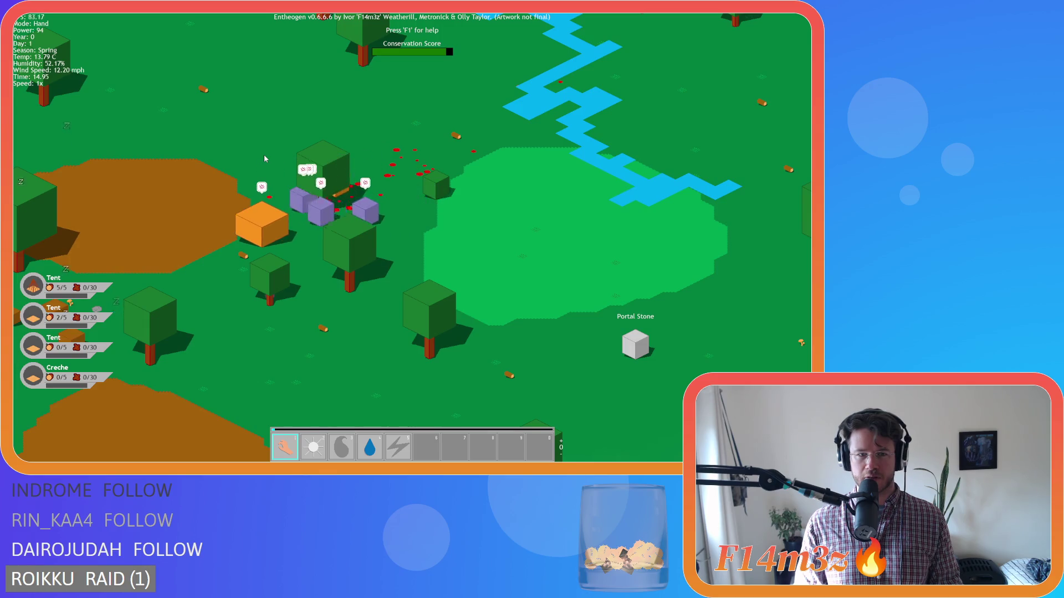
key("a")
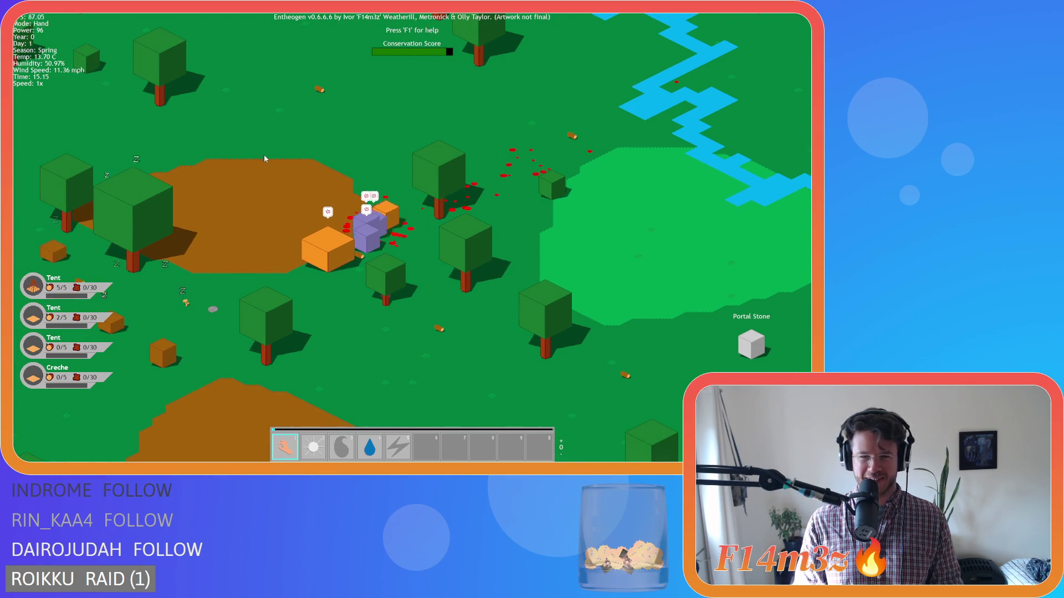
key("s")
key("d")
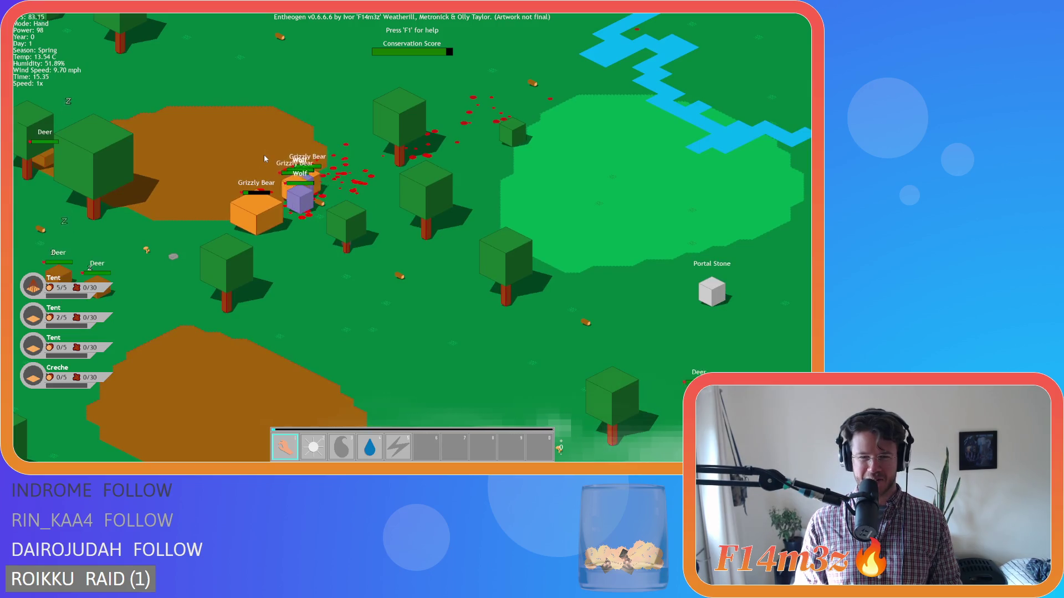
scroll(264, 159, "down", 5)
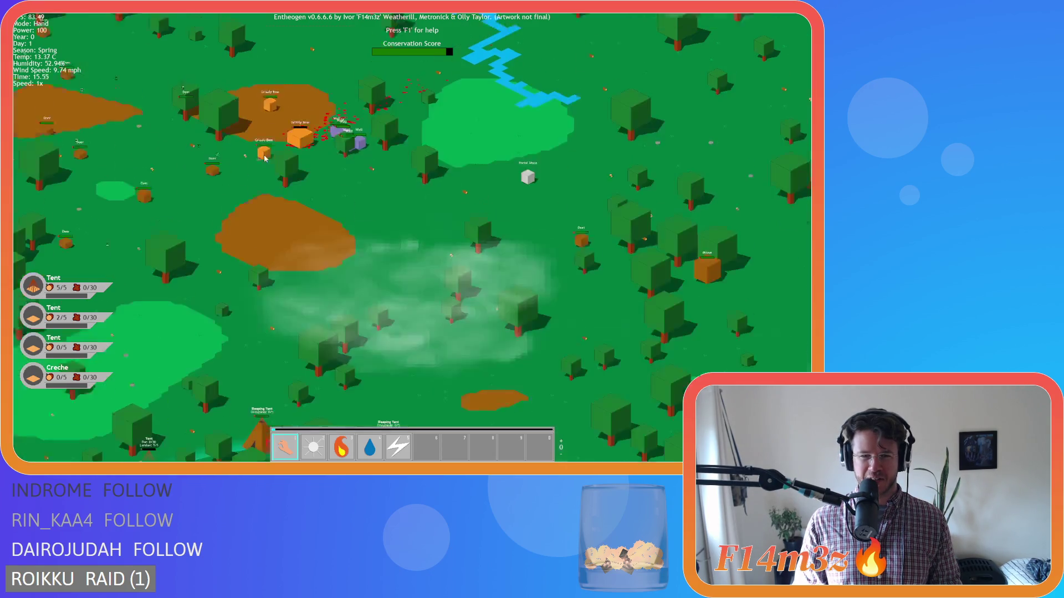
Step: Pan the map up, right and back across the forest around the Portal Stone
key("w")
key("d")
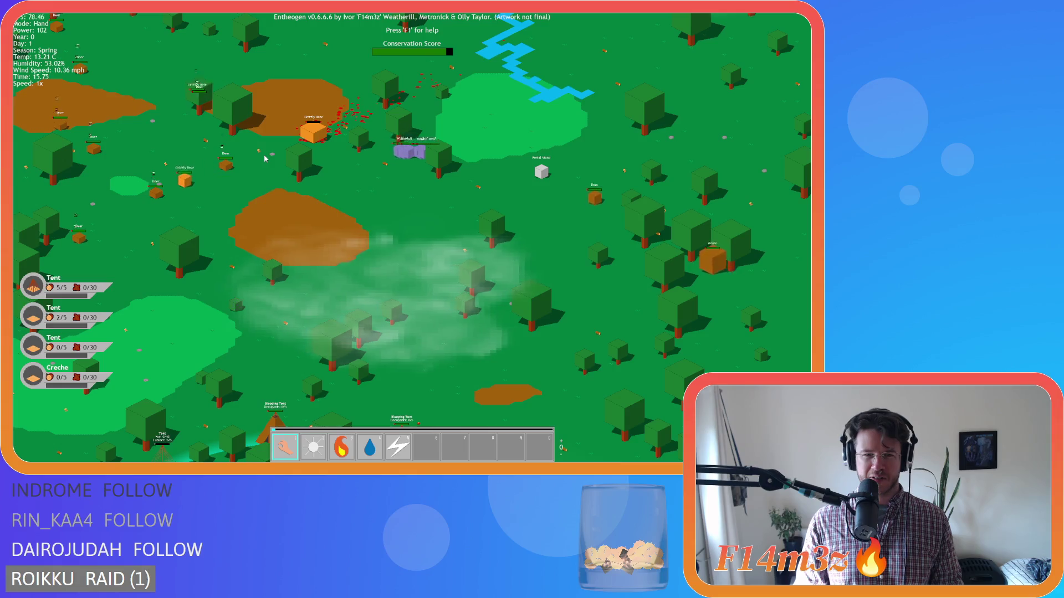
key("d")
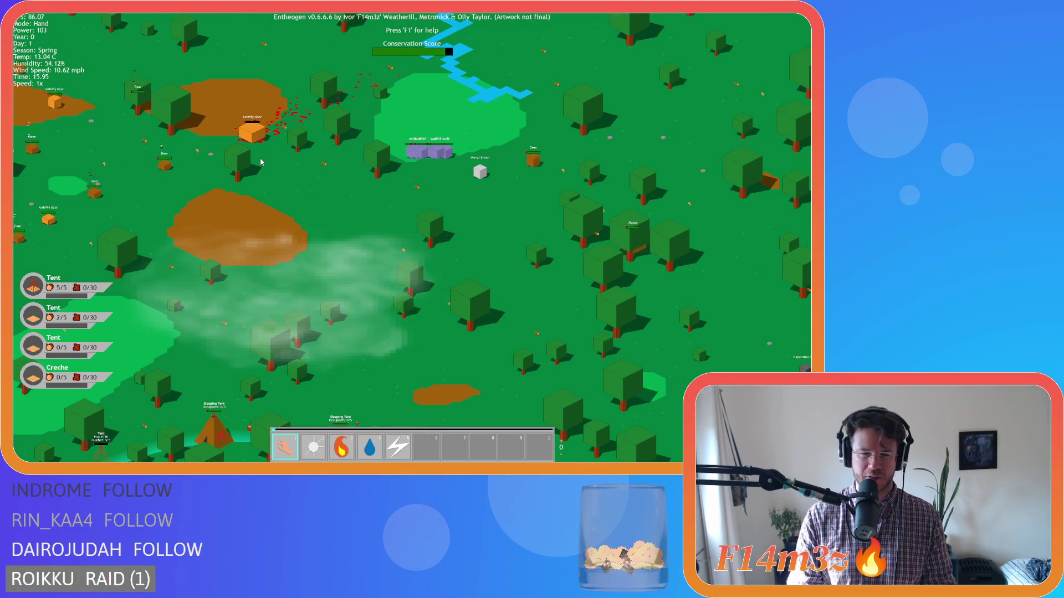
key("s")
key("d")
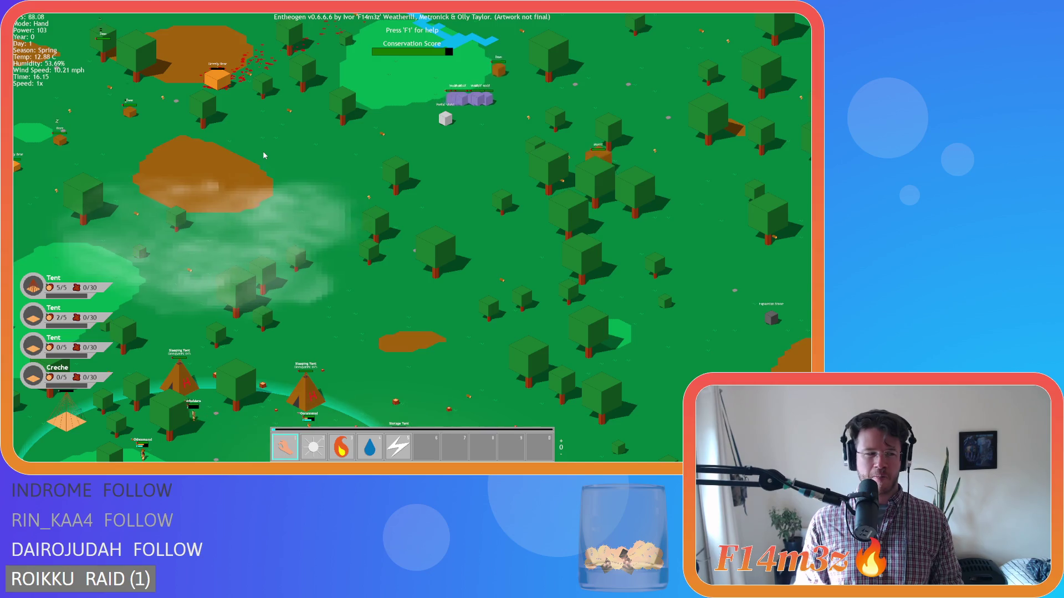
key("w")
key("d")
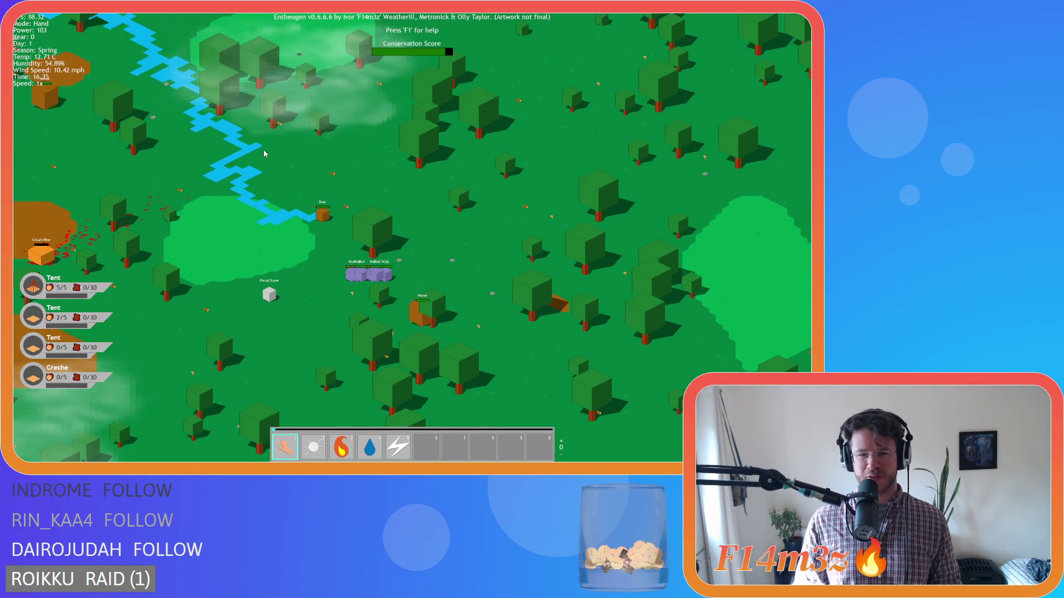
key("a")
key("s")
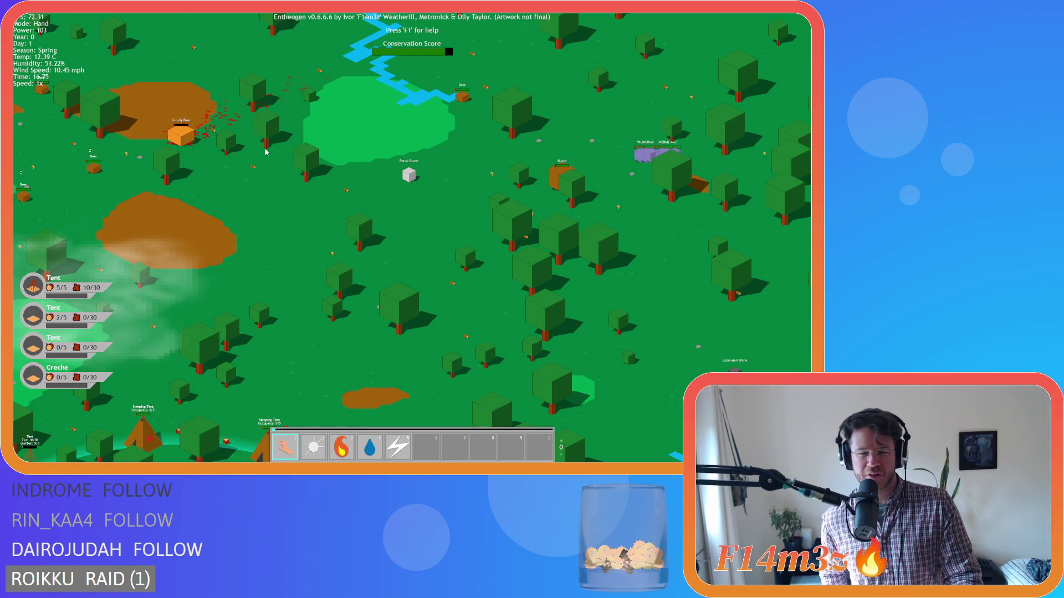
Step: Nudge the view sideways and pause the game with Power at 106
key("d")
key("a")
key("d")
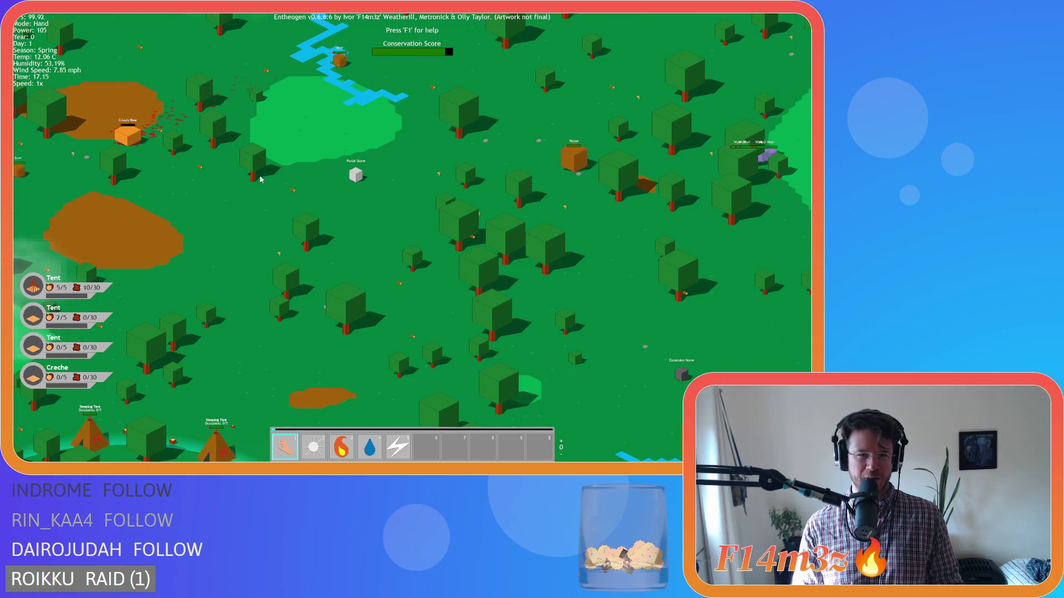
key("d")
key("w")
key("space")
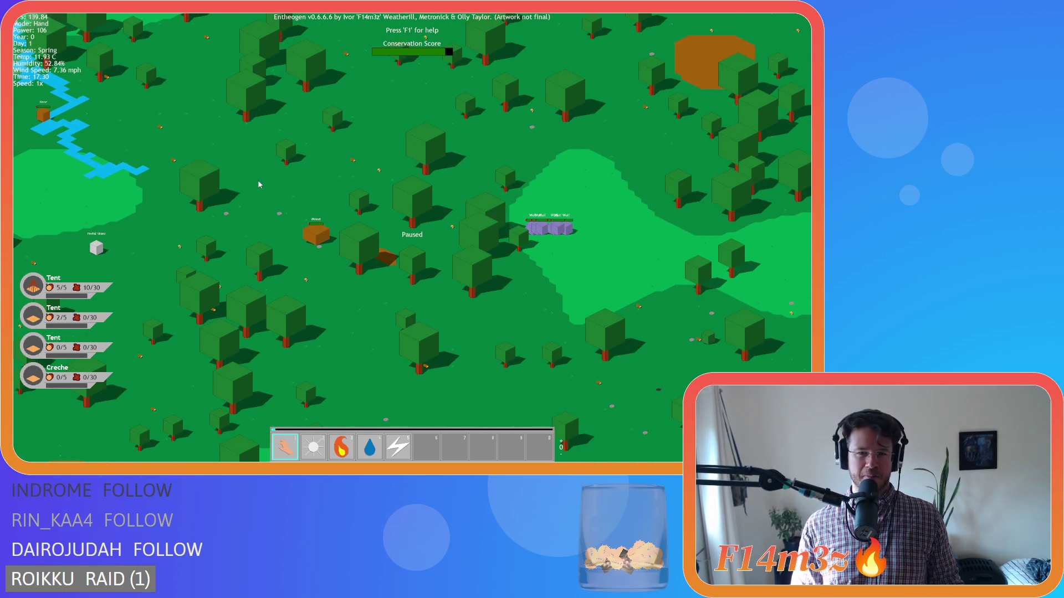
Step: Pan the paused map along the forest toward the coast and back to the Portal Stone
key("a")
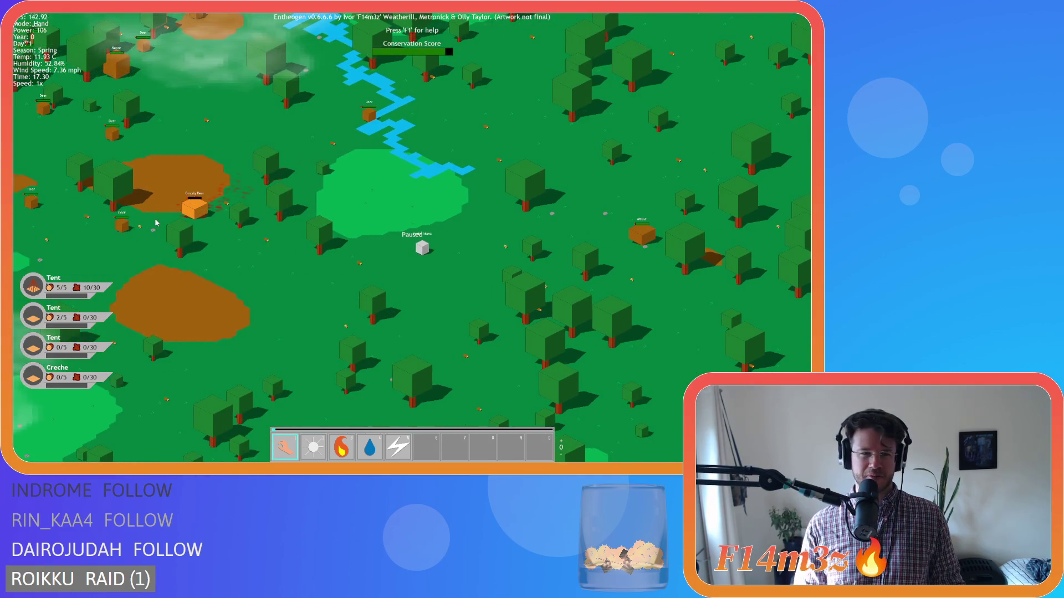
key("d")
key("a")
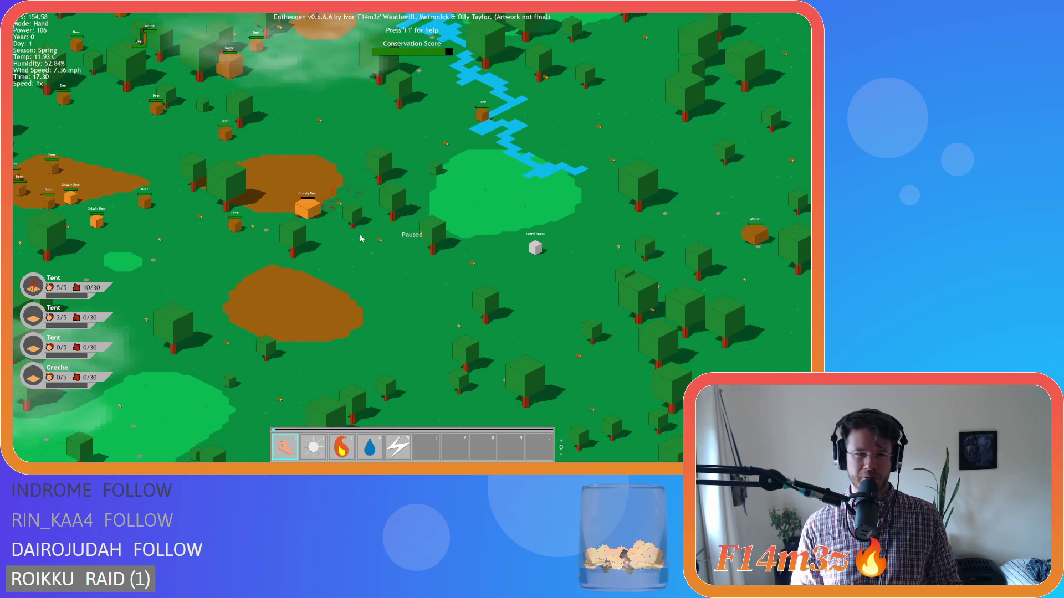
key("d")
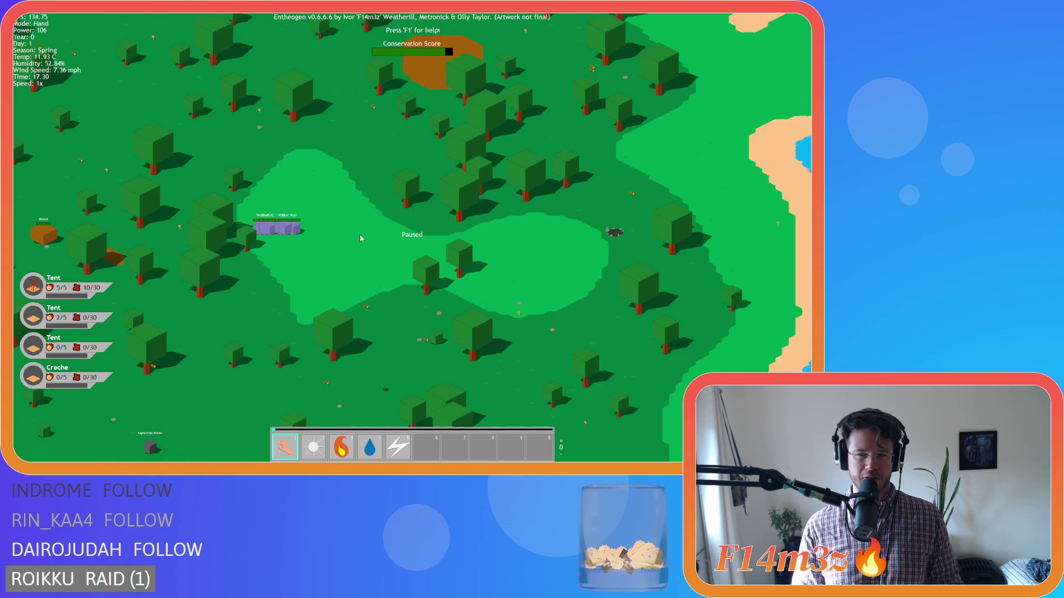
key("a")
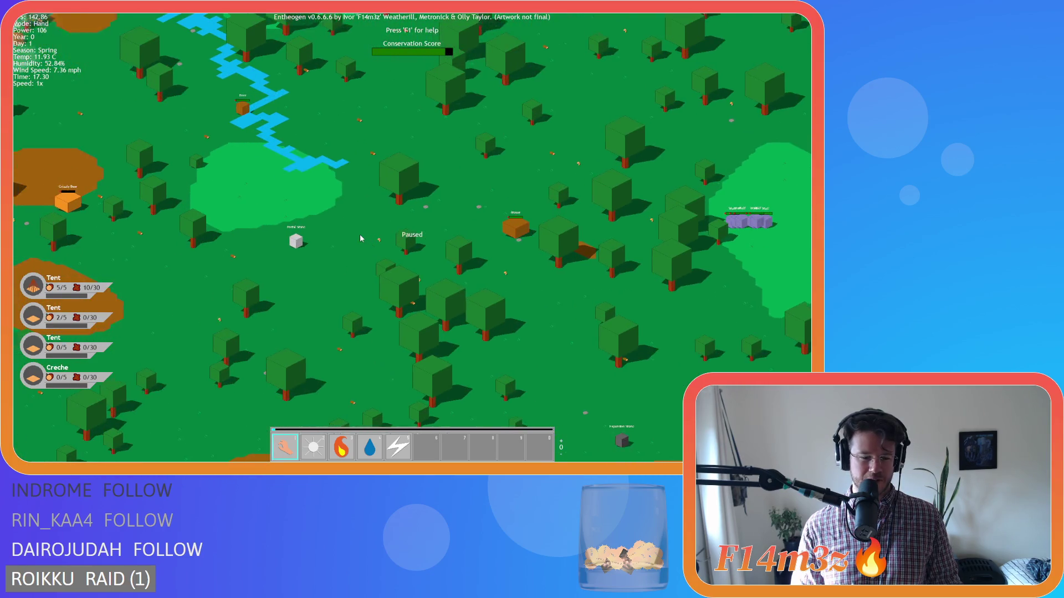
key("s")
key("a")
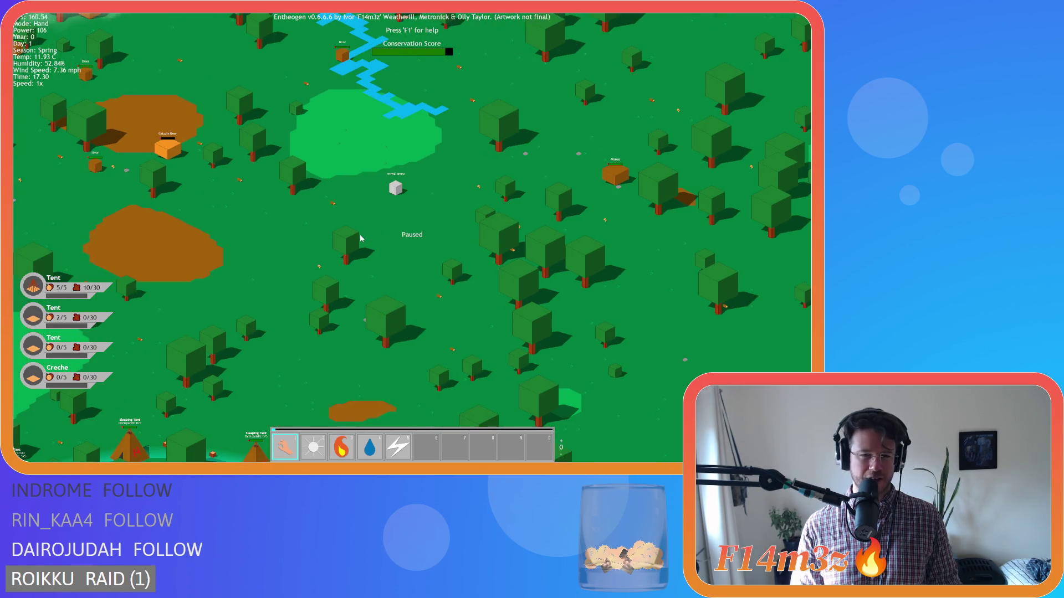
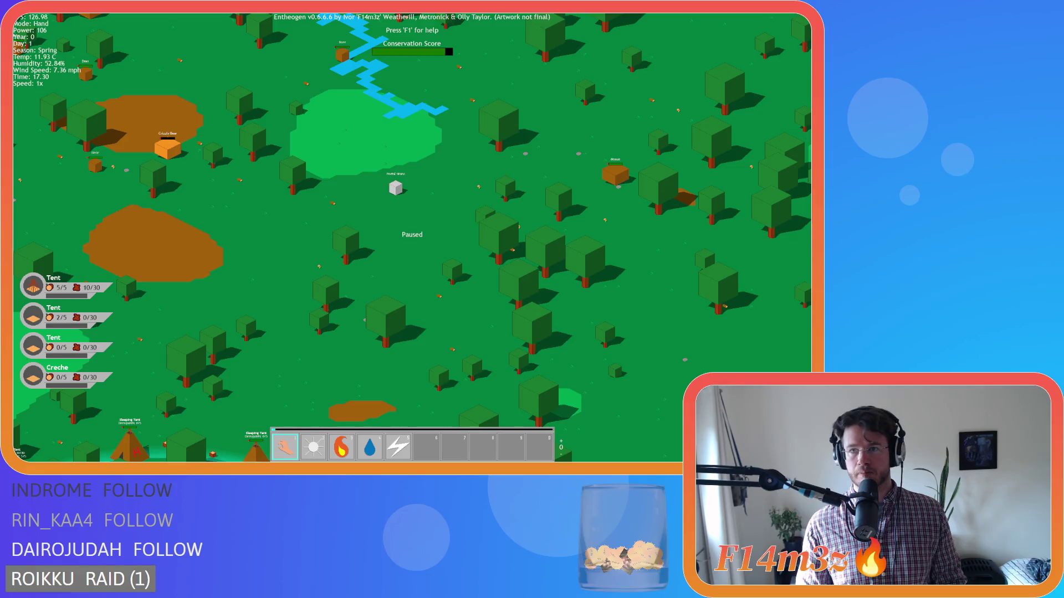
Step: Move the map view north over the forest, zooming in and out to inspect it
key("w")
left_click_drag(380, 280, 371, 195)
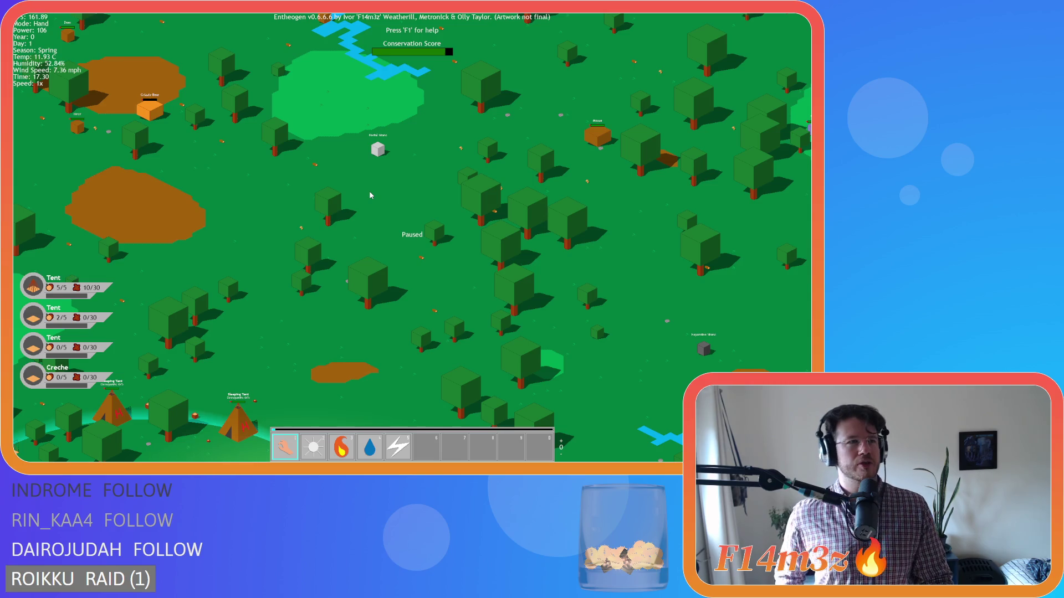
scroll(371, 195, "down", 10)
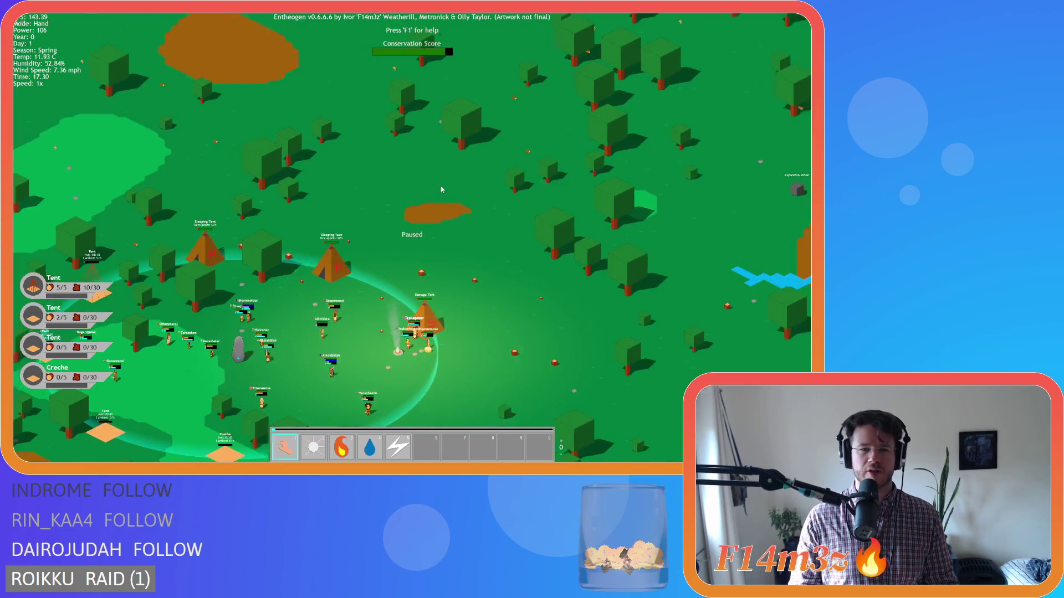
scroll(461, 184, "up", 10)
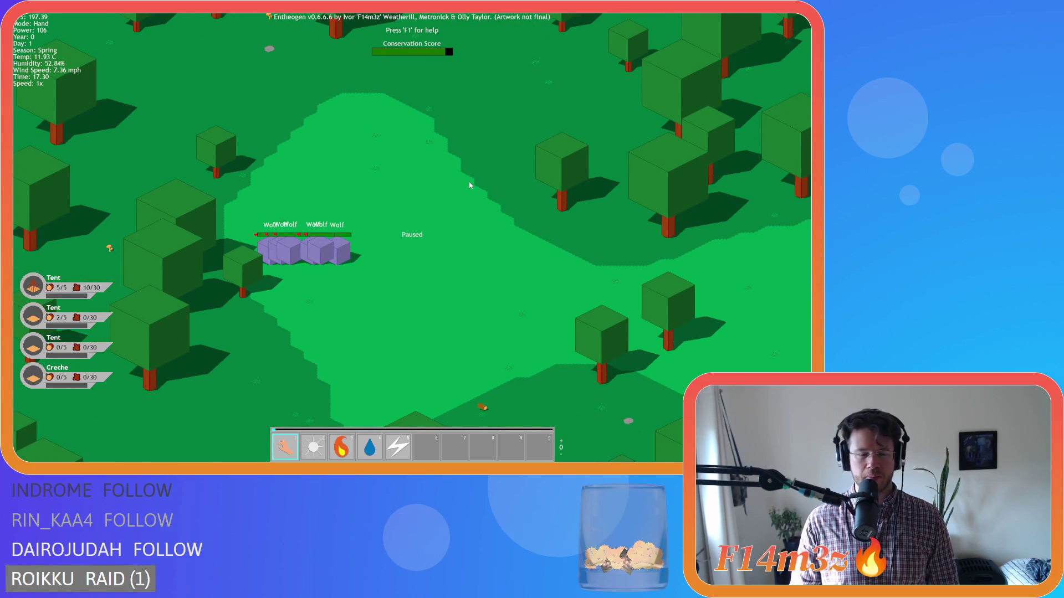
scroll(482, 176, "down", 5)
scroll(488, 196, "up", 6)
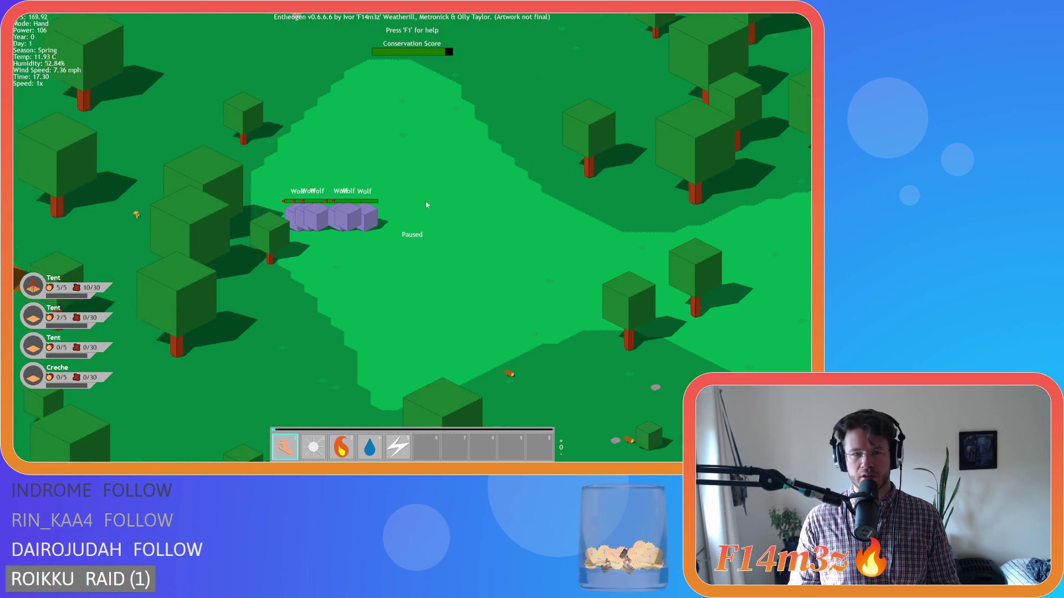
scroll(443, 218, "down", 4)
scroll(443, 218, "down", 3)
scroll(437, 220, "up", 8)
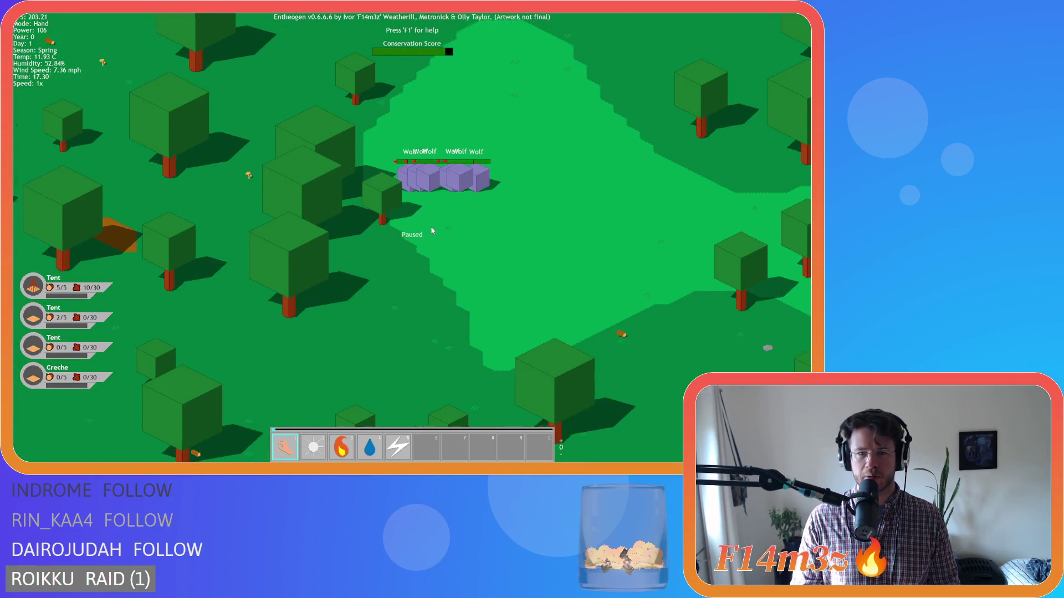
scroll(437, 220, "down", 6)
scroll(421, 221, "up", 3)
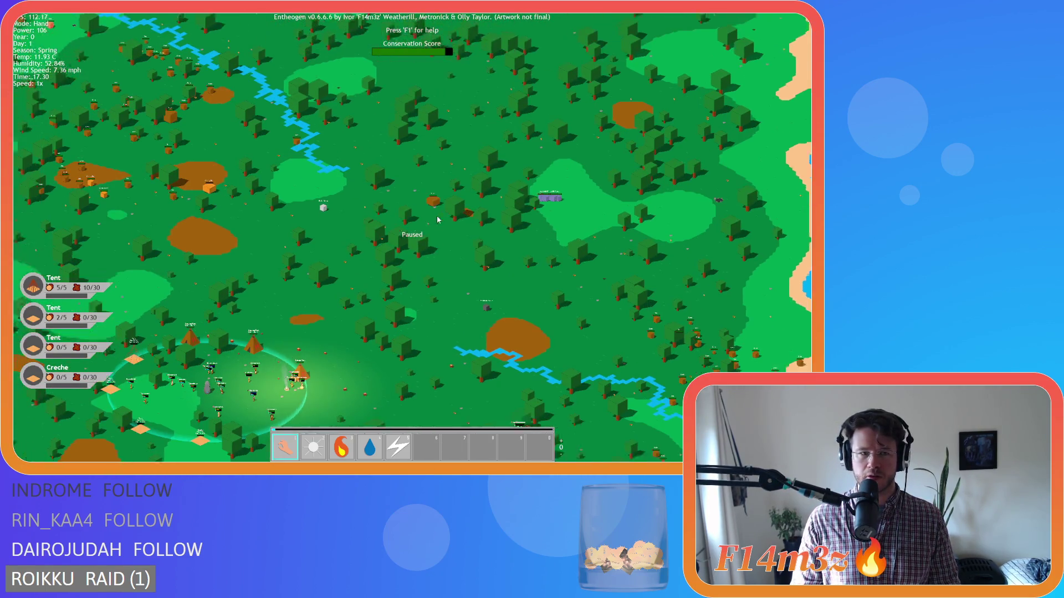
scroll(419, 221, "up", 2)
scroll(308, 221, "up", 5)
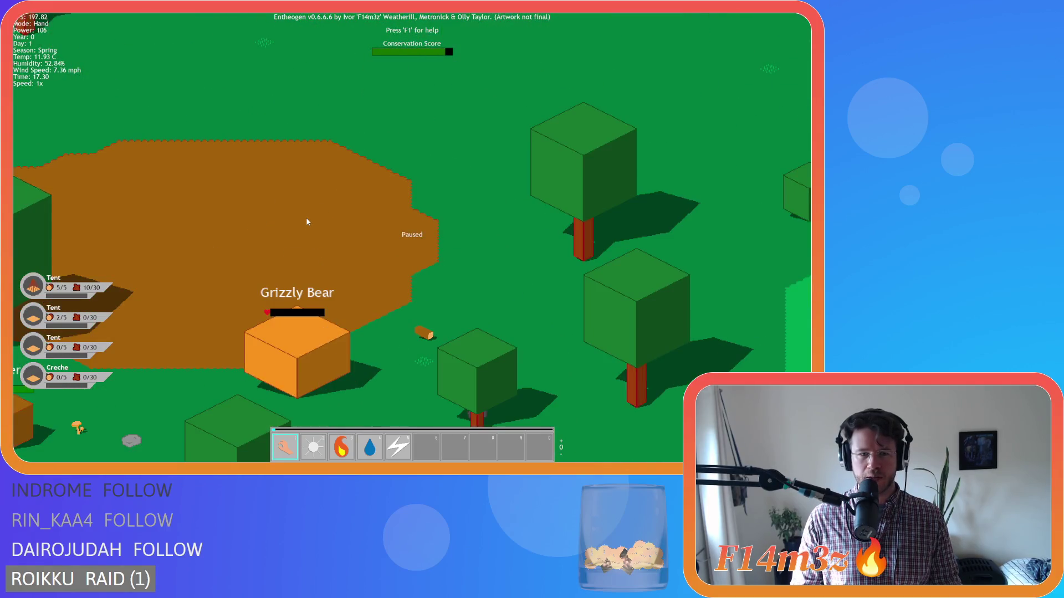
scroll(307, 221, "down", 7)
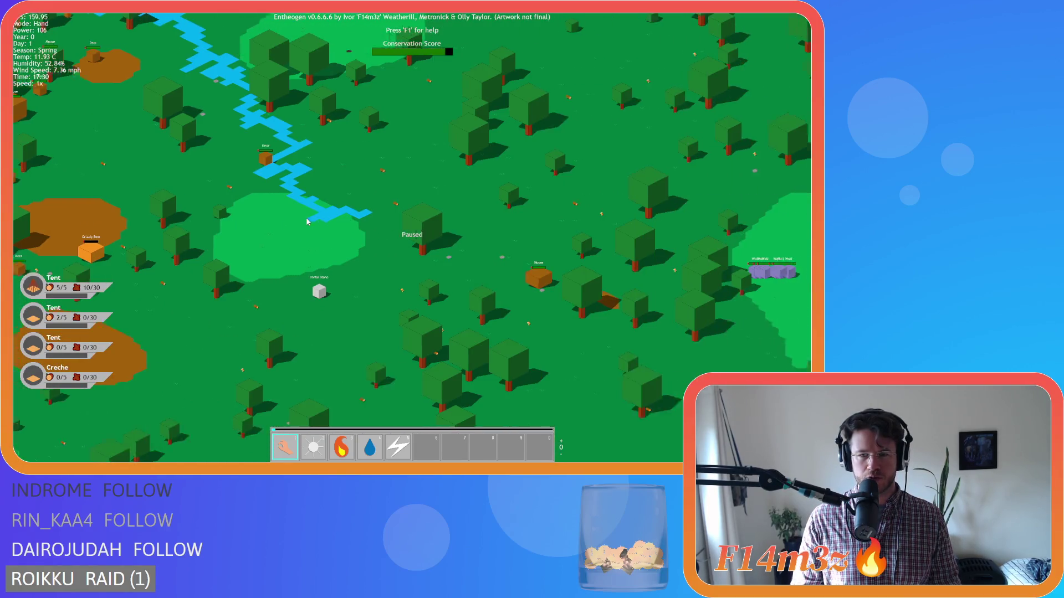
scroll(254, 255, "up", 6)
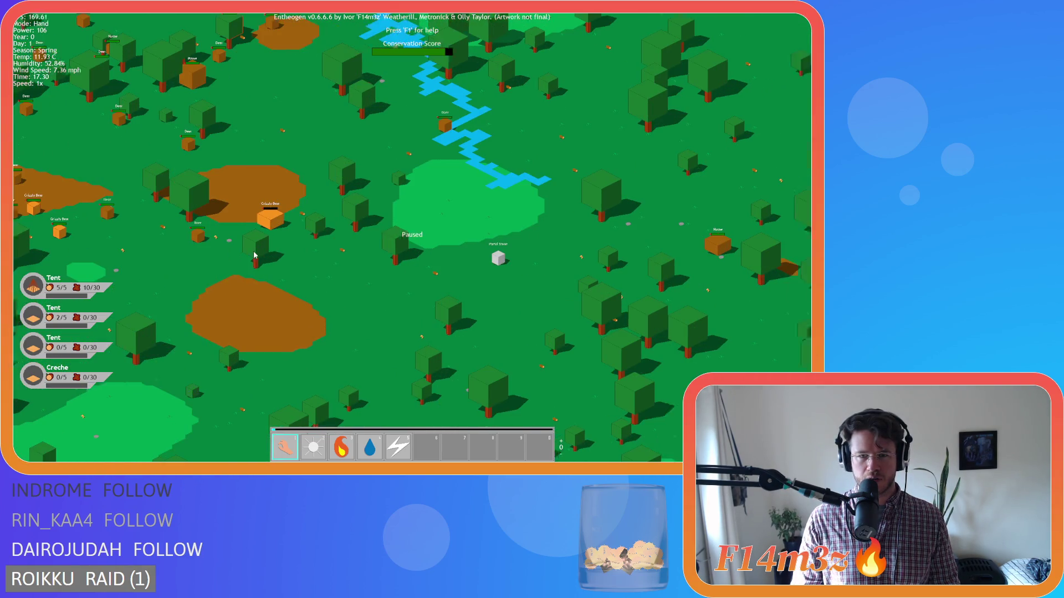
scroll(261, 247, "down", 3)
scroll(266, 238, "up", 3)
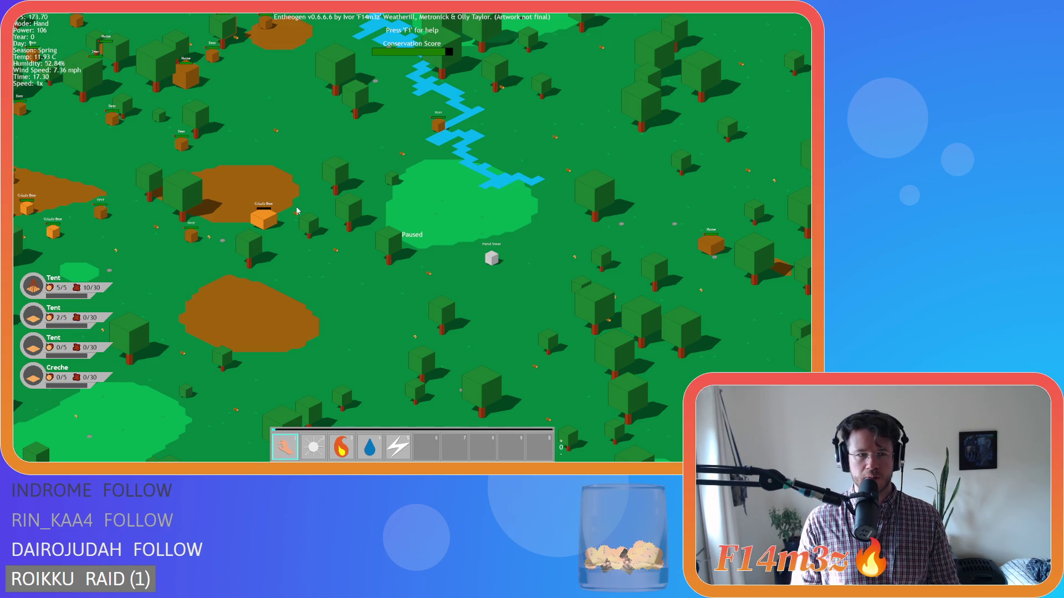
scroll(294, 210, "down", 3)
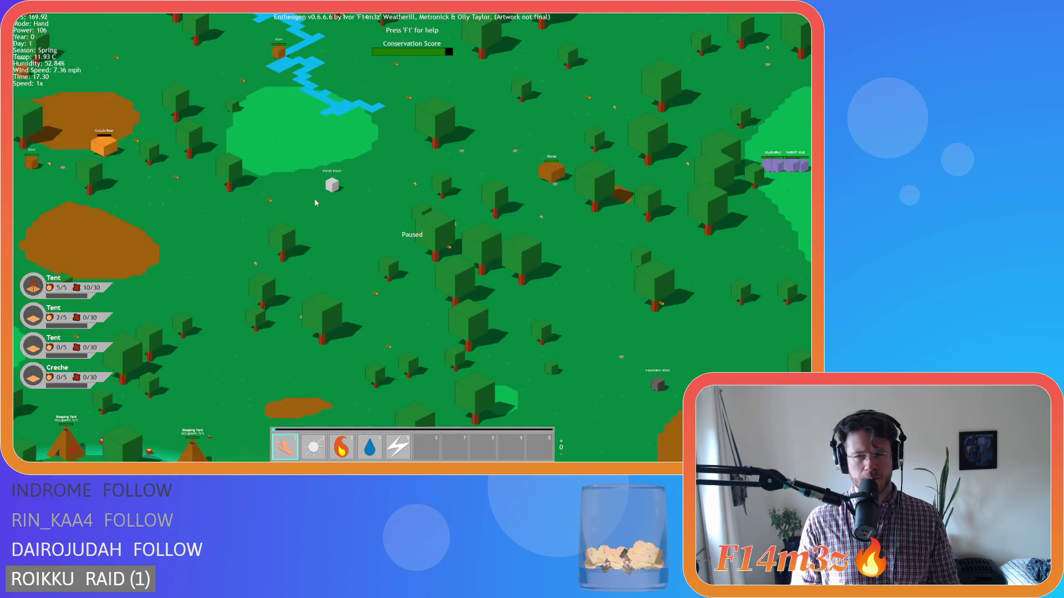
scroll(315, 198, "up", 3)
Step: Look around the Portal Stone, the river clearing and the surrounding forest
key("w")
key("d")
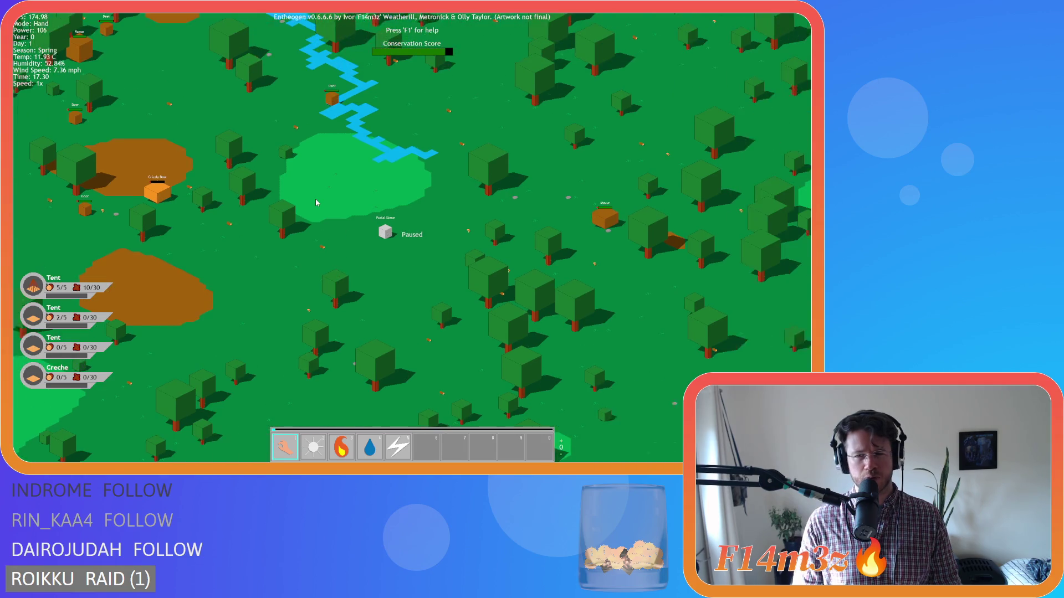
key("a")
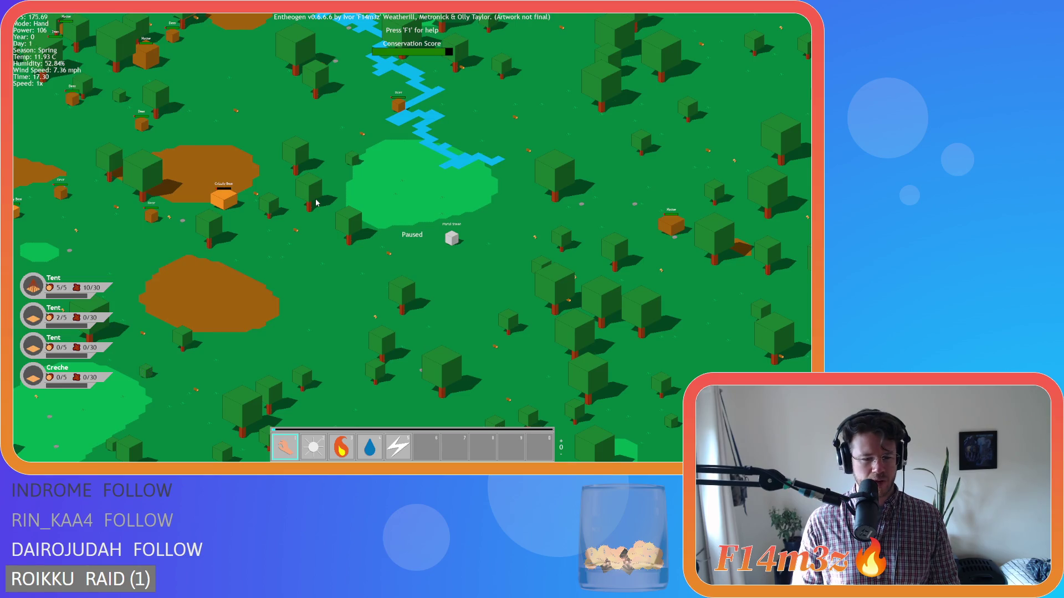
key("d")
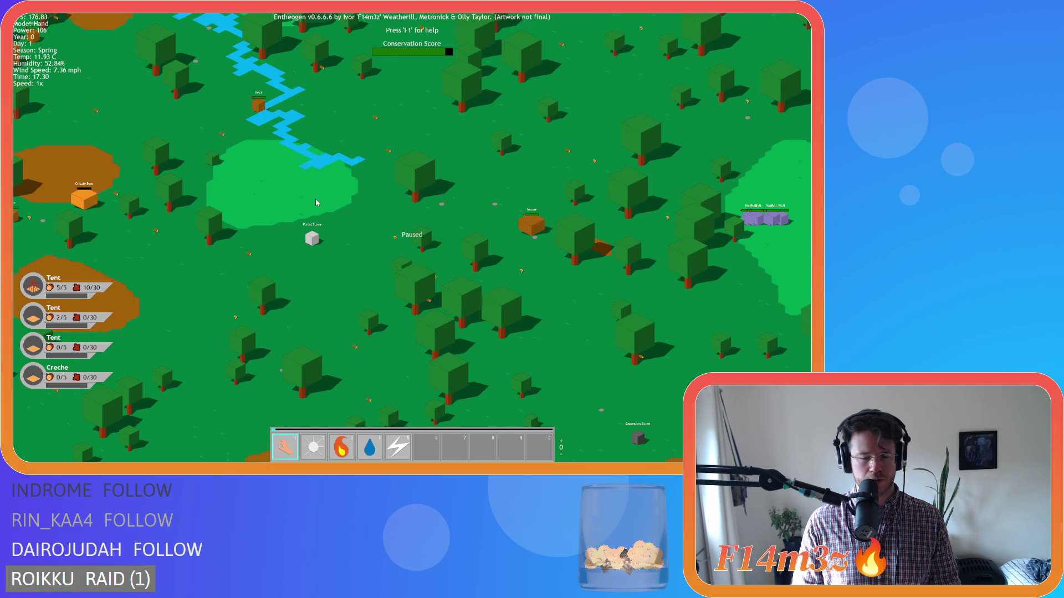
key("a")
key("s")
key("w")
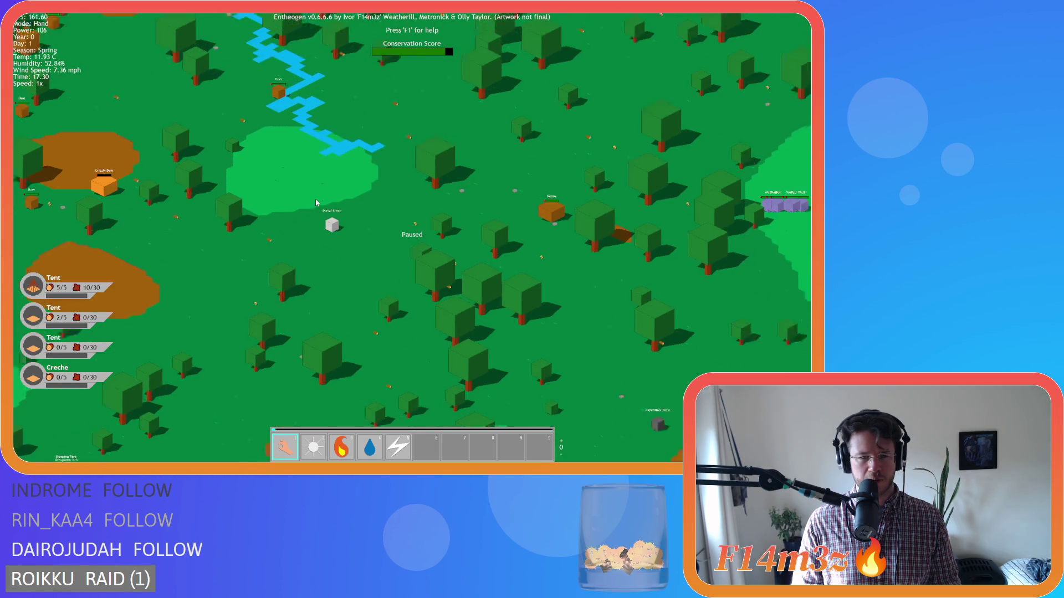
key("d")
key("a")
key("s")
key("d")
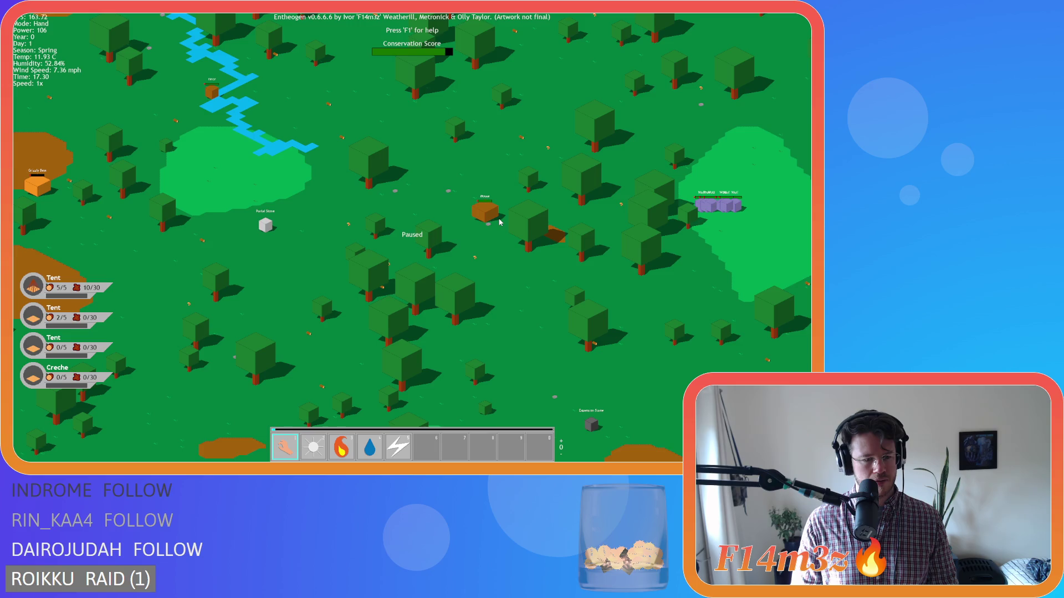
scroll(499, 222, "down", 5)
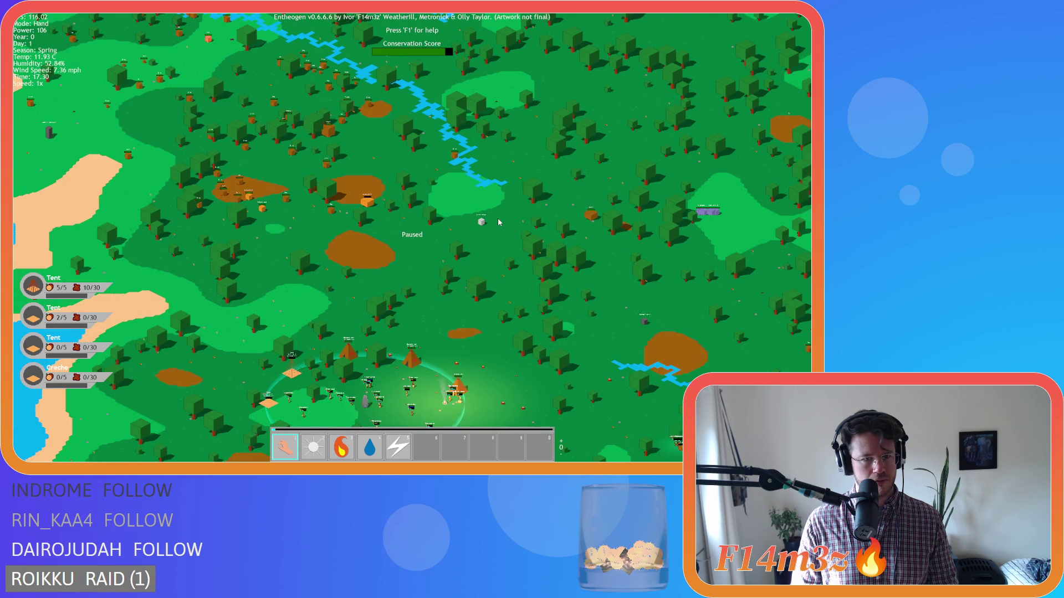
scroll(499, 222, "up", 5)
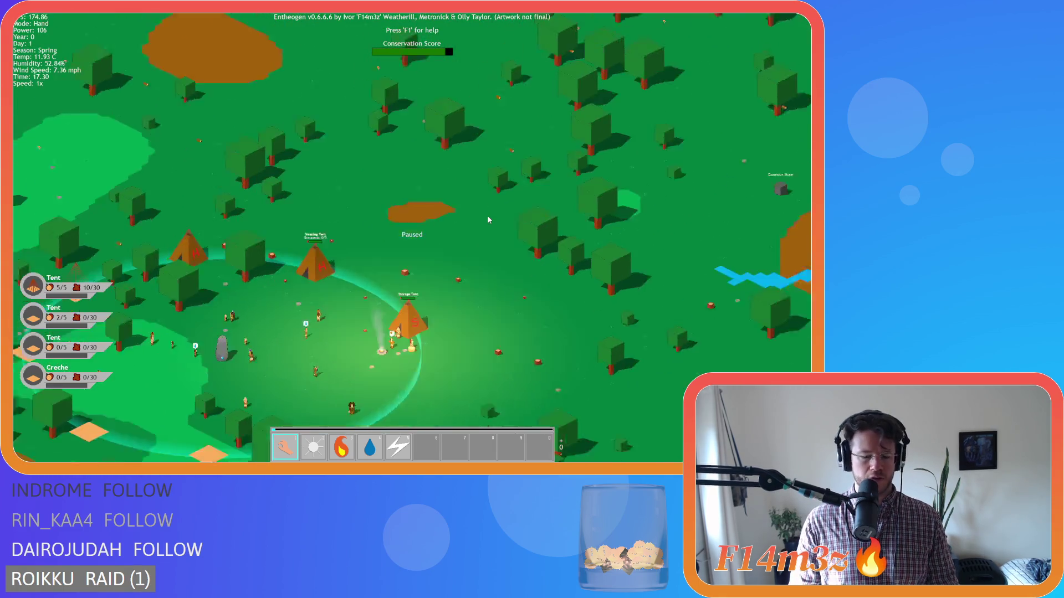
scroll(495, 166, "down", 3)
scroll(494, 166, "up", 3)
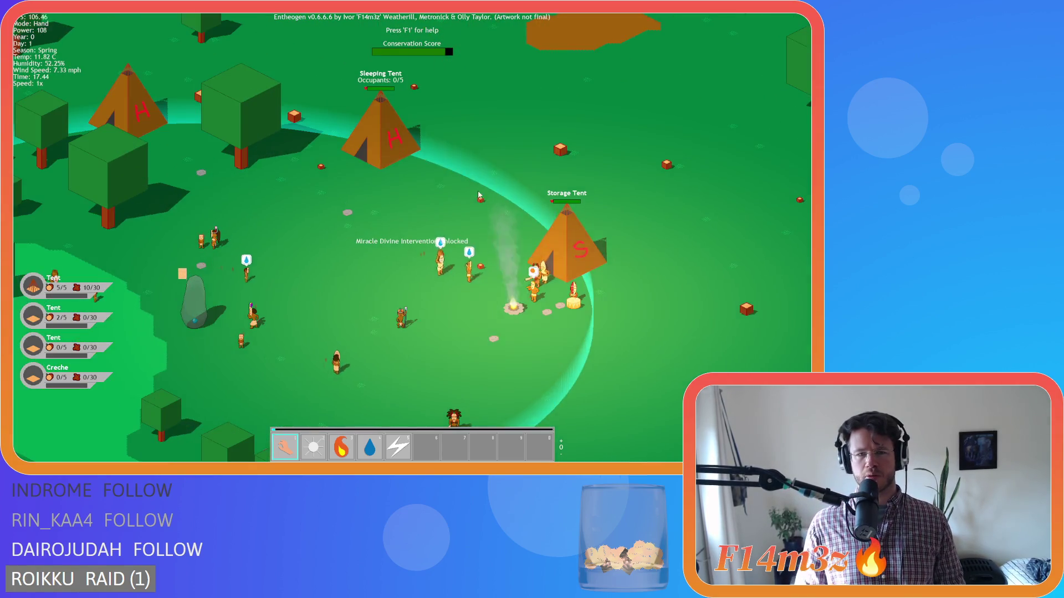
scroll(443, 183, "down", 5)
scroll(424, 197, "up", 5)
scroll(342, 185, "up", 3)
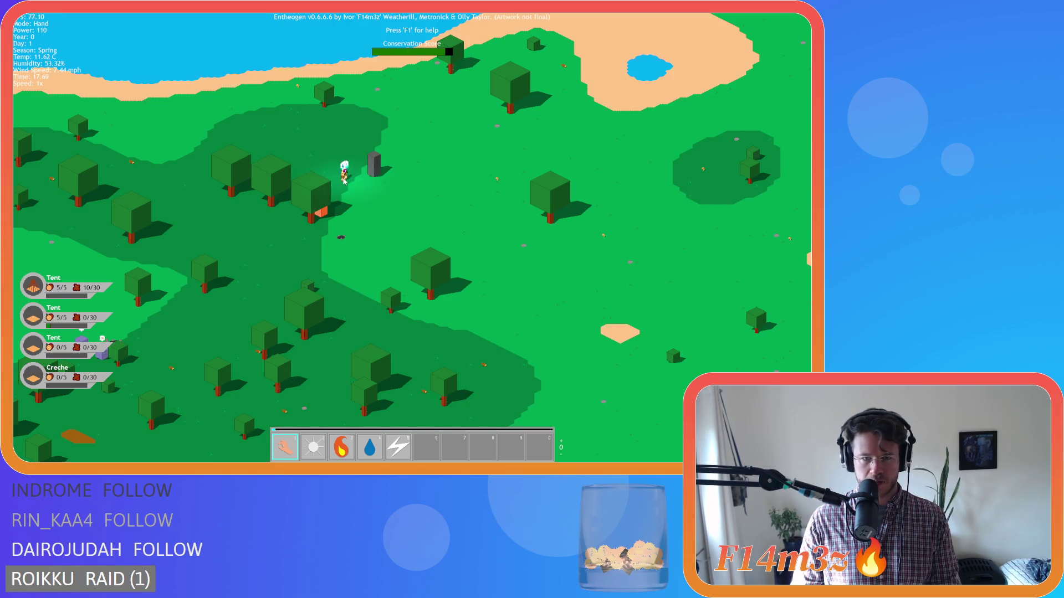
scroll(344, 181, "down", 3)
scroll(387, 200, "down", 4)
scroll(447, 220, "up", 6)
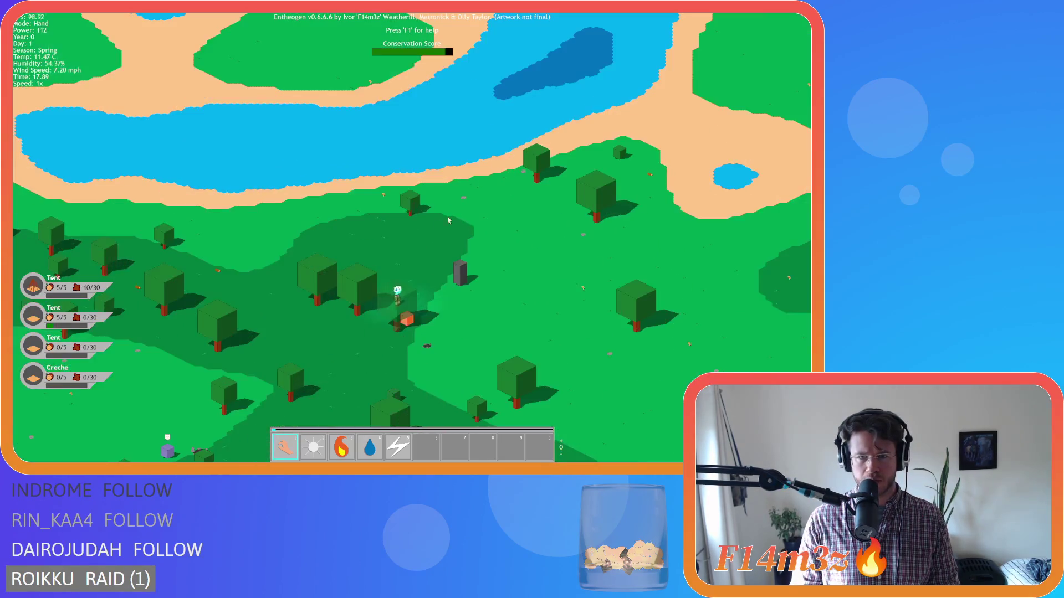
scroll(388, 308, "down", 7)
scroll(443, 299, "up", 7)
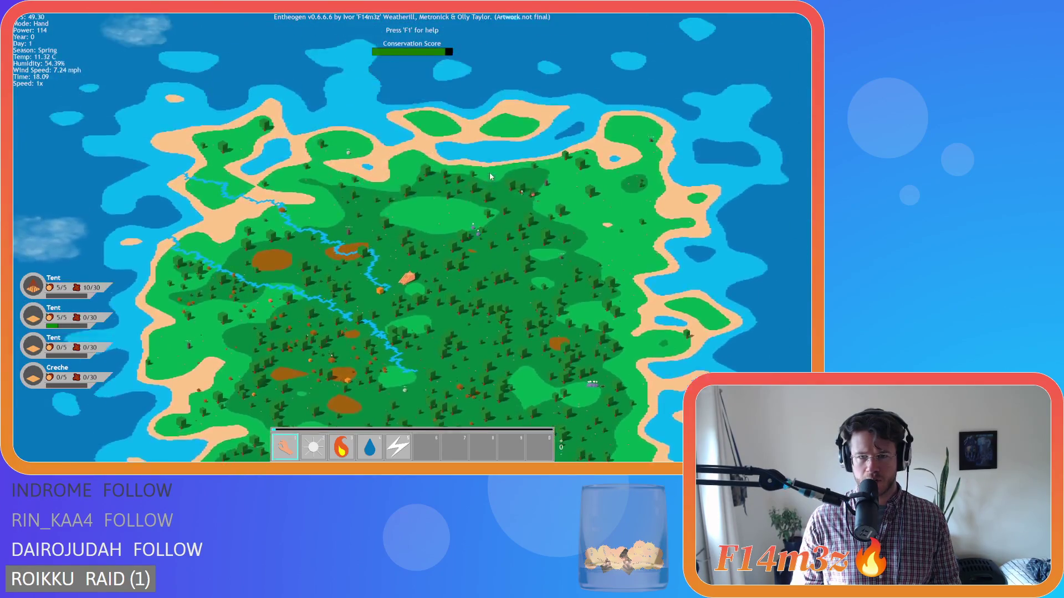
Step: Pause the game and centre the view on the tribe's camp
key("space")
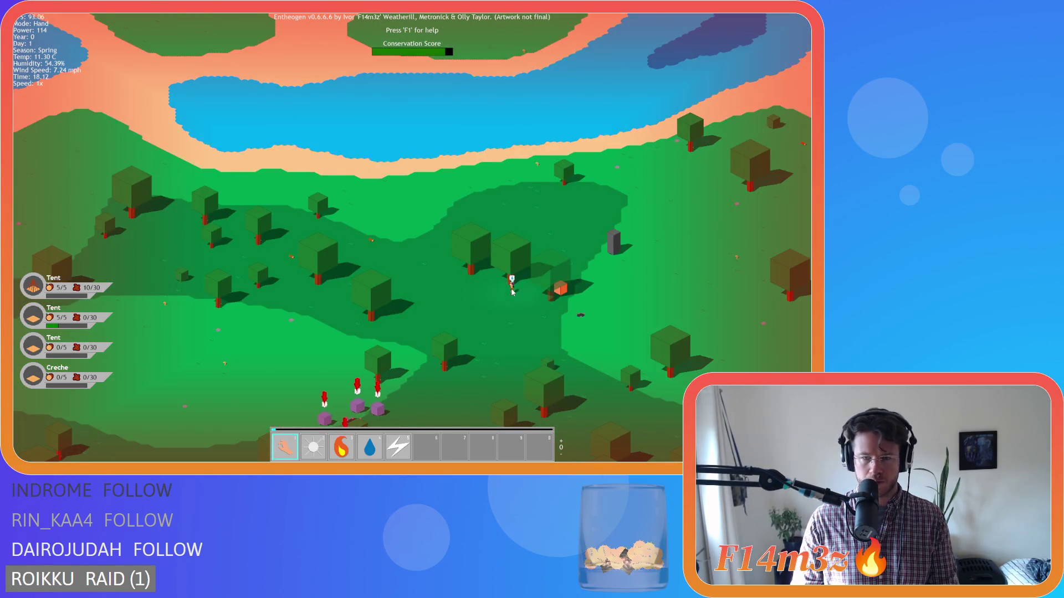
scroll(512, 292, "down", 3)
scroll(437, 247, "down", 2)
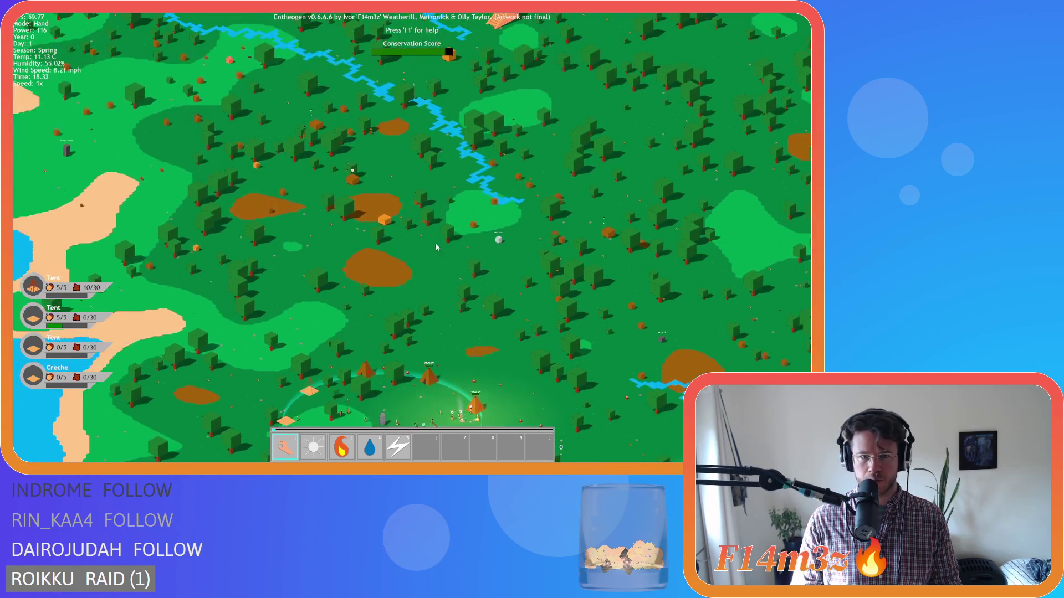
key("s")
key("d")
key("space")
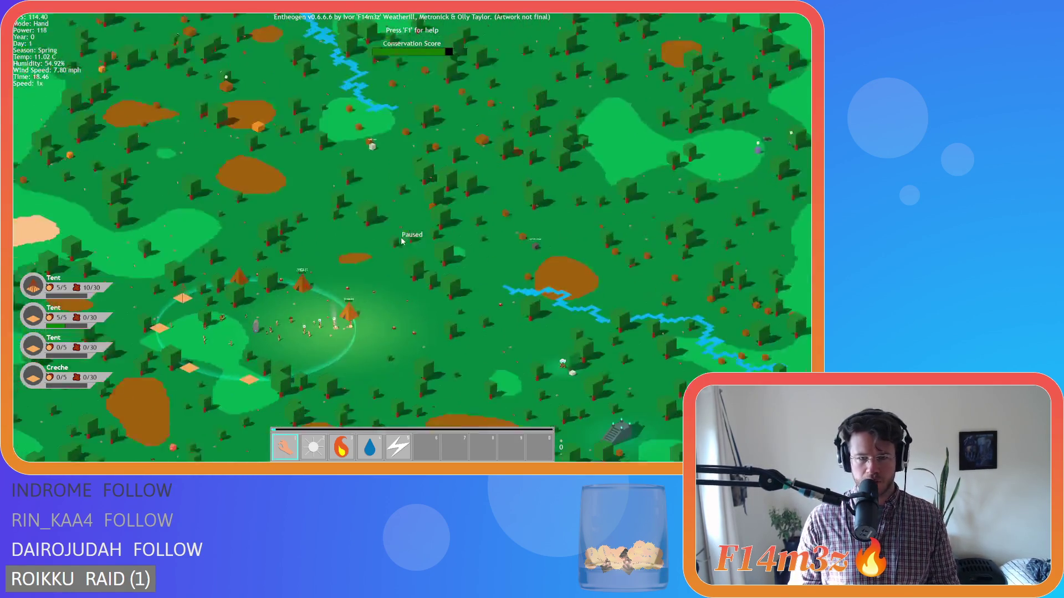
key("a")
key("s")
scroll(400, 240, "up", 4)
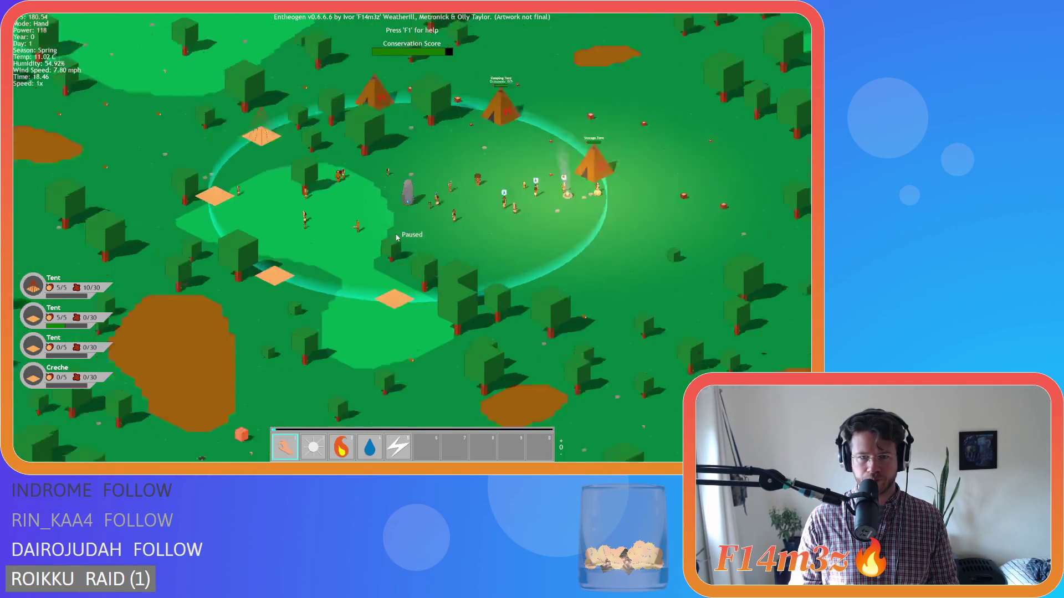
scroll(396, 237, "down", 4)
Step: Survey the eastern coastline and sea, then return the view to the camp
key("s")
key("d")
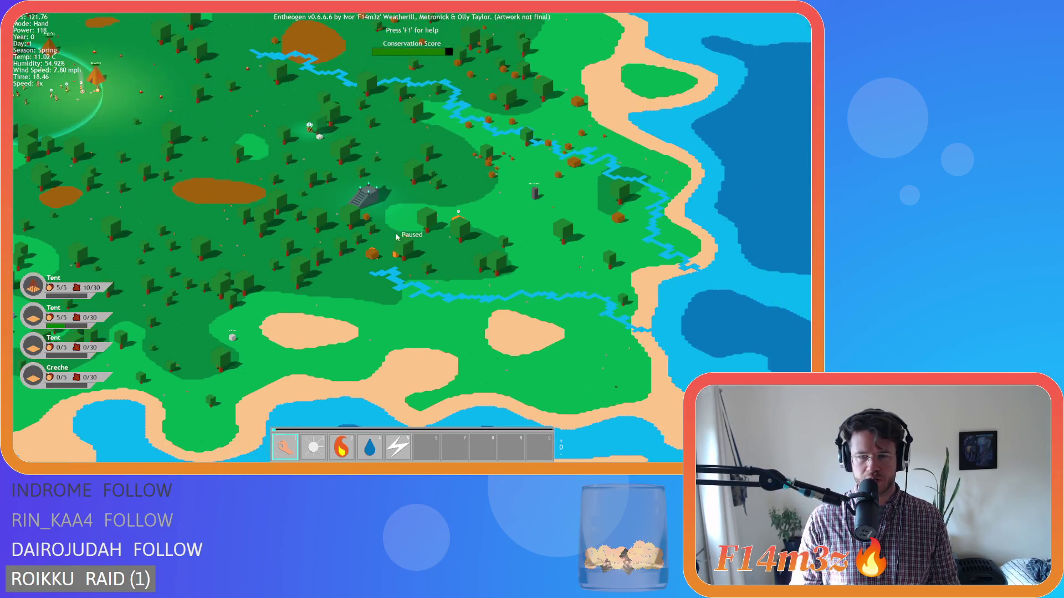
key("w")
key("a")
scroll(397, 238, "up", 5)
key("a")
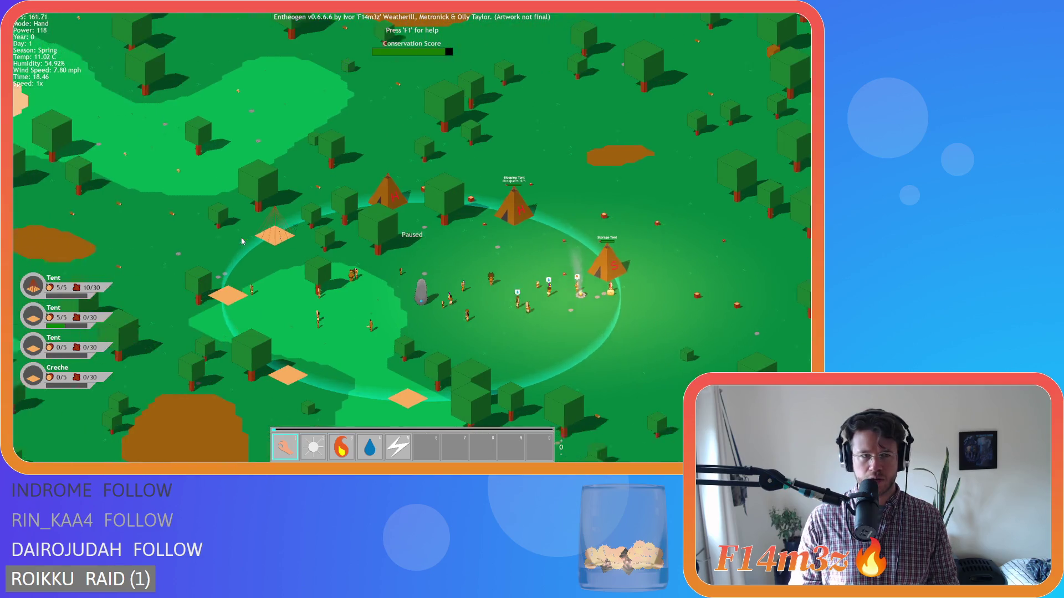
scroll(242, 242, "up", 3)
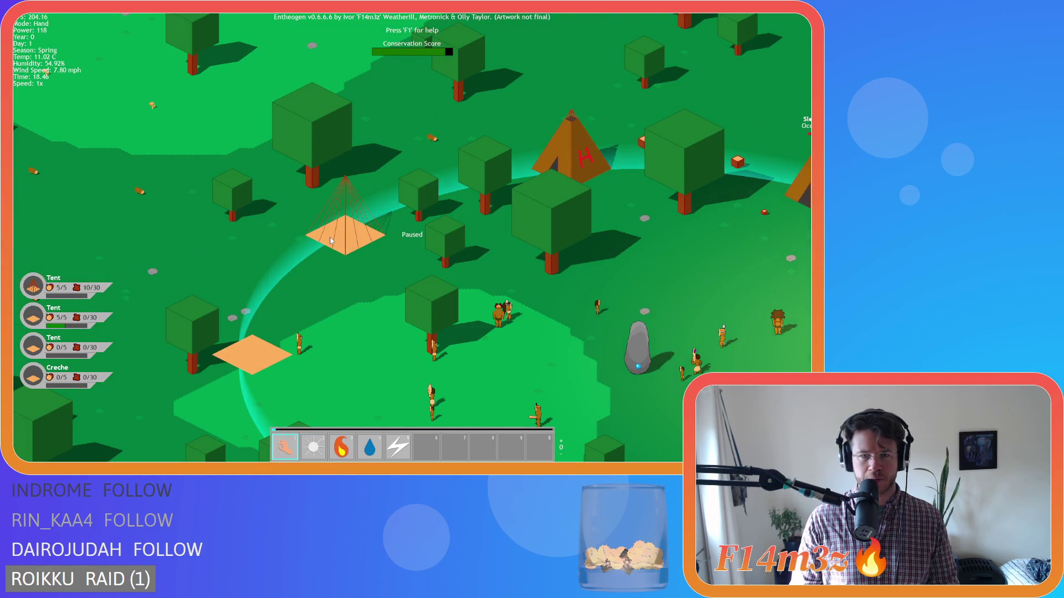
scroll(331, 240, "down", 5)
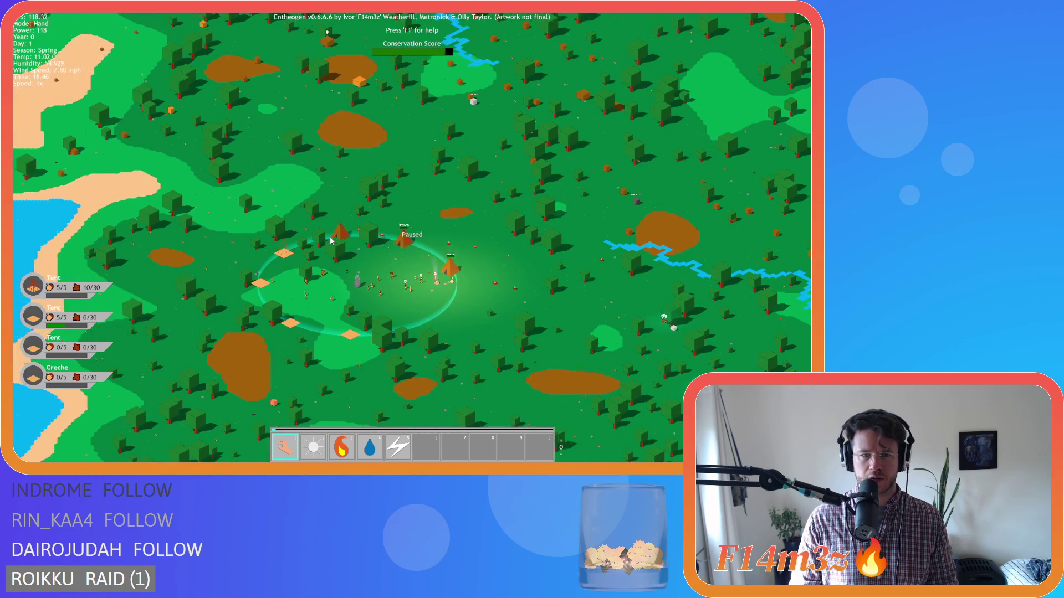
scroll(331, 241, "up", 3)
key("s")
key("d")
scroll(330, 241, "down", 3)
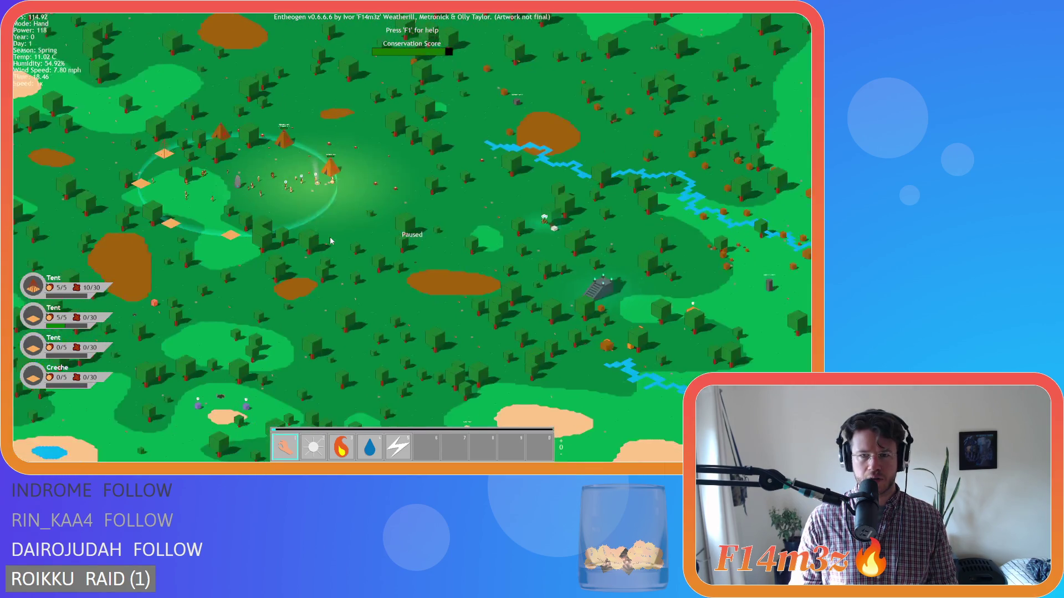
key("s")
key("d")
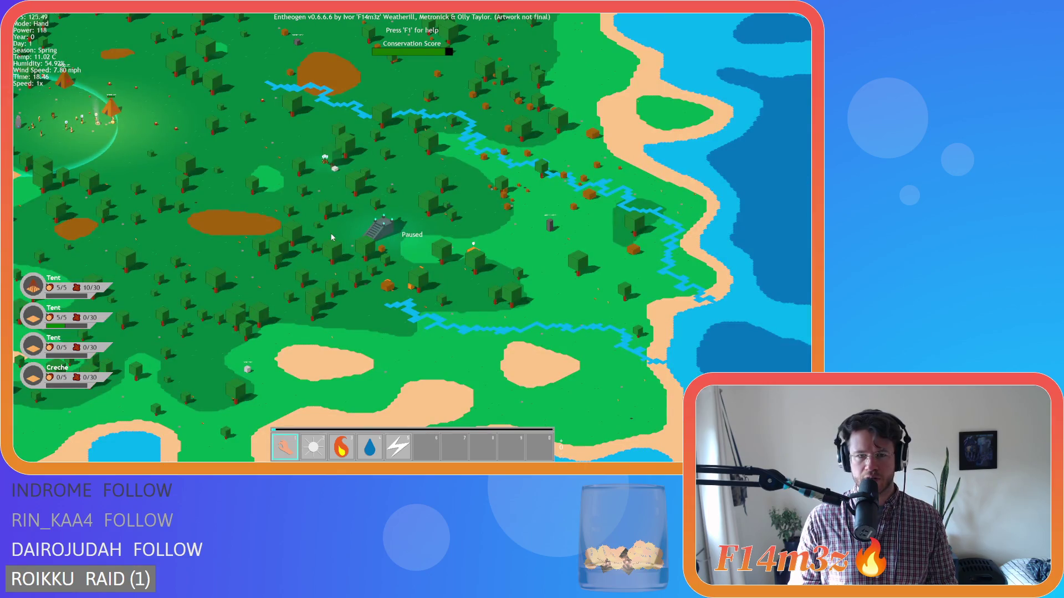
scroll(537, 244, "up", 5)
scroll(537, 221, "down", 5)
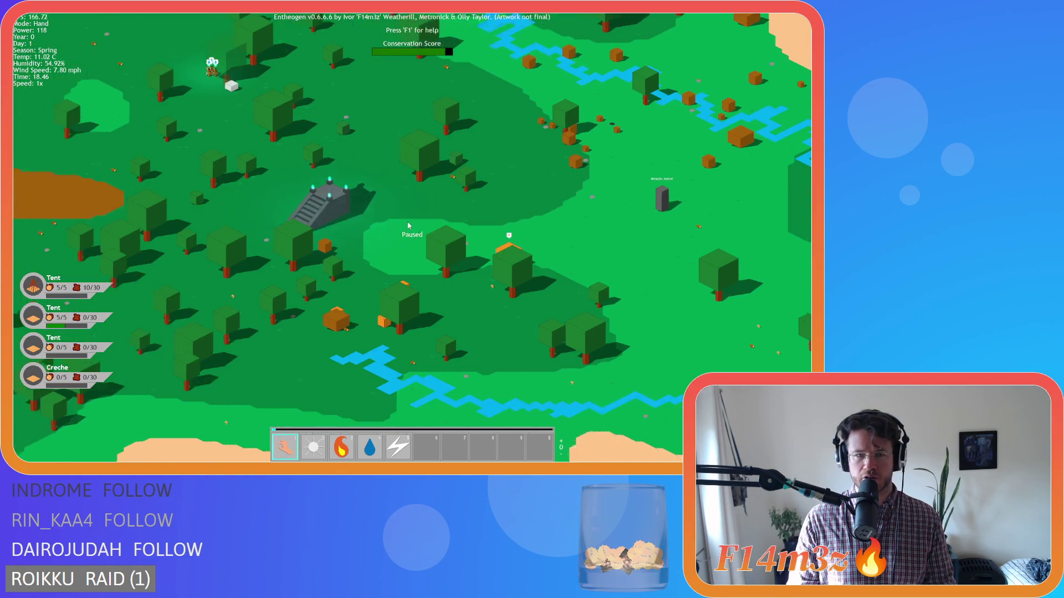
scroll(308, 223, "up", 2)
key("w")
key("a")
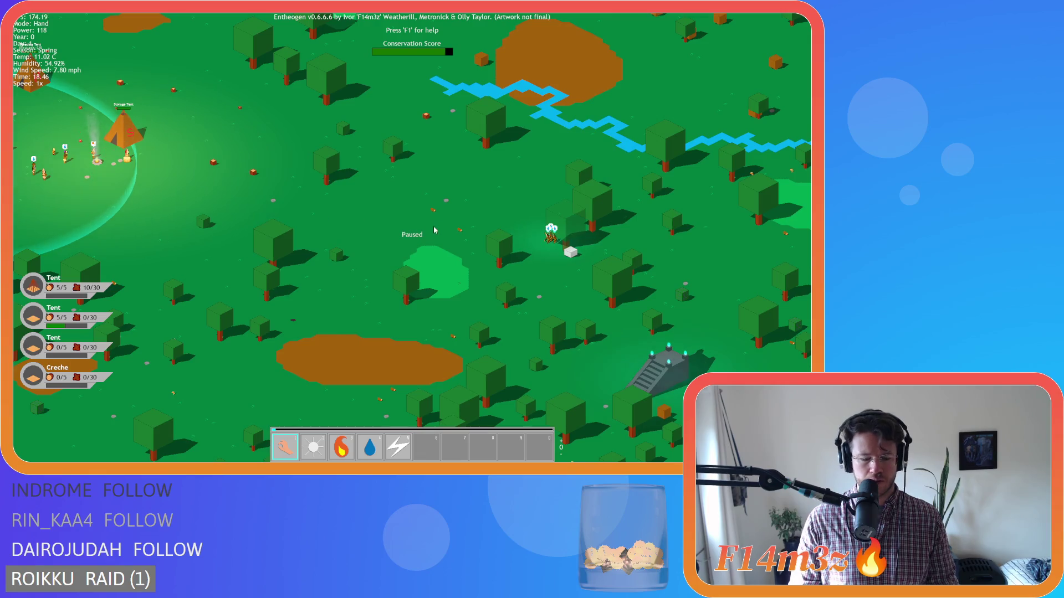
Step: Check the tribe's Storage and Tribe items in the inventory, then close it
key("i")
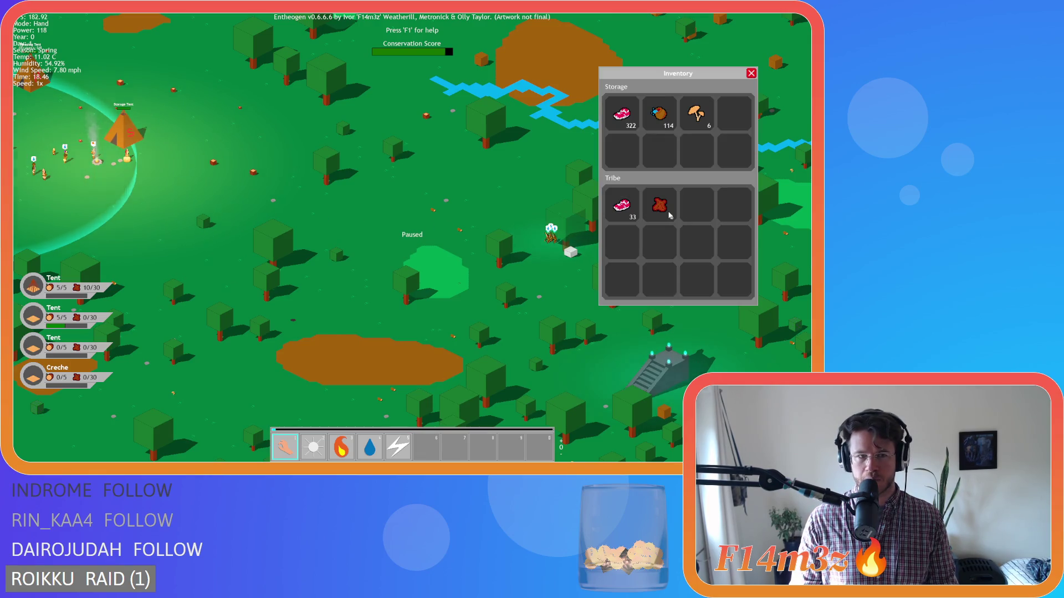
key("i")
scroll(344, 215, "down", 5)
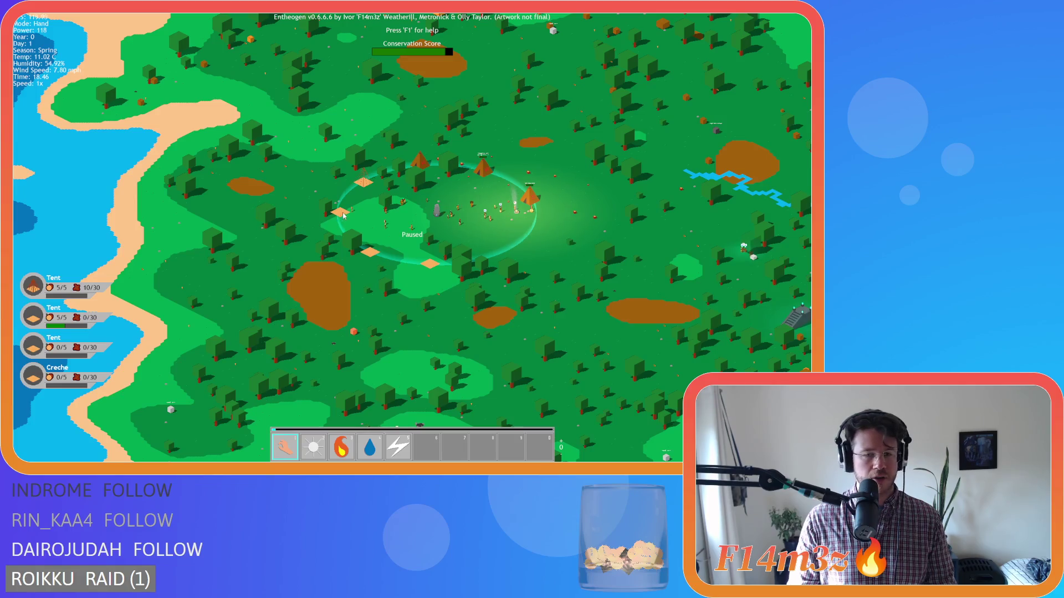
scroll(343, 215, "up", 5)
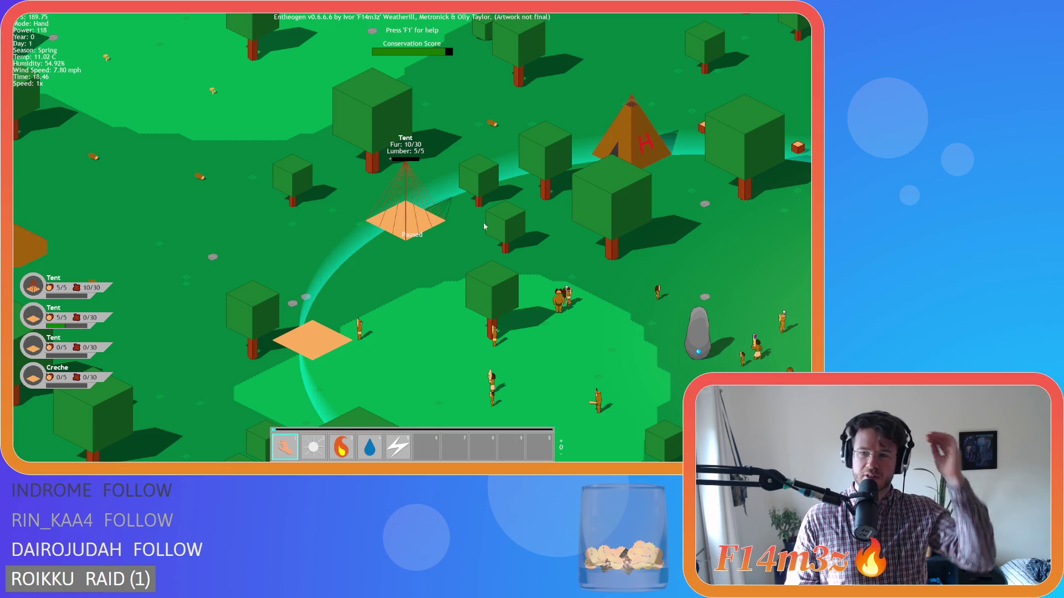
scroll(604, 229, "down", 5)
scroll(313, 165, "up", 5)
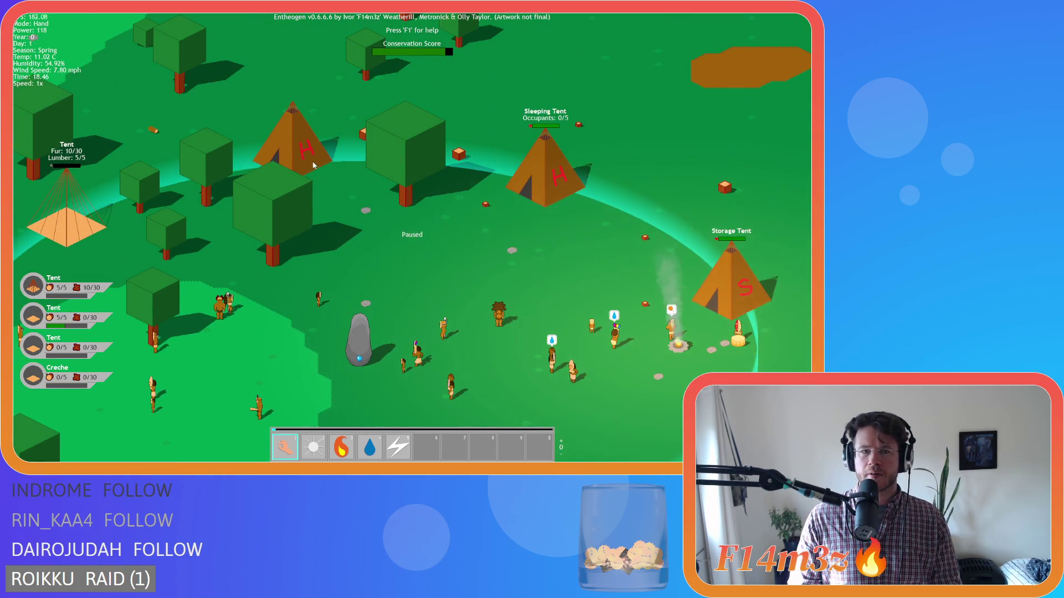
scroll(313, 165, "down", 5)
scroll(422, 273, "up", 5)
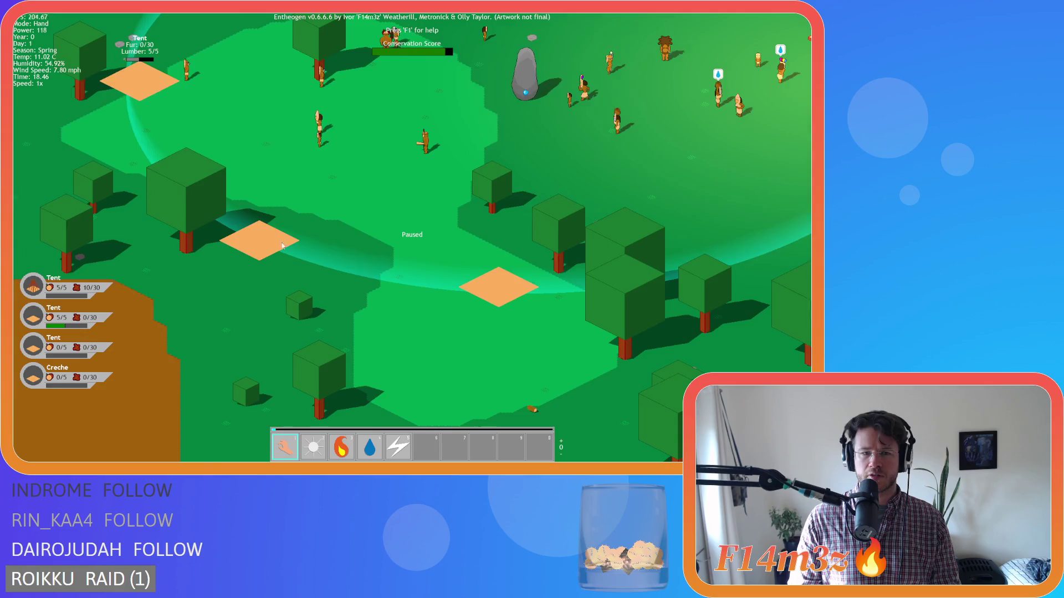
Step: Zoom in and out around the miracle monoliths
scroll(451, 282, "down", 5)
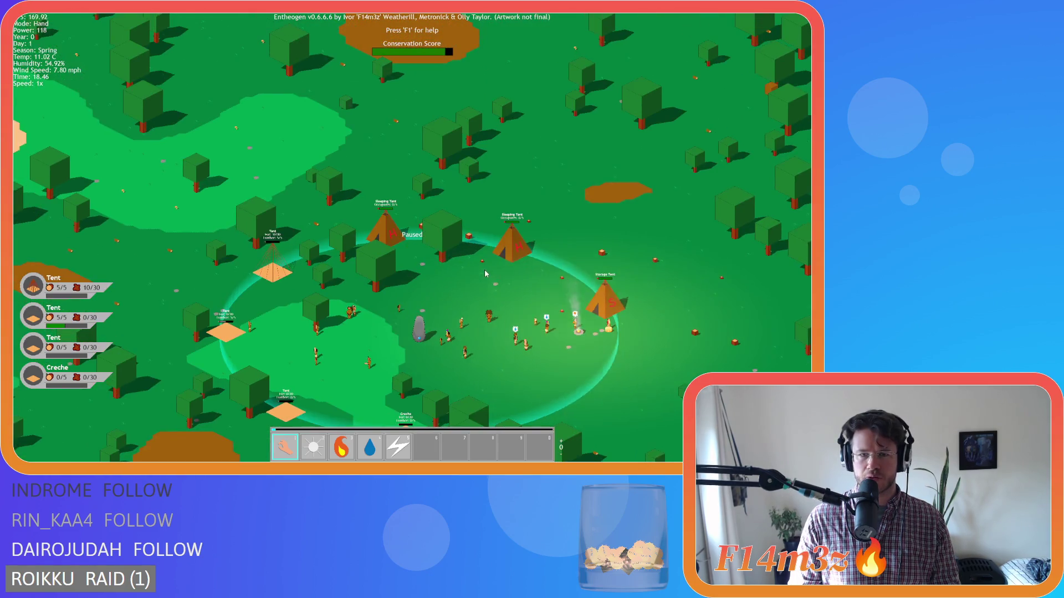
scroll(485, 274, "down", 5)
scroll(476, 265, "up", 3)
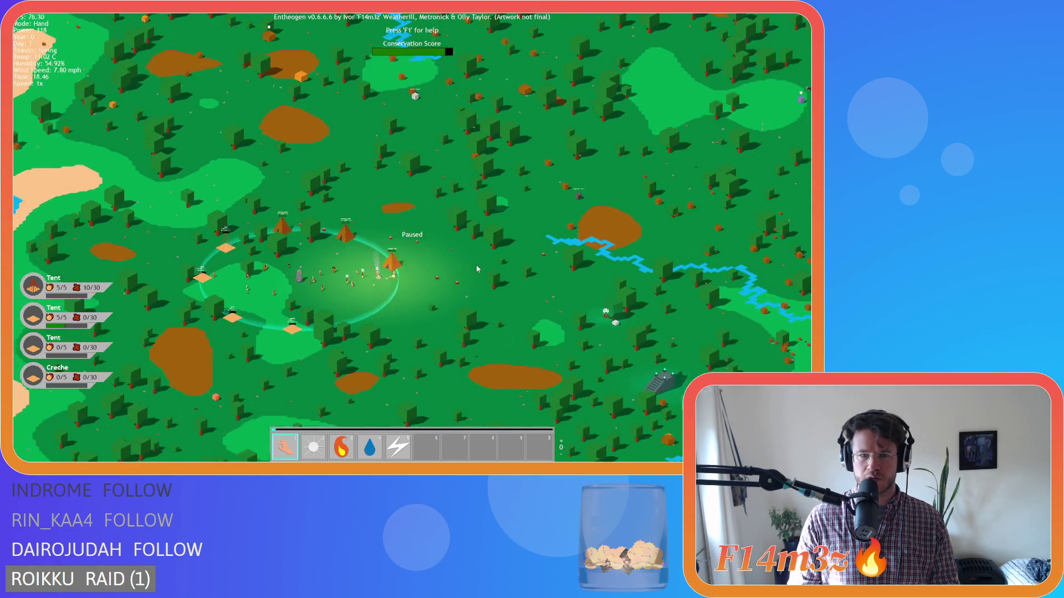
scroll(472, 264, "down", 5)
scroll(471, 262, "up", 2)
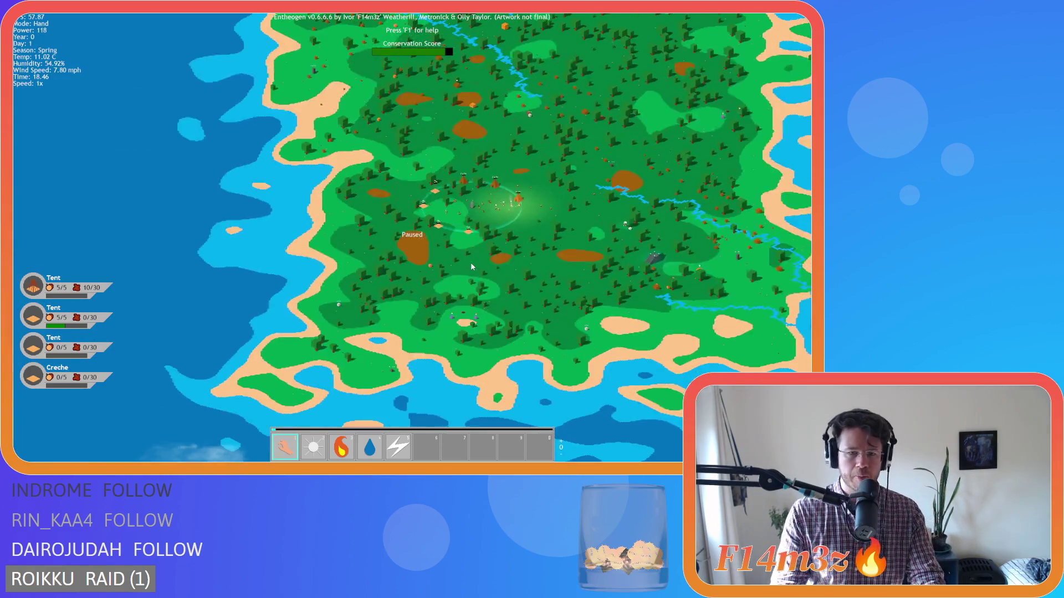
scroll(471, 261, "up", 3)
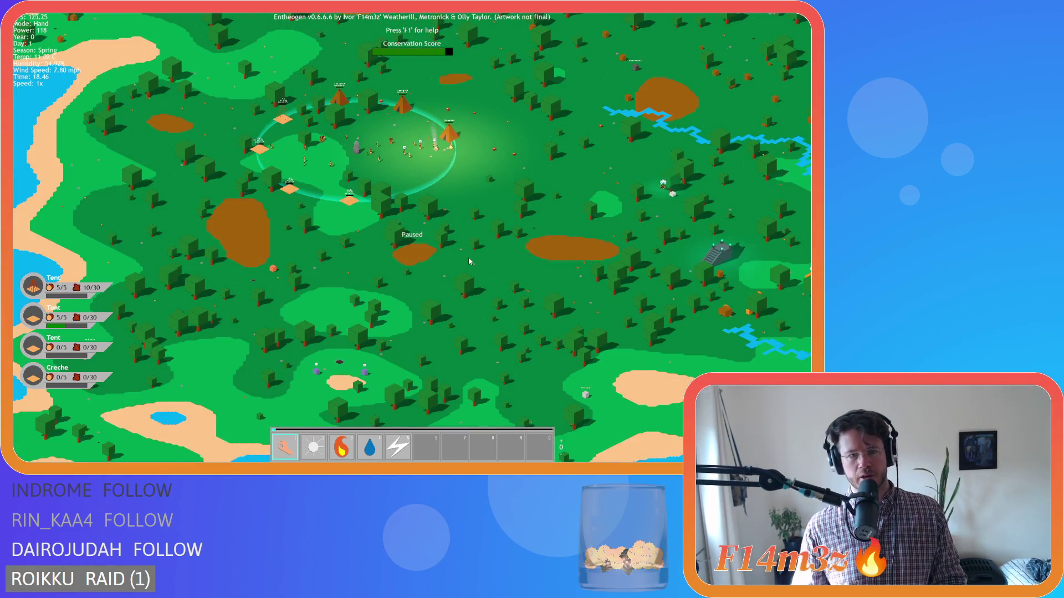
scroll(469, 261, "down", 5)
scroll(519, 226, "up", 6)
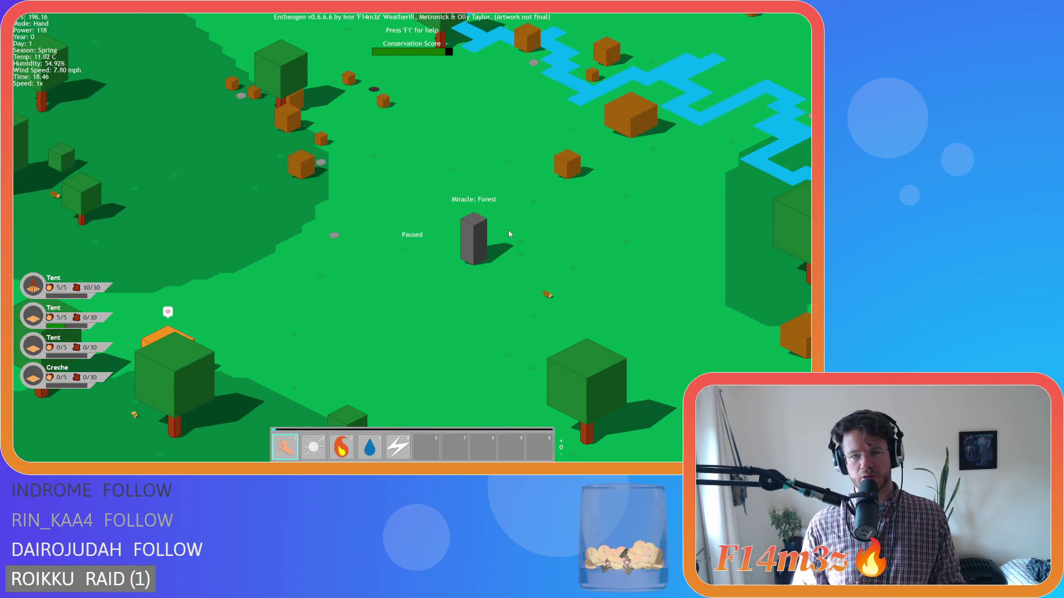
scroll(509, 233, "down", 5)
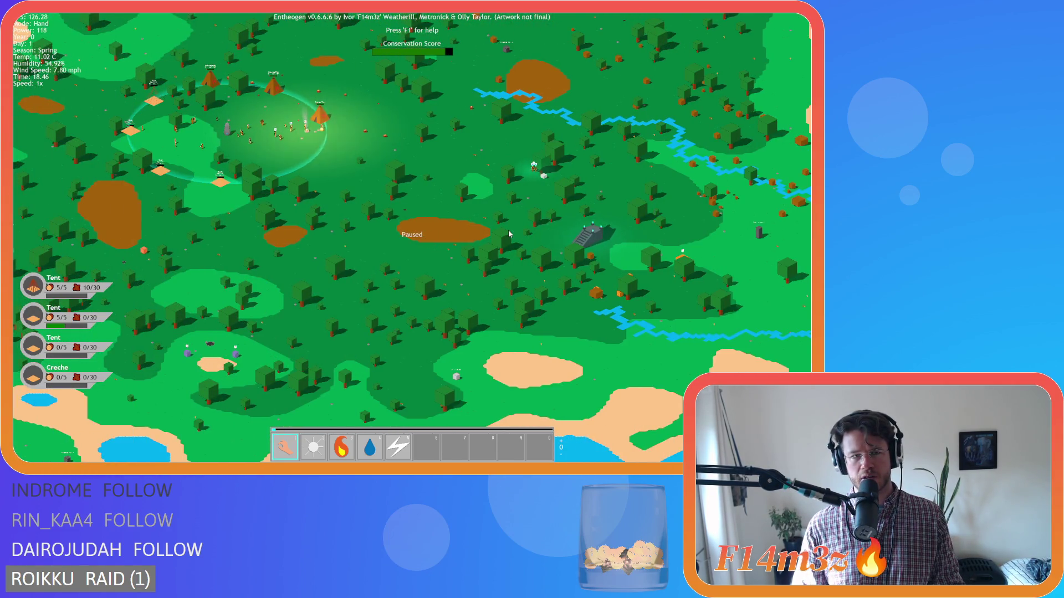
scroll(559, 254, "up", 6)
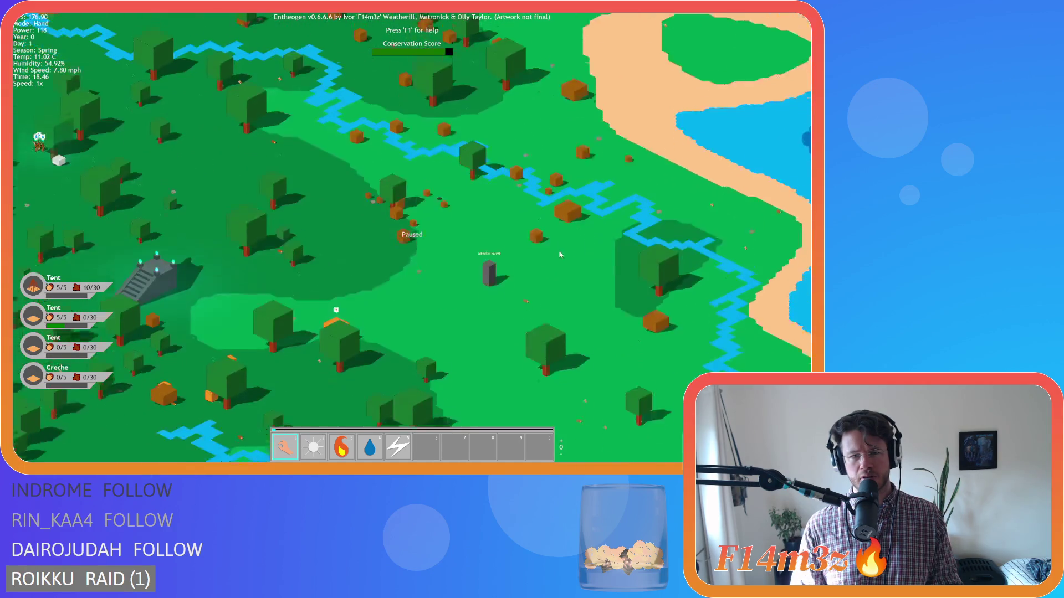
scroll(558, 250, "down", 5)
scroll(527, 232, "up", 5)
scroll(514, 234, "down", 6)
scroll(436, 244, "up", 3)
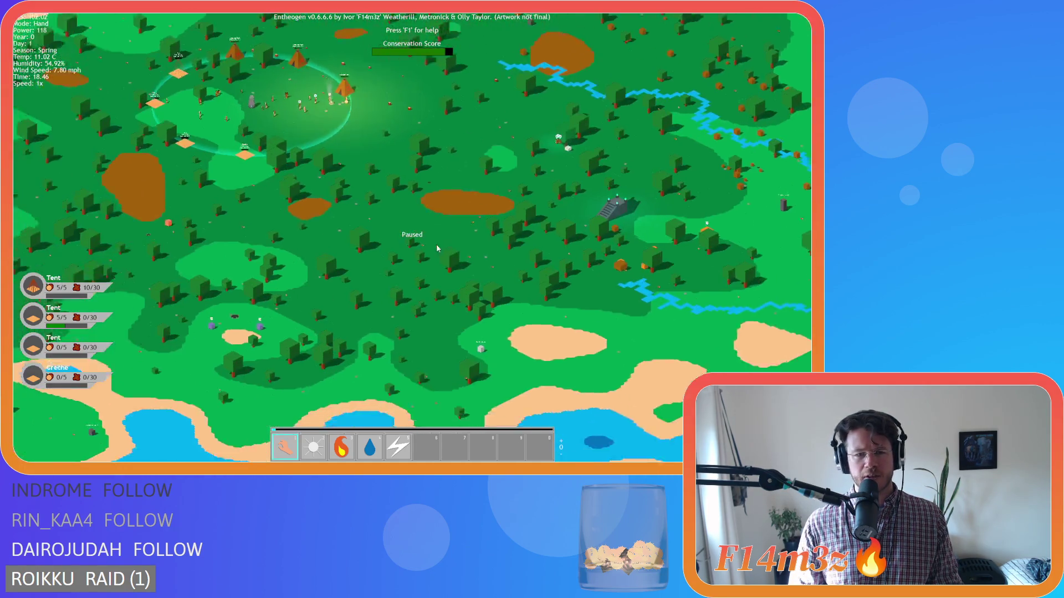
scroll(437, 248, "down", 4)
scroll(326, 227, "up", 5)
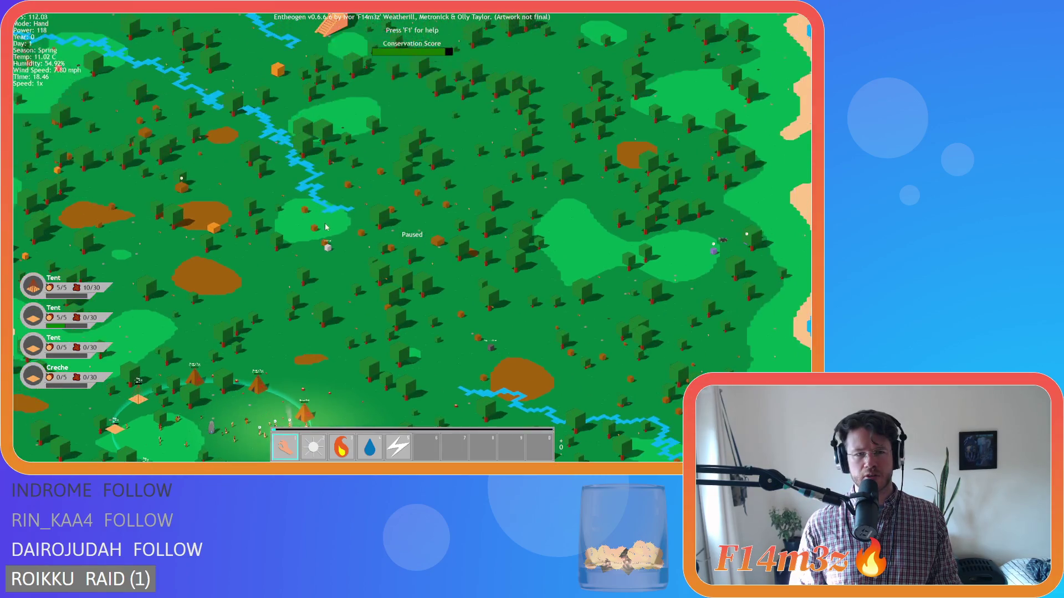
scroll(327, 227, "down", 4)
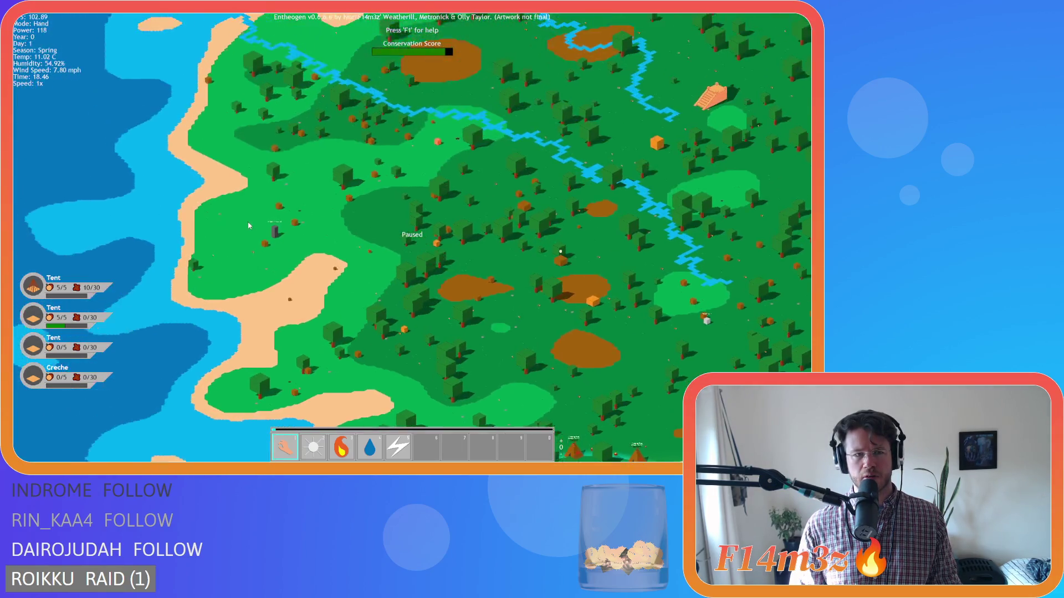
scroll(283, 232, "up", 7)
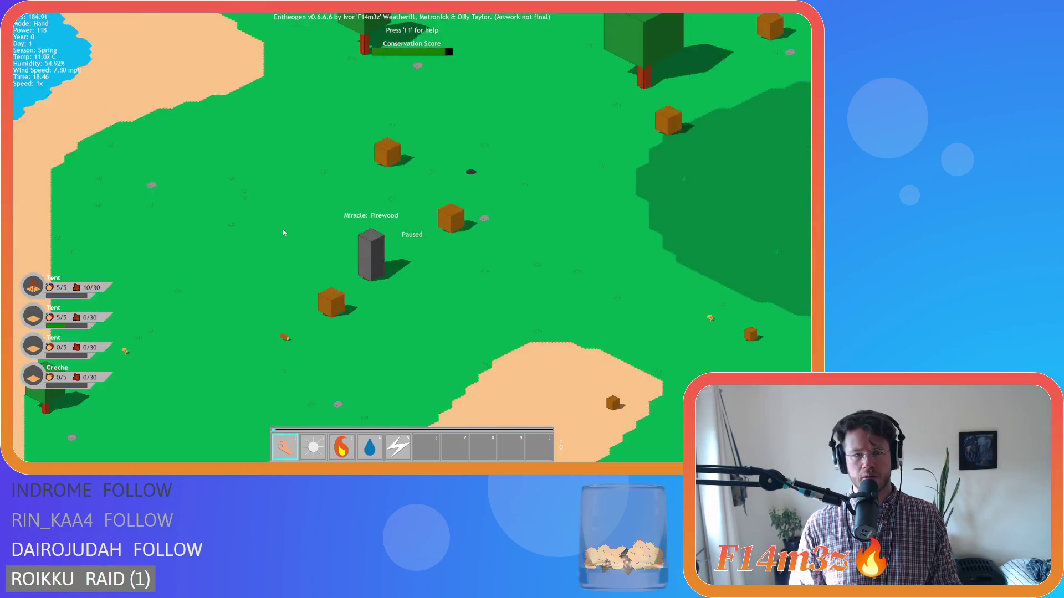
scroll(283, 233, "down", 7)
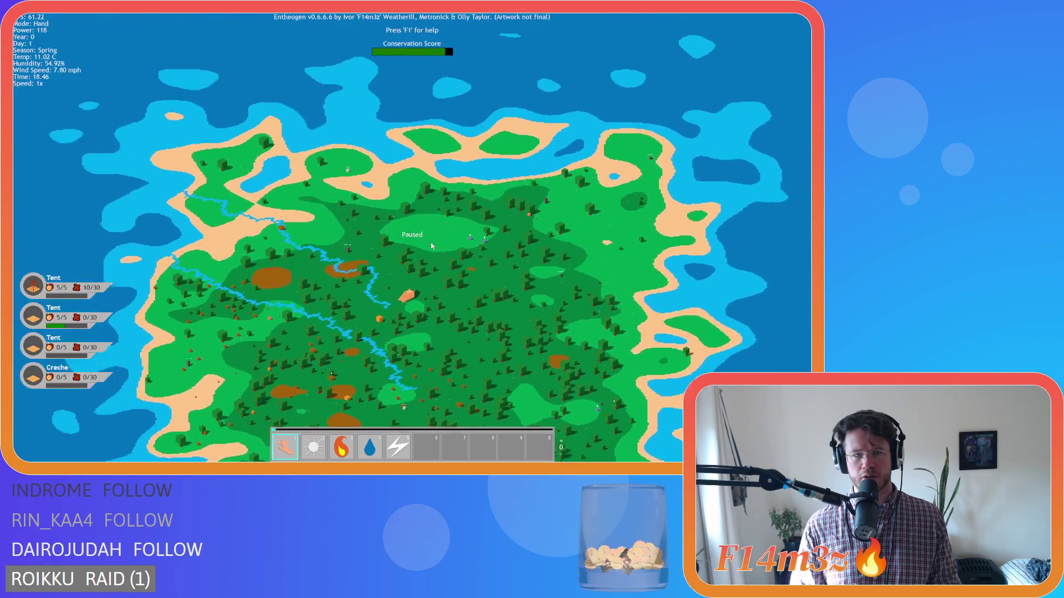
scroll(431, 246, "up", 5)
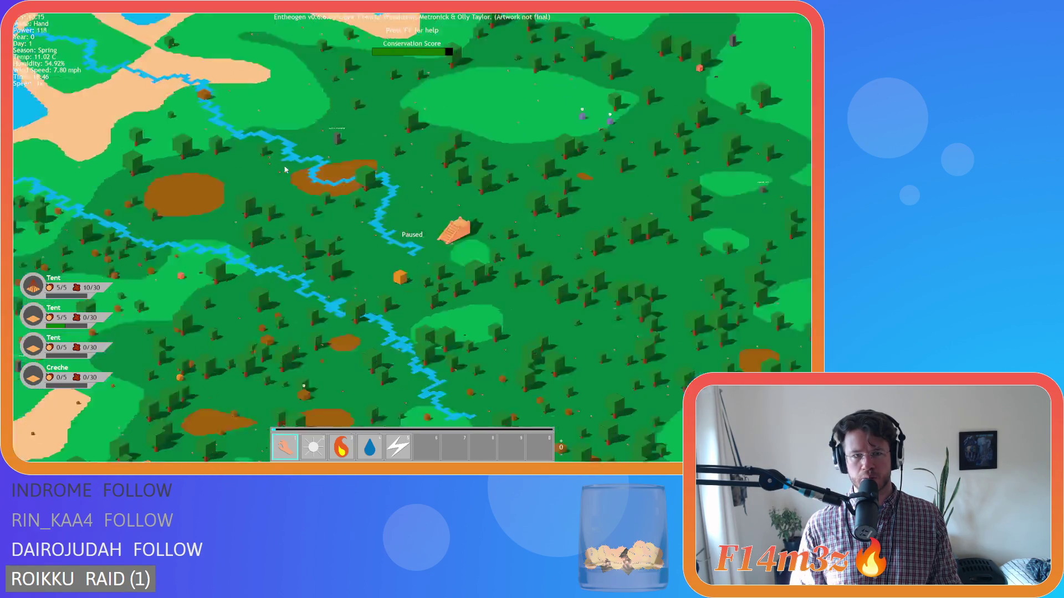
scroll(285, 169, "up", 5)
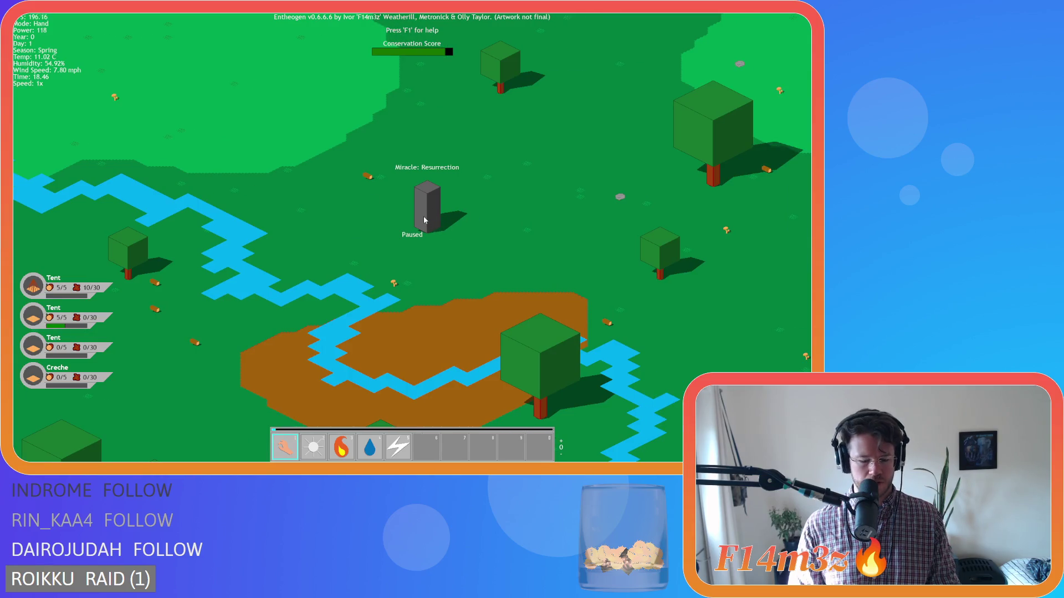
scroll(425, 220, "down", 6)
scroll(380, 245, "up", 5)
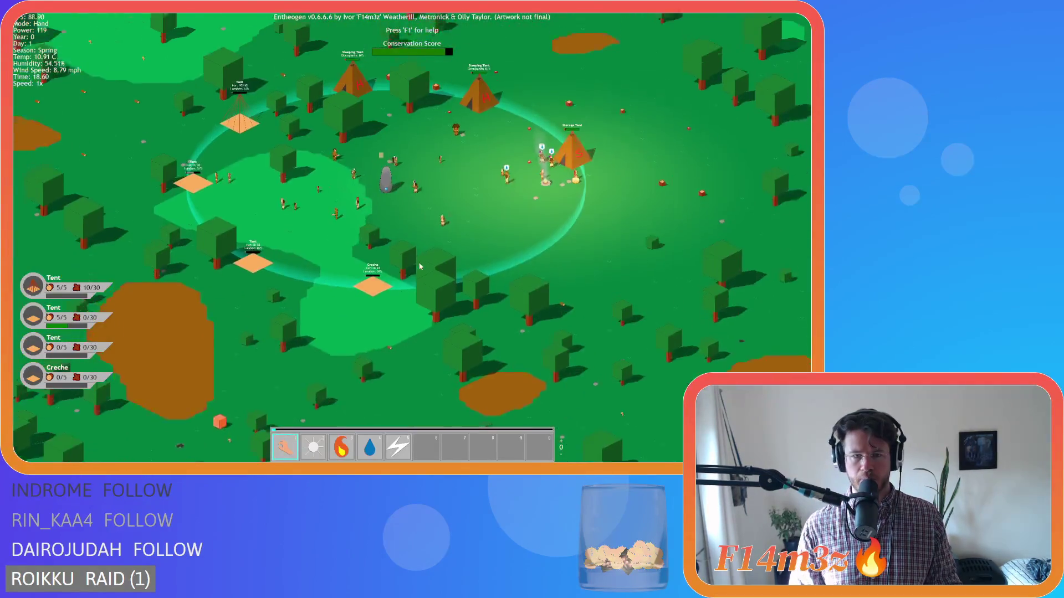
Step: Move the view north of the settlement, zooming in and out as dusk falls
key("w")
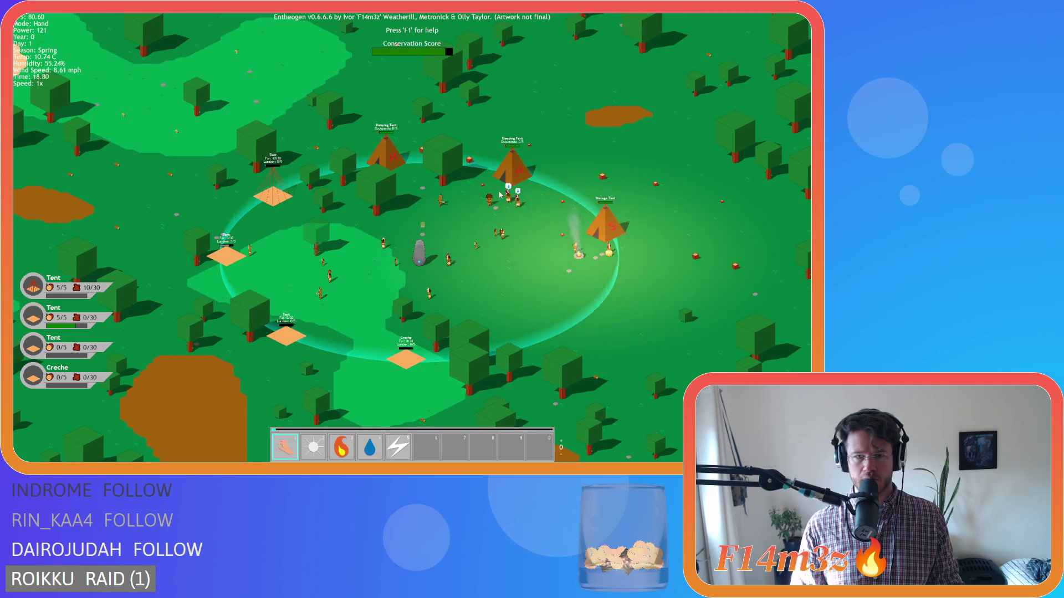
scroll(500, 195, "down", 5)
key("w")
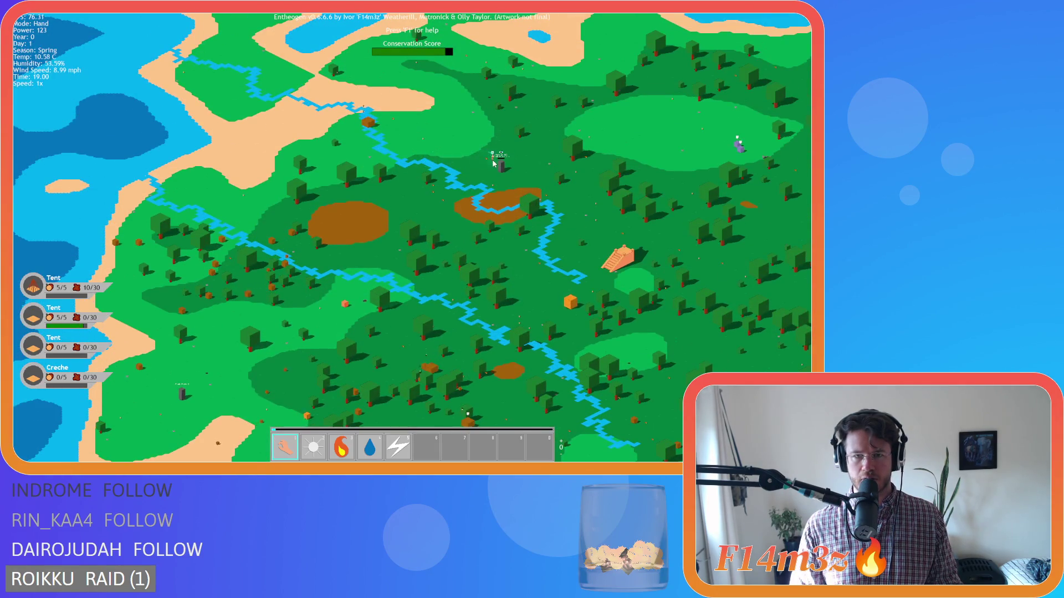
scroll(489, 172, "up", 6)
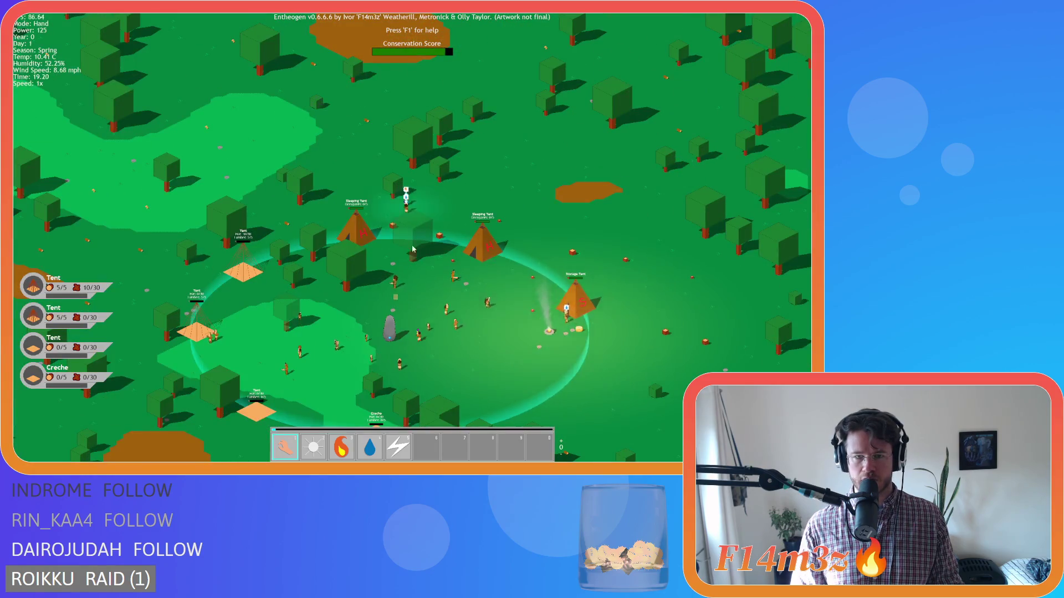
scroll(408, 200, "down", 5)
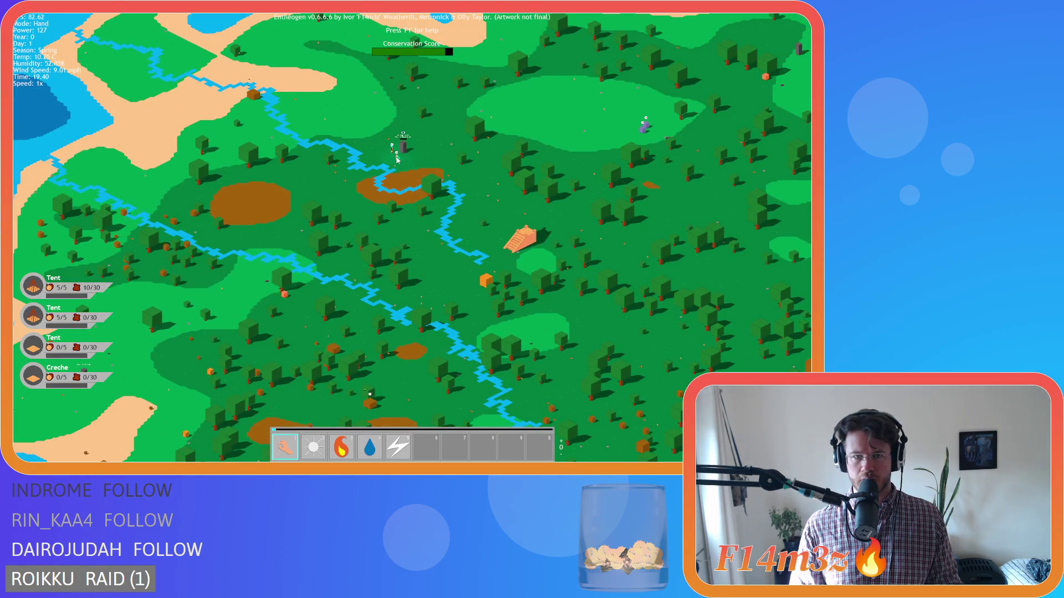
scroll(409, 275, "up", 5)
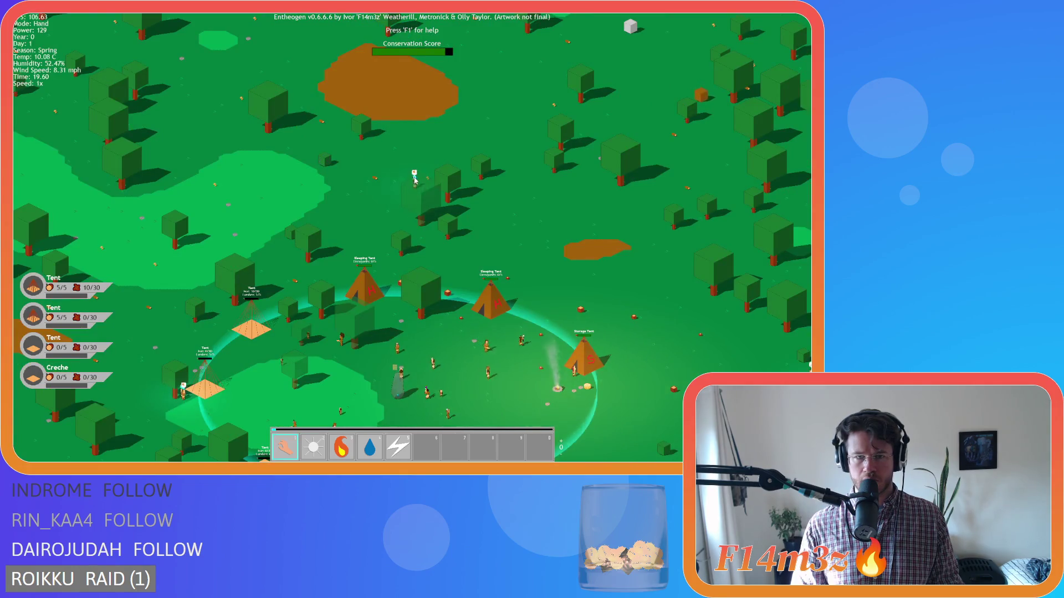
scroll(415, 178, "down", 5)
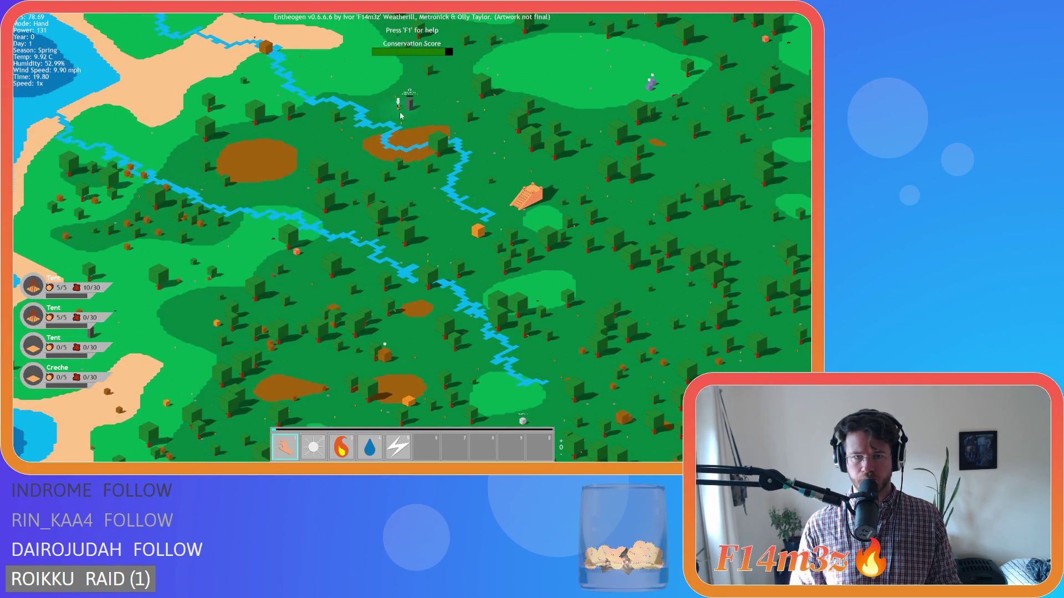
scroll(401, 125, "up", 4)
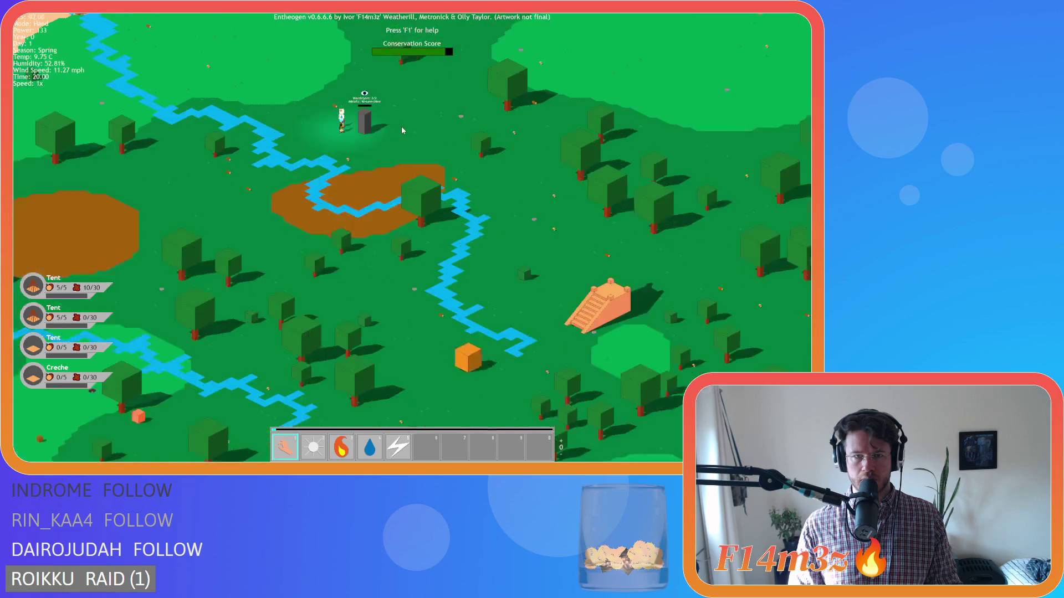
scroll(398, 129, "down", 6)
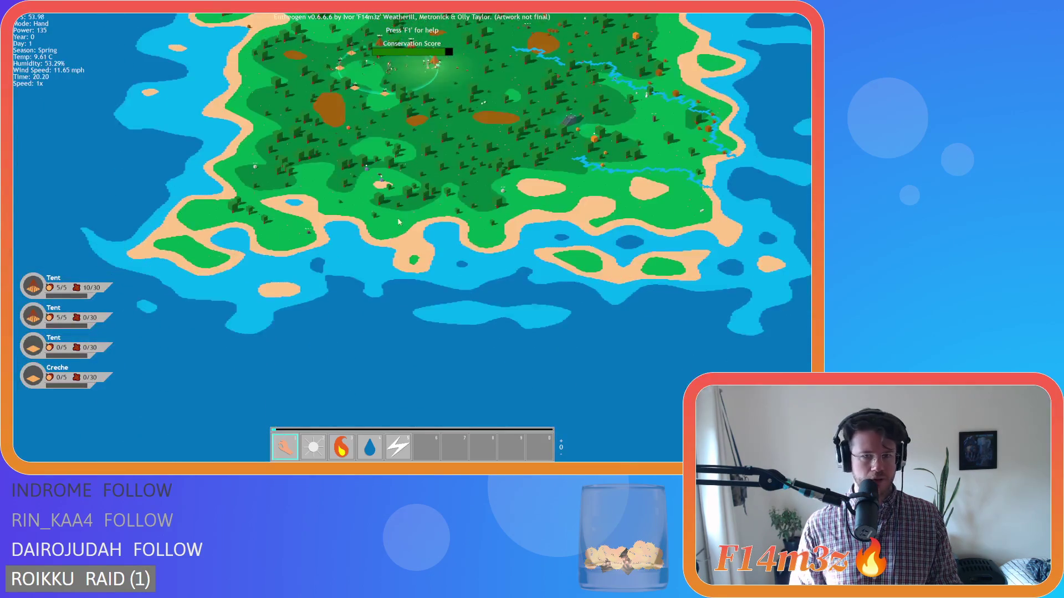
scroll(380, 195, "up", 5)
scroll(381, 195, "up", 2)
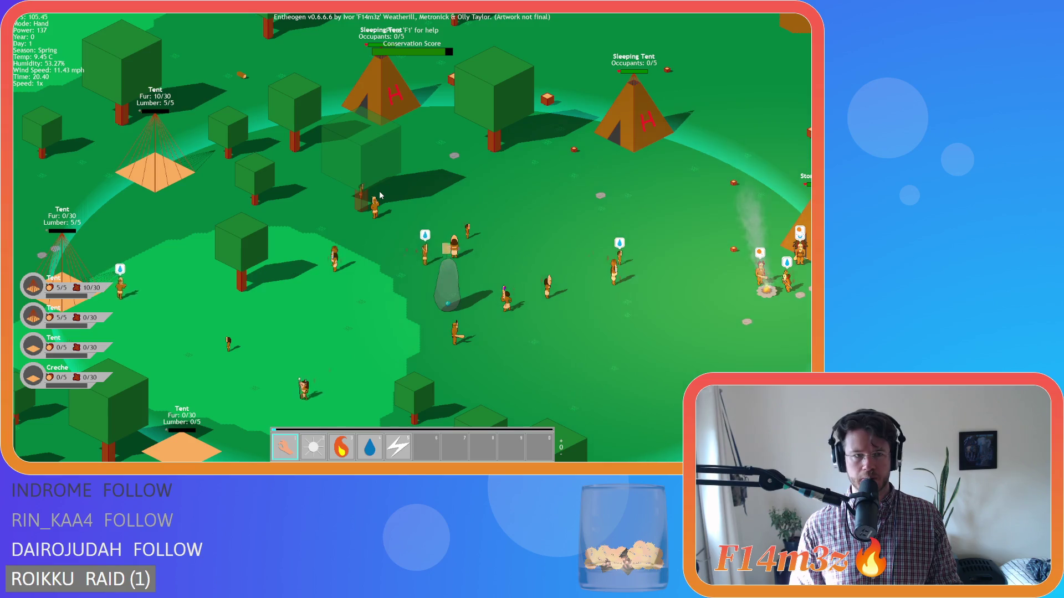
scroll(381, 195, "down", 3)
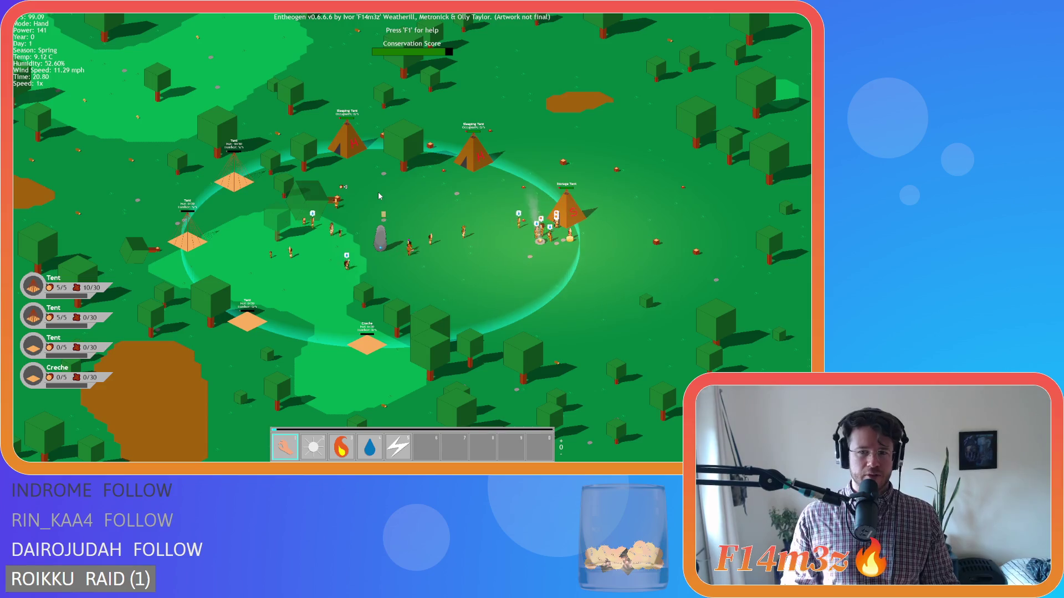
Step: Sweep across the camp and close in on the Creche and Storage Tent plots
key("a")
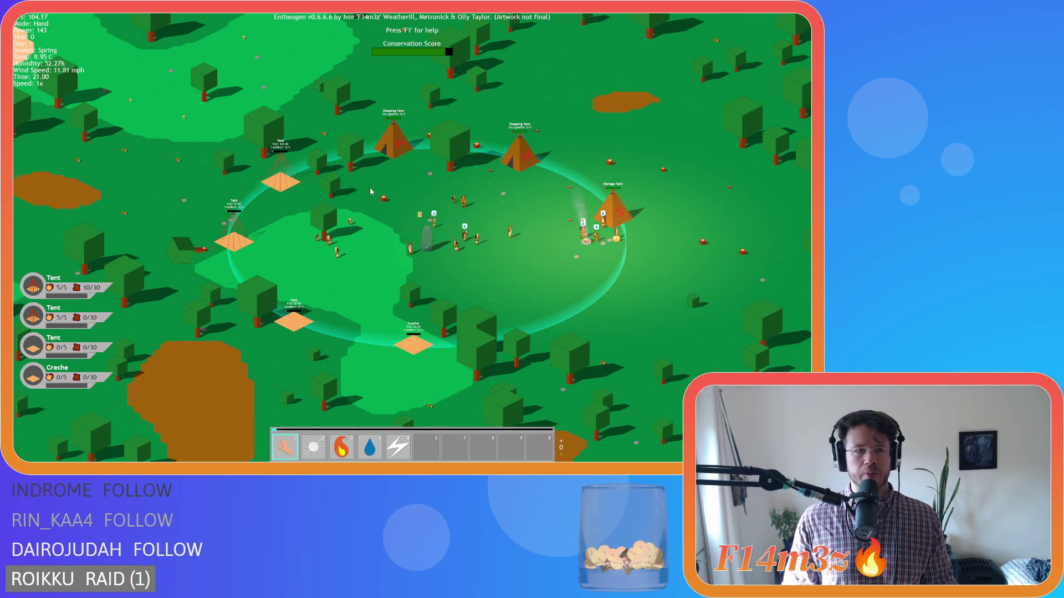
scroll(370, 191, "down", 5)
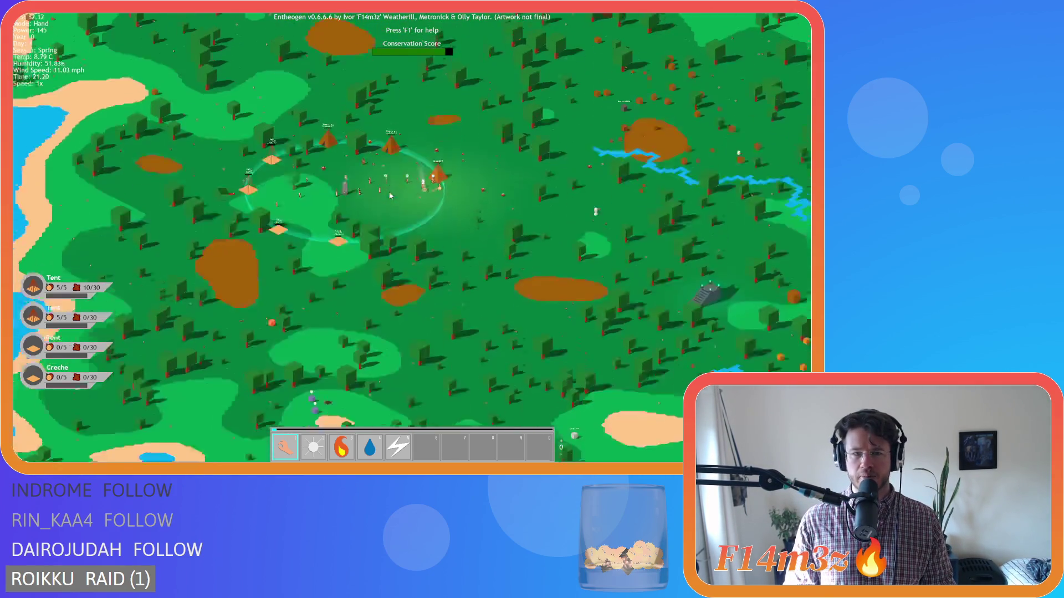
scroll(390, 195, "up", 5)
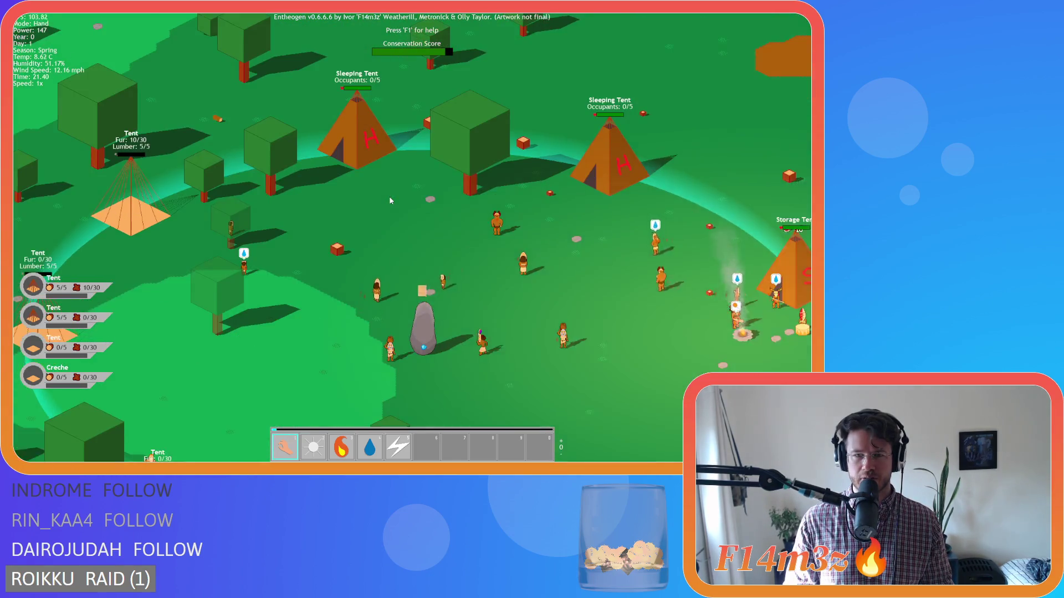
key("s")
key("d")
key("d")
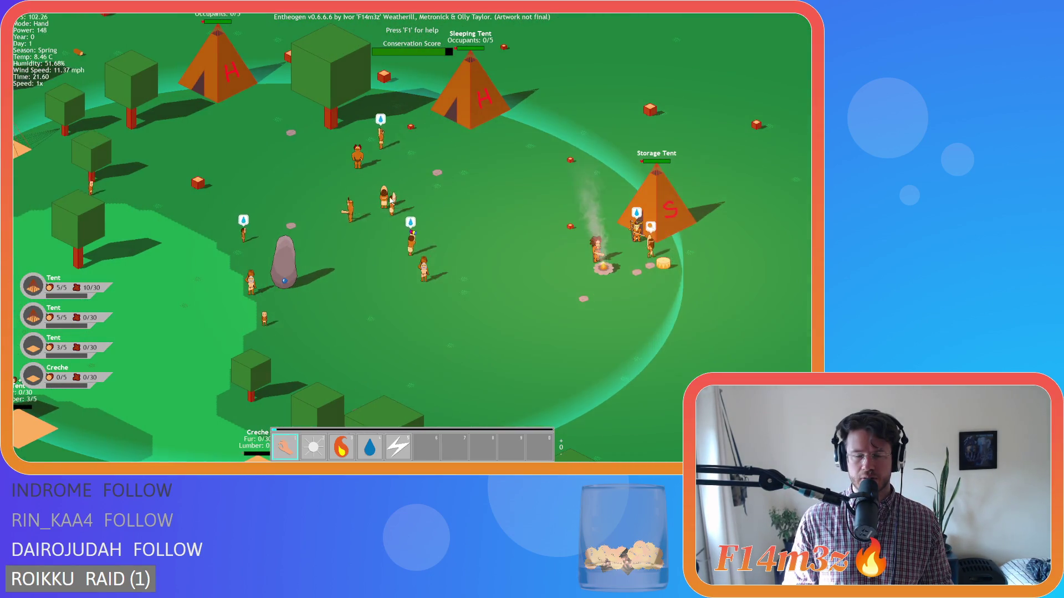
scroll(390, 199, "down", 5)
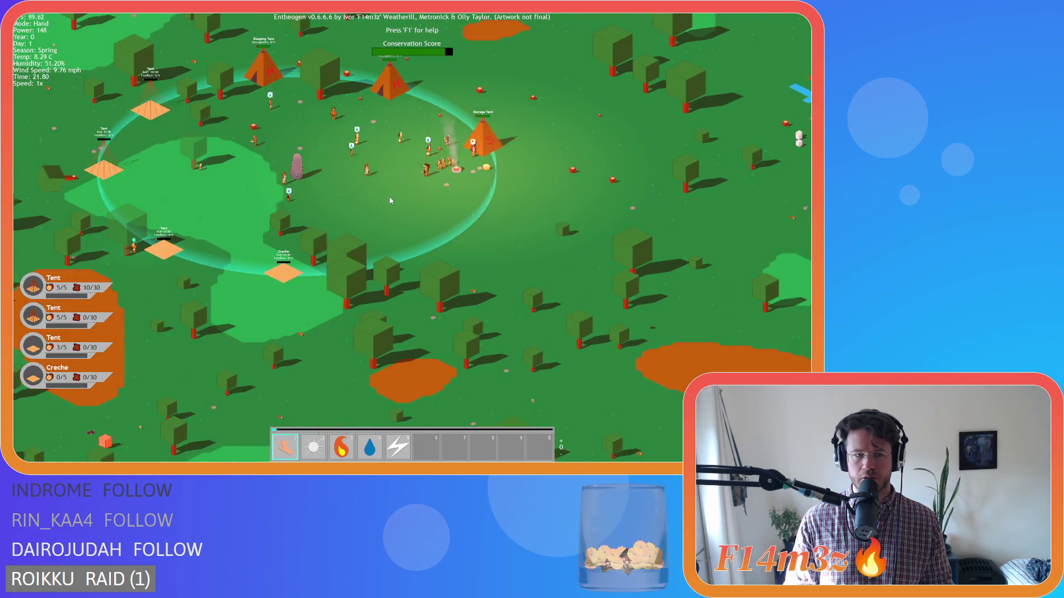
scroll(390, 200, "up", 1)
scroll(390, 198, "up", 2)
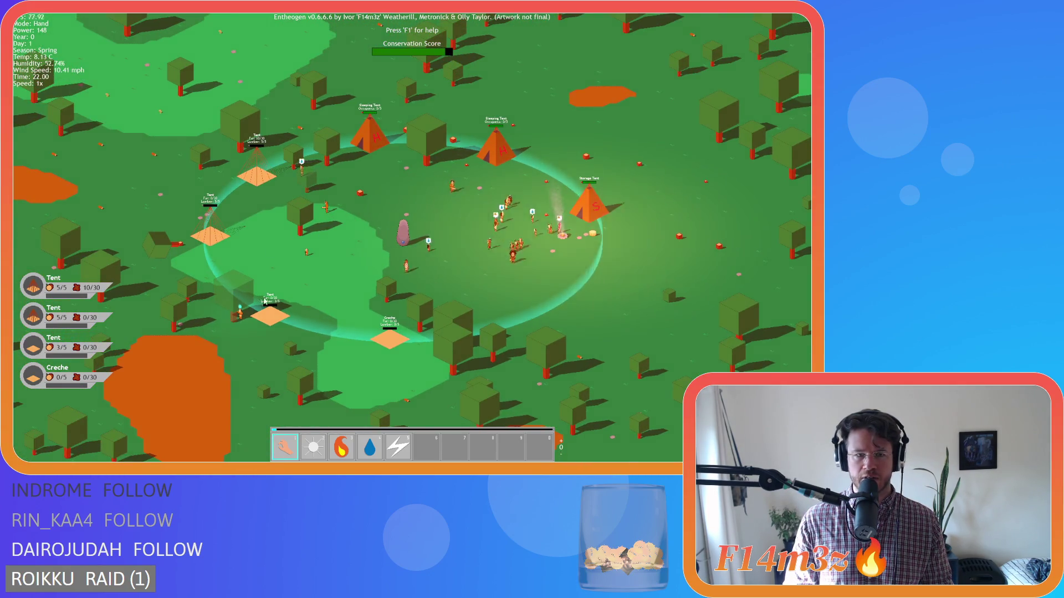
key("a")
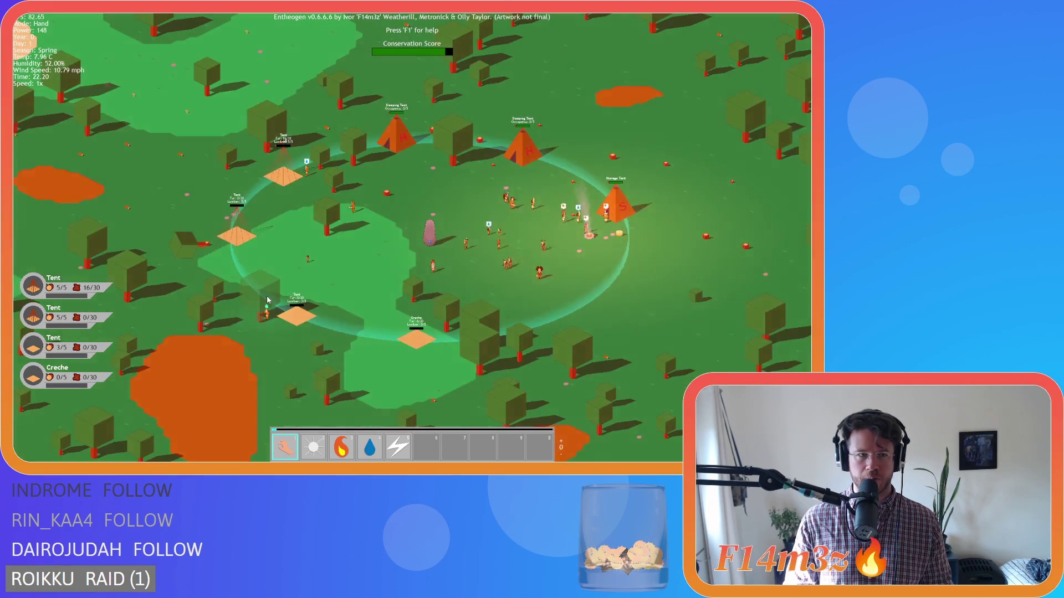
scroll(267, 298, "up", 5)
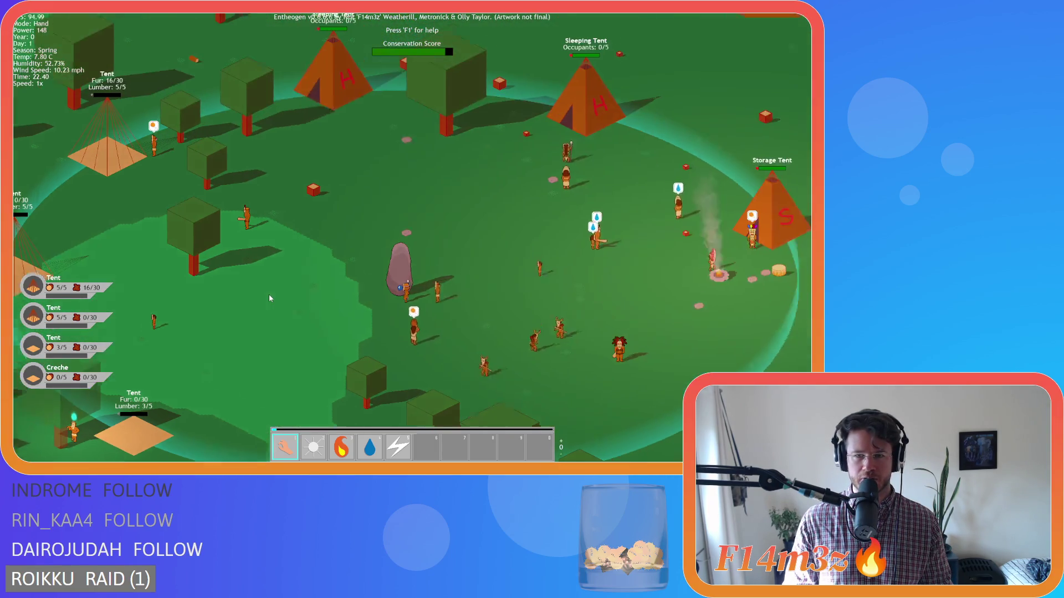
scroll(269, 295, "down", 5)
scroll(271, 284, "up", 5)
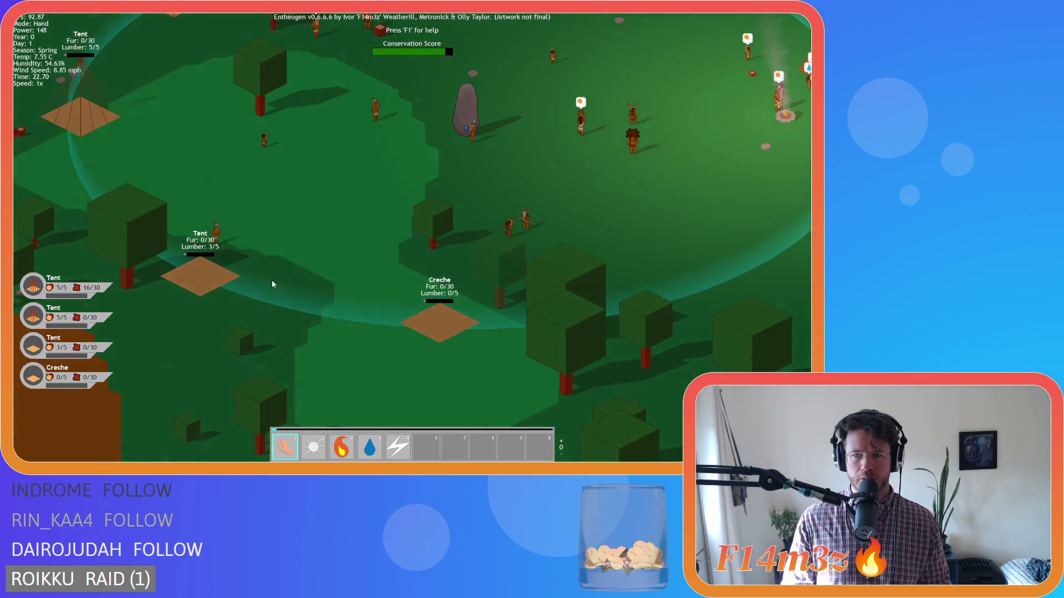
key("d")
key("w")
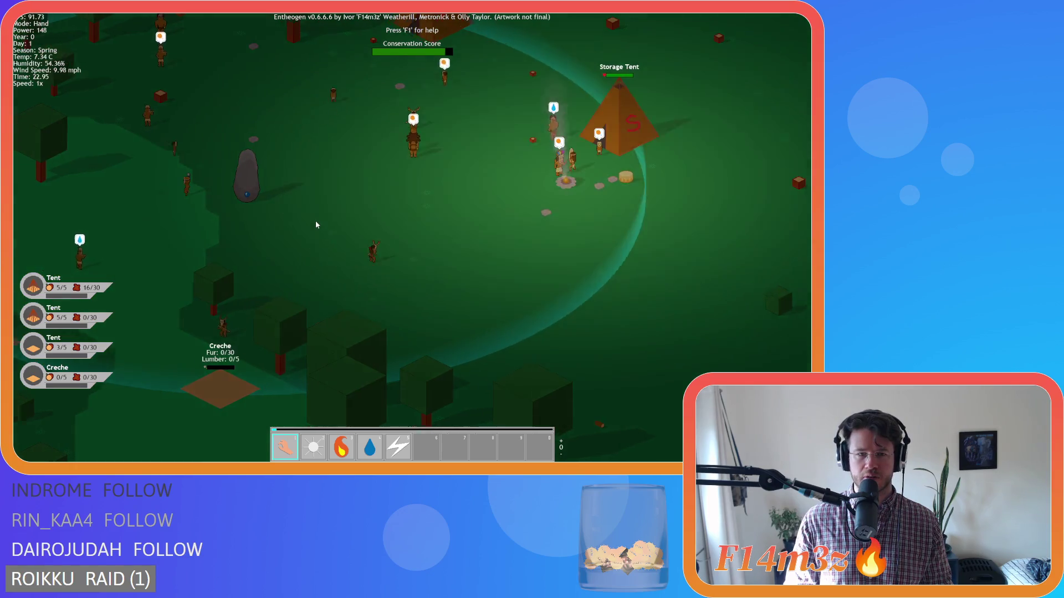
Step: Pan around the village to bring the Sleeping Tents into view
key("w")
key("a")
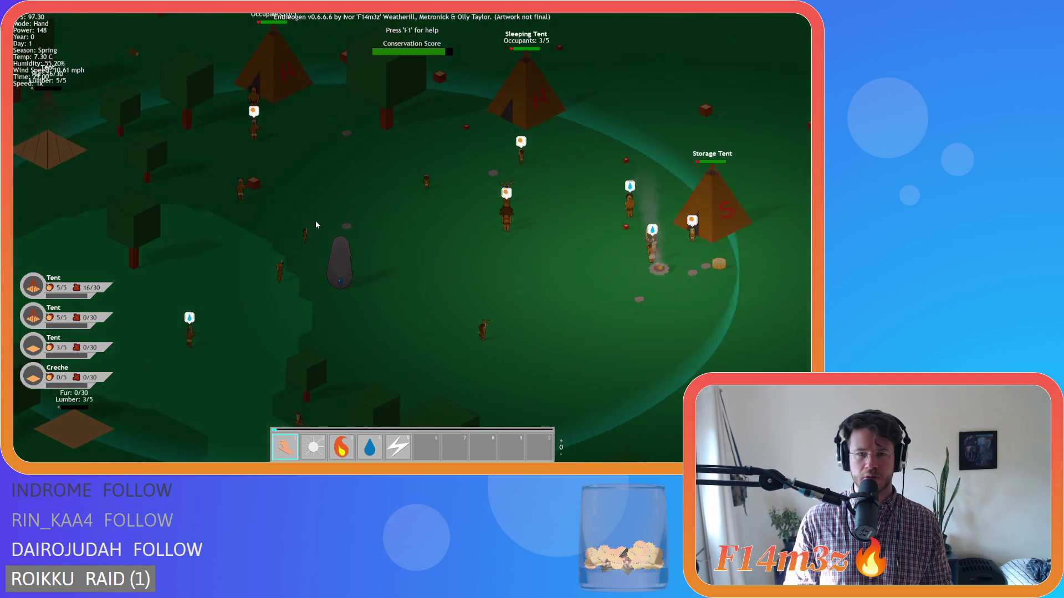
key("w")
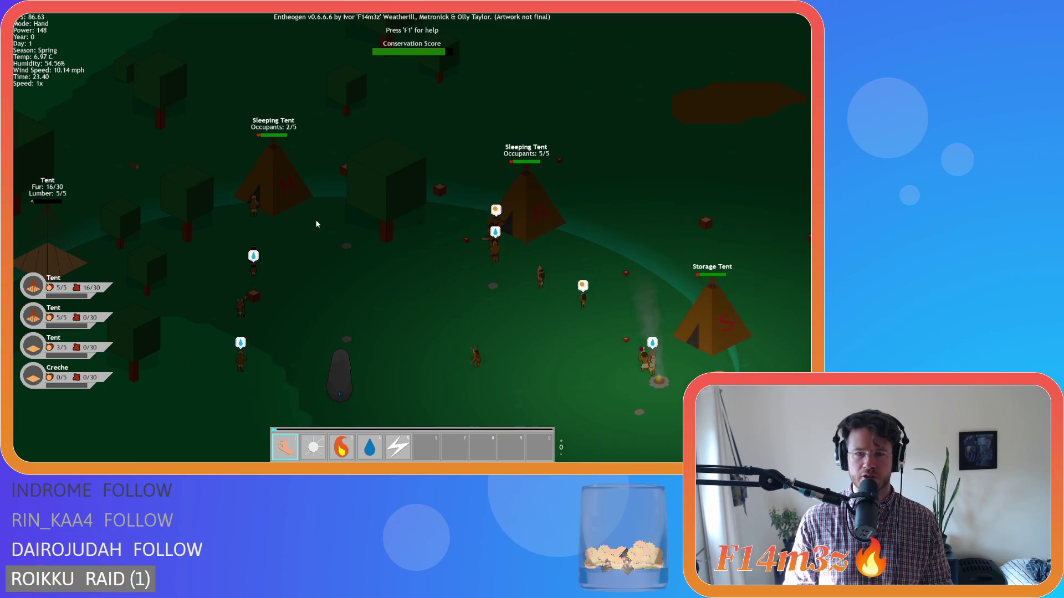
key("a")
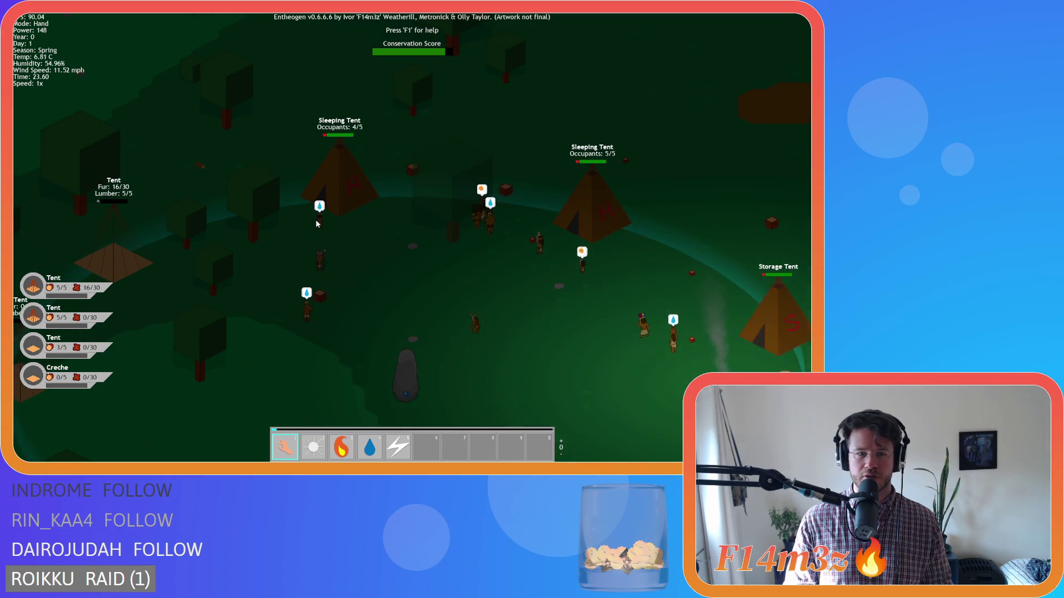
key("s")
key("d")
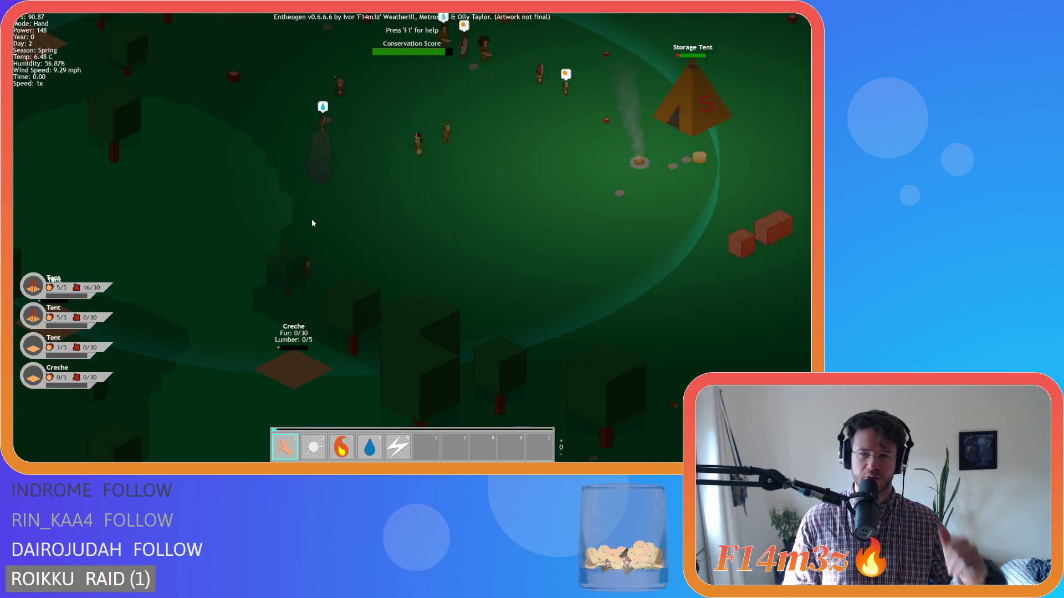
key("w")
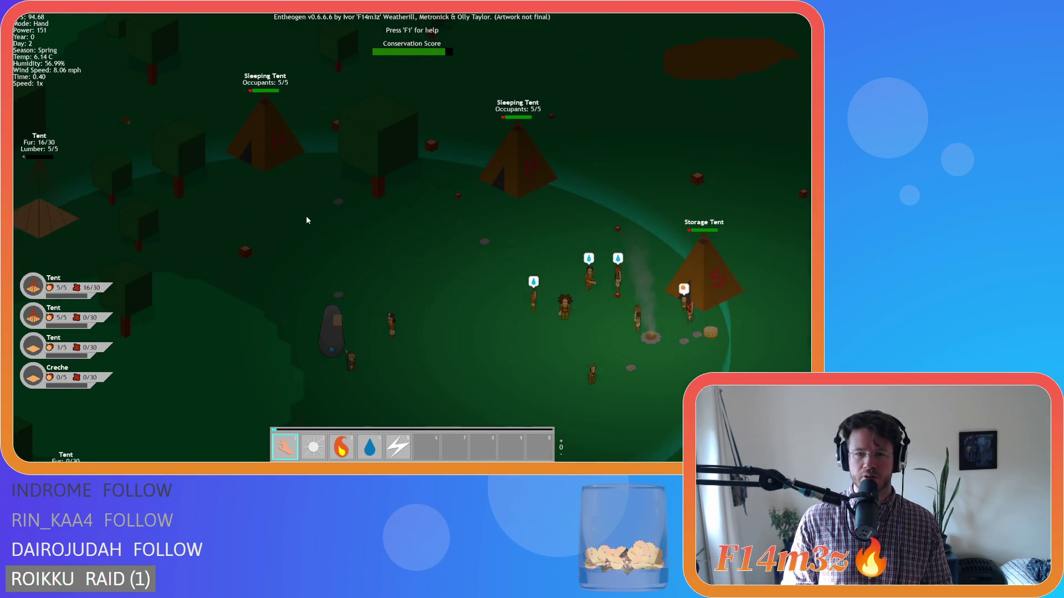
key("s")
key("a")
key("d")
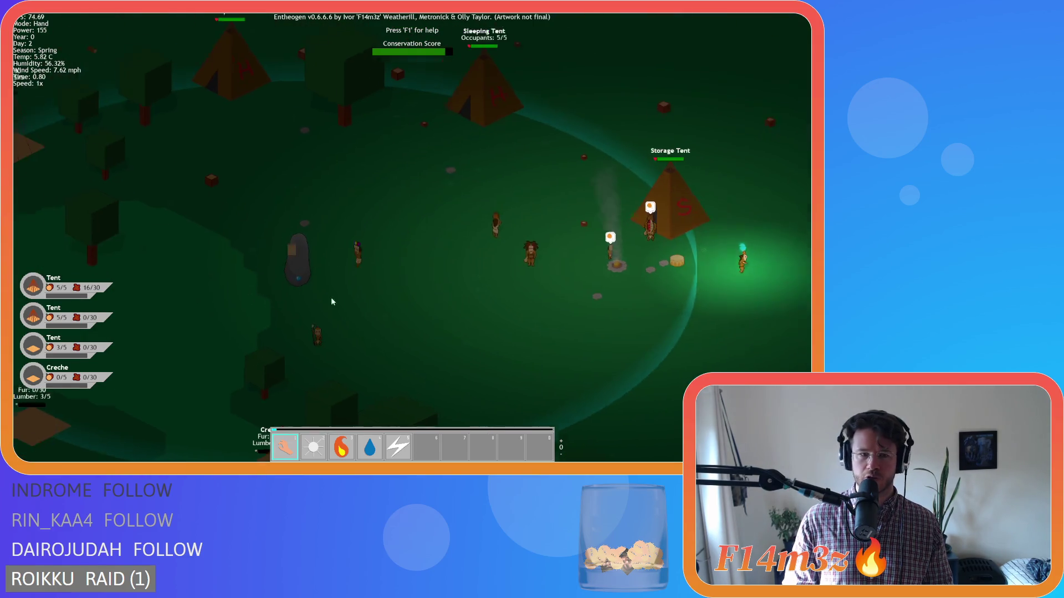
Step: Zoom and pan toward the creche and the glowing villagers by the river
scroll(354, 294, "up", 3)
scroll(371, 292, "down", 5)
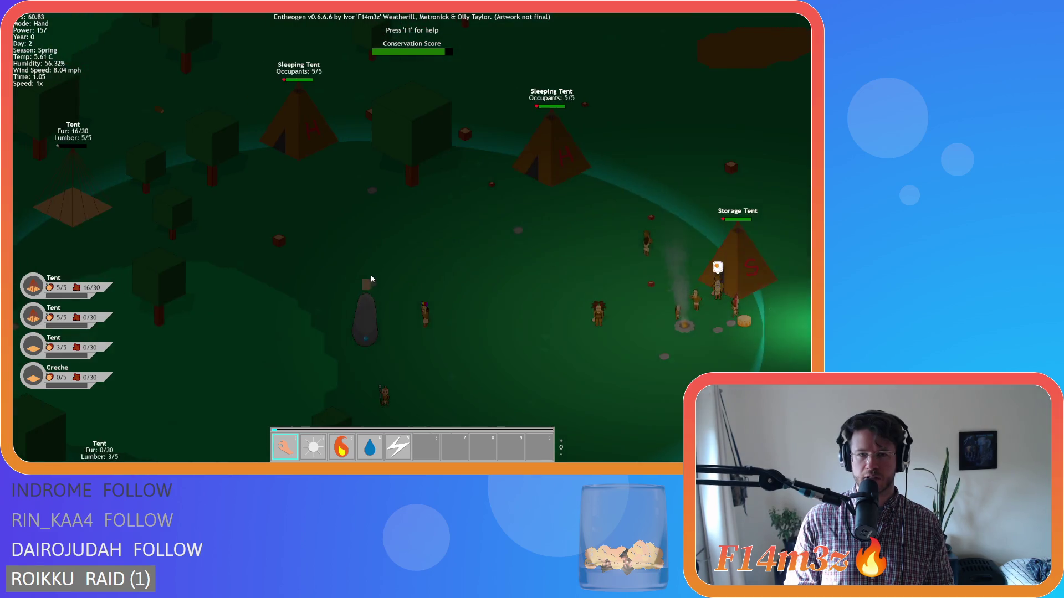
key("d")
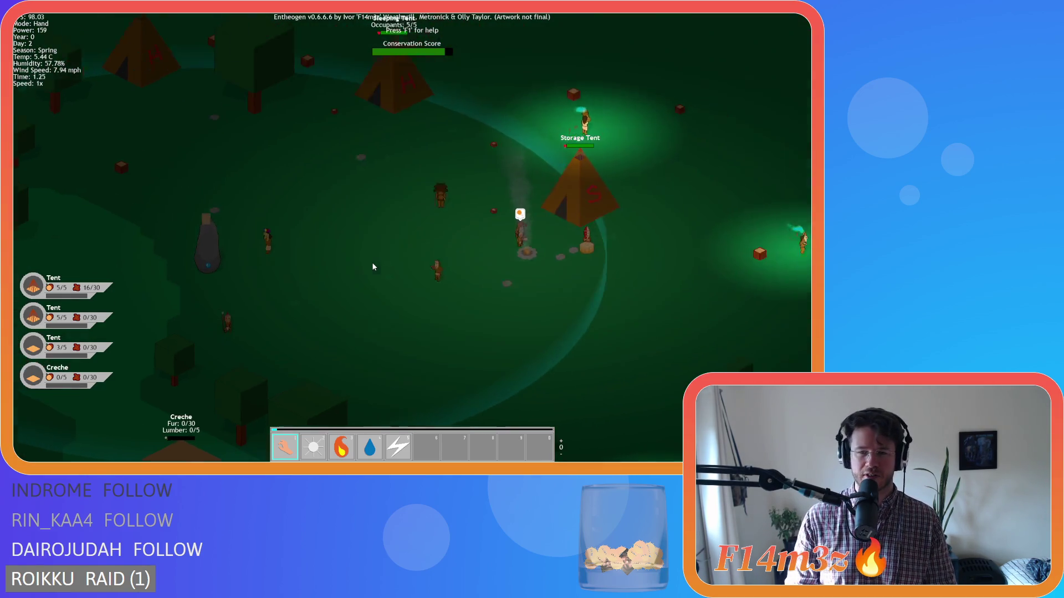
scroll(371, 262, "down", 8)
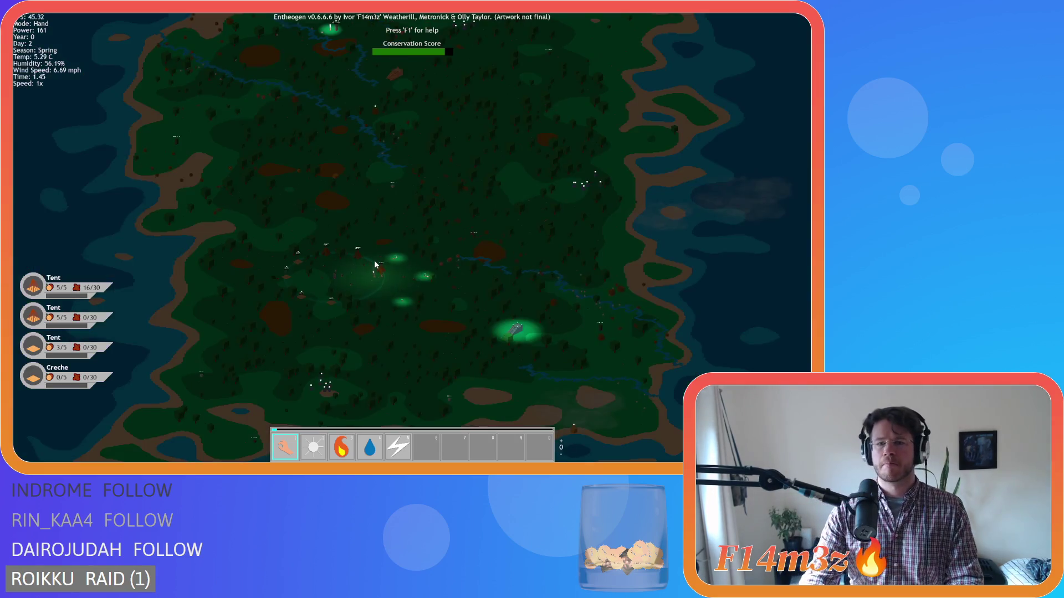
key("w")
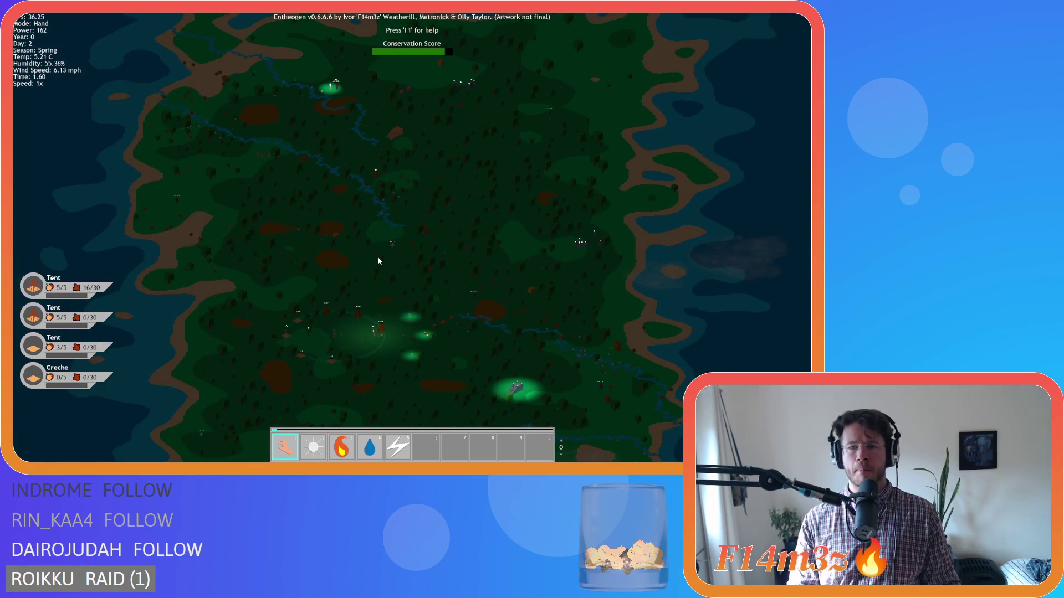
scroll(386, 262, "up", 6)
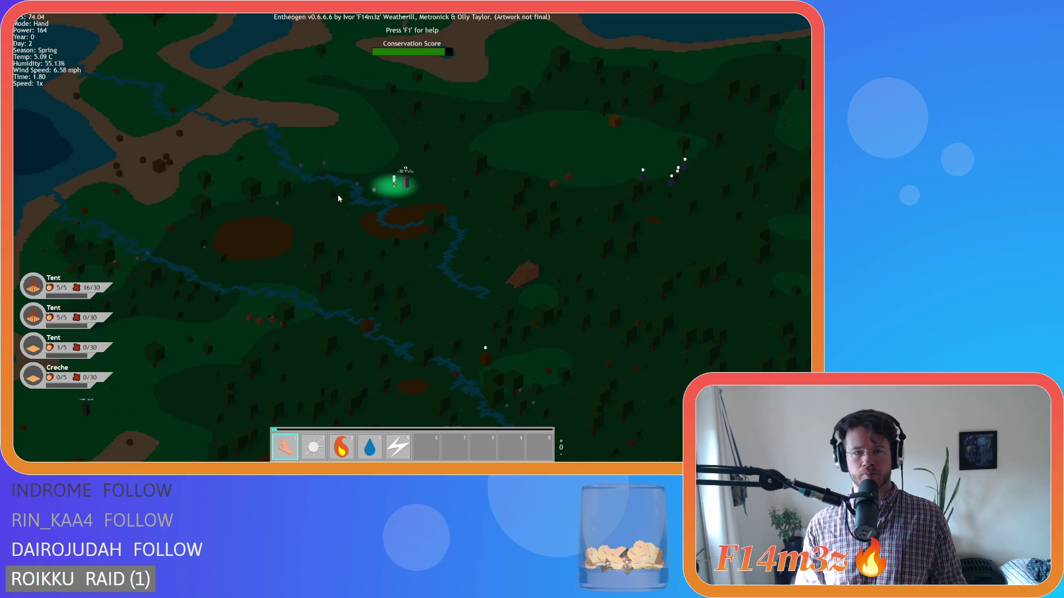
scroll(383, 316, "up", 5)
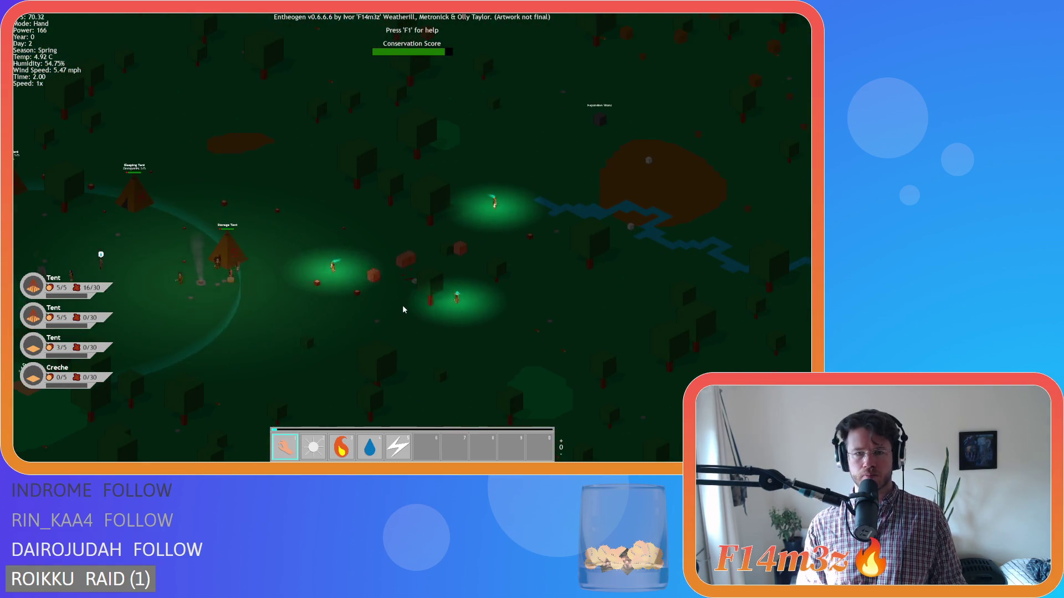
key("w")
key("d")
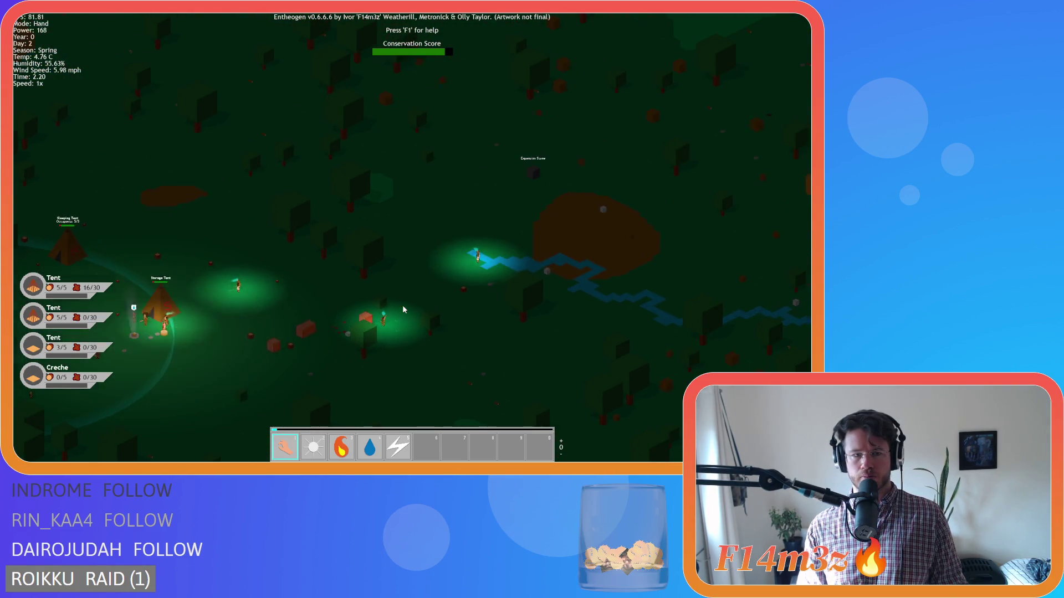
scroll(403, 308, "up", 3)
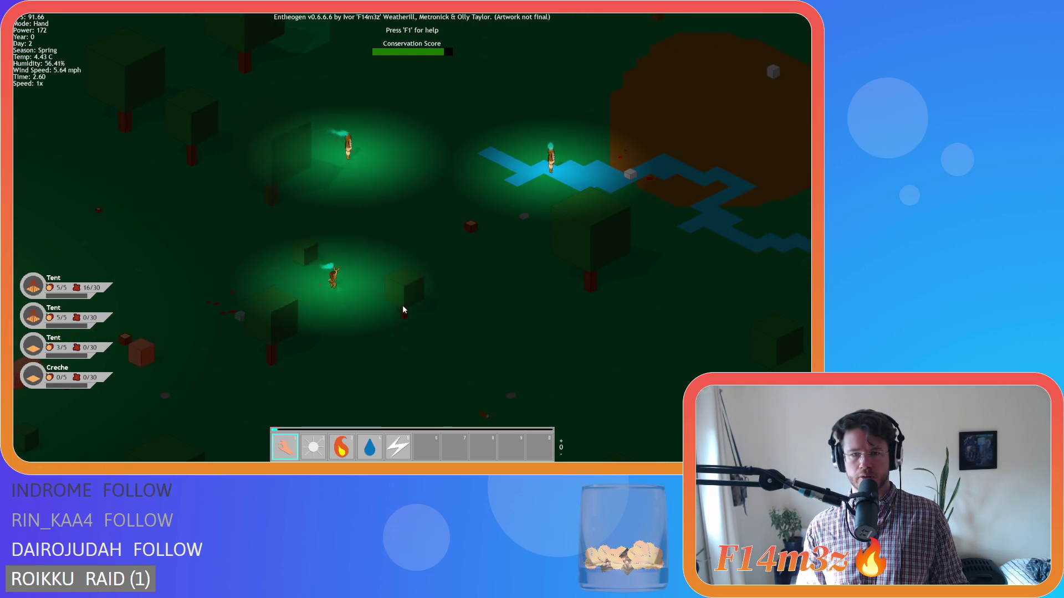
scroll(403, 306, "down", 5)
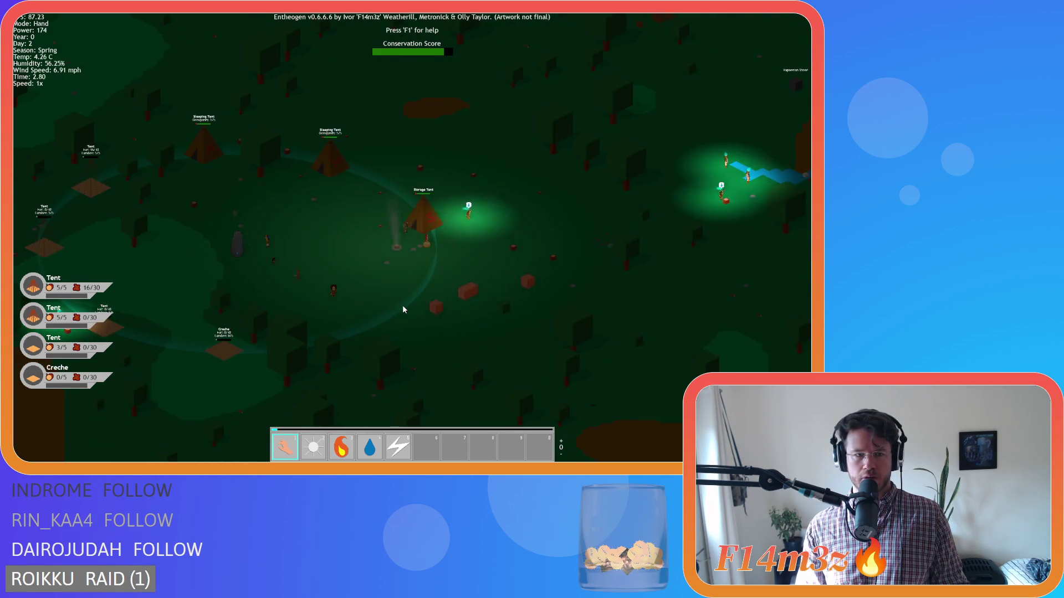
Step: In the Tribe window, swap the Ungifted filter for Hunter, centre the next follower, then close
key("t")
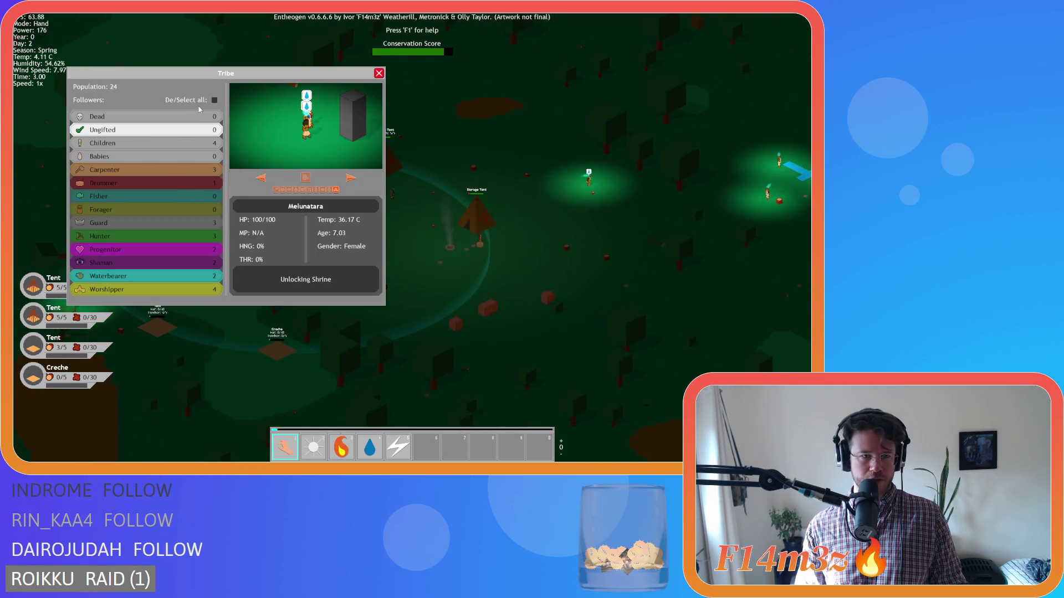
left_click(201, 133)
left_click(146, 234)
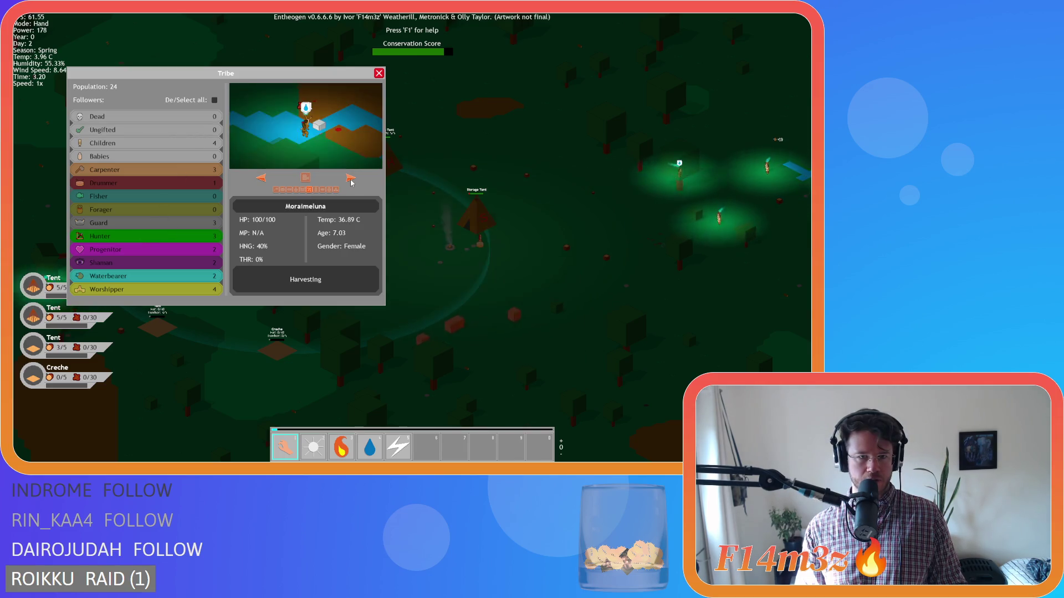
left_click(351, 179)
left_click(305, 178)
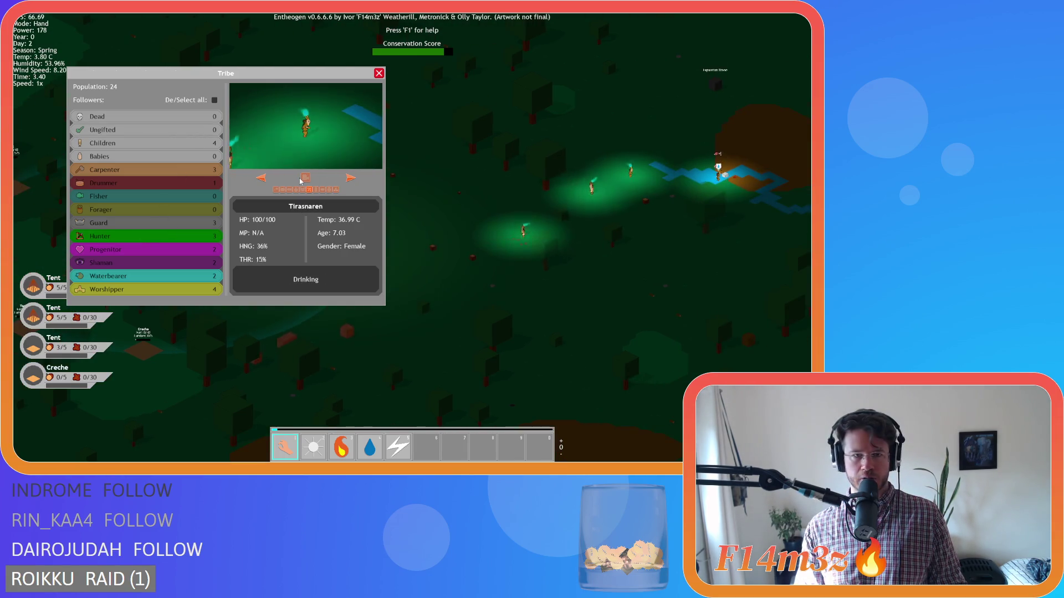
key("Escape")
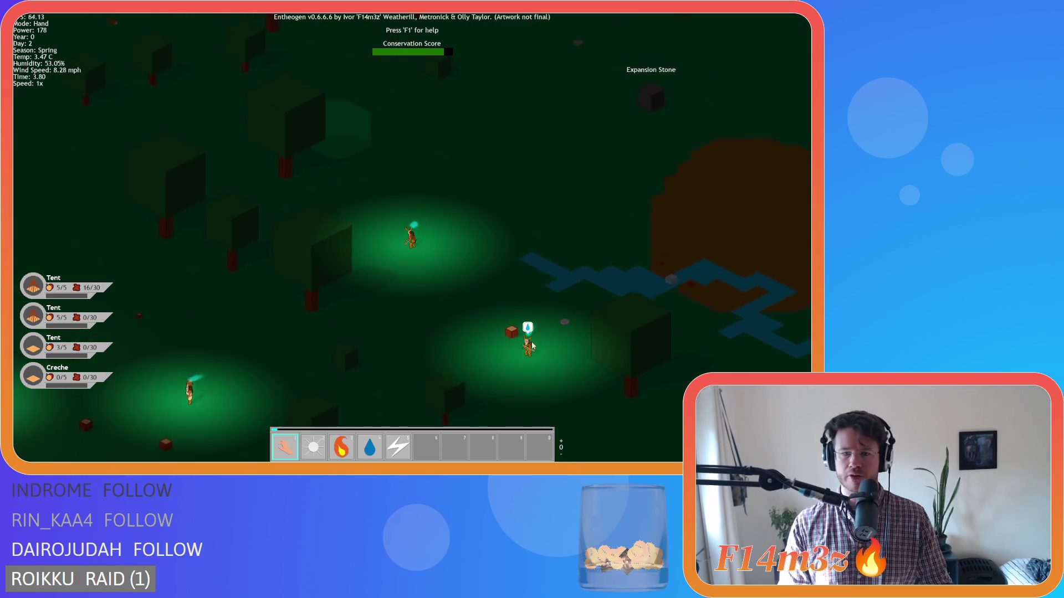
Step: Centre on the follower by the stream, and briefly reopen and close the Tribe overview
left_click(524, 330)
key("t")
left_click(379, 73)
scroll(409, 114, "down", 3)
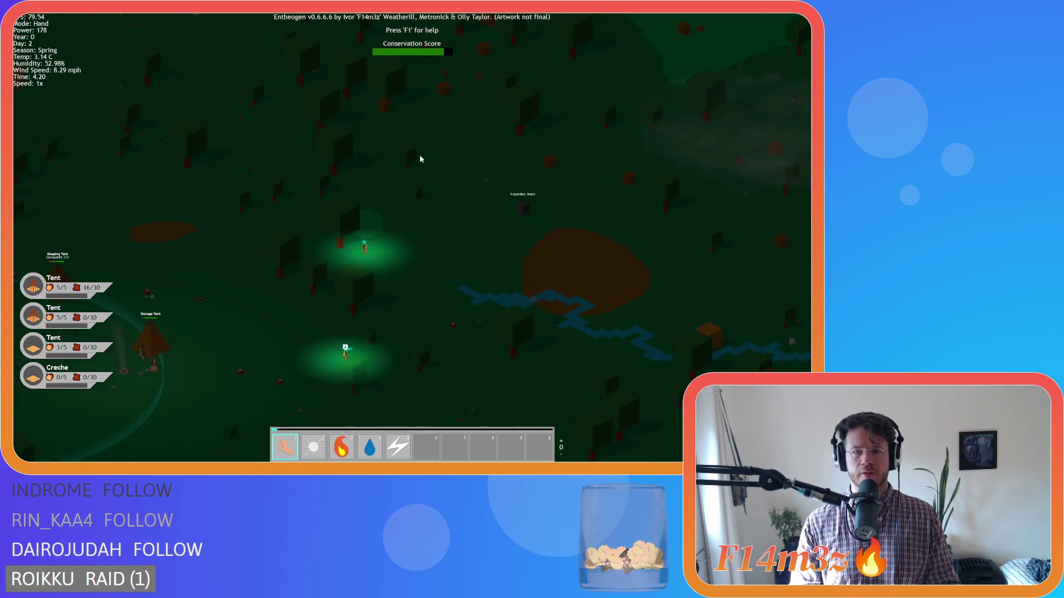
scroll(424, 179, "up", 5)
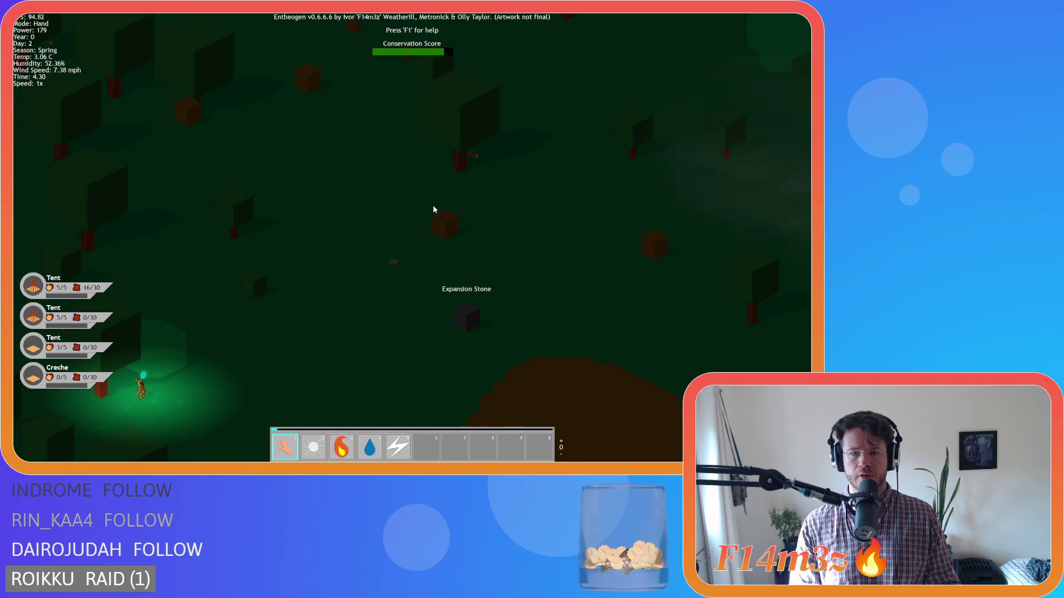
Step: Pan across the forest past the Expansion Stone and zoom out to a wide overview
key("a")
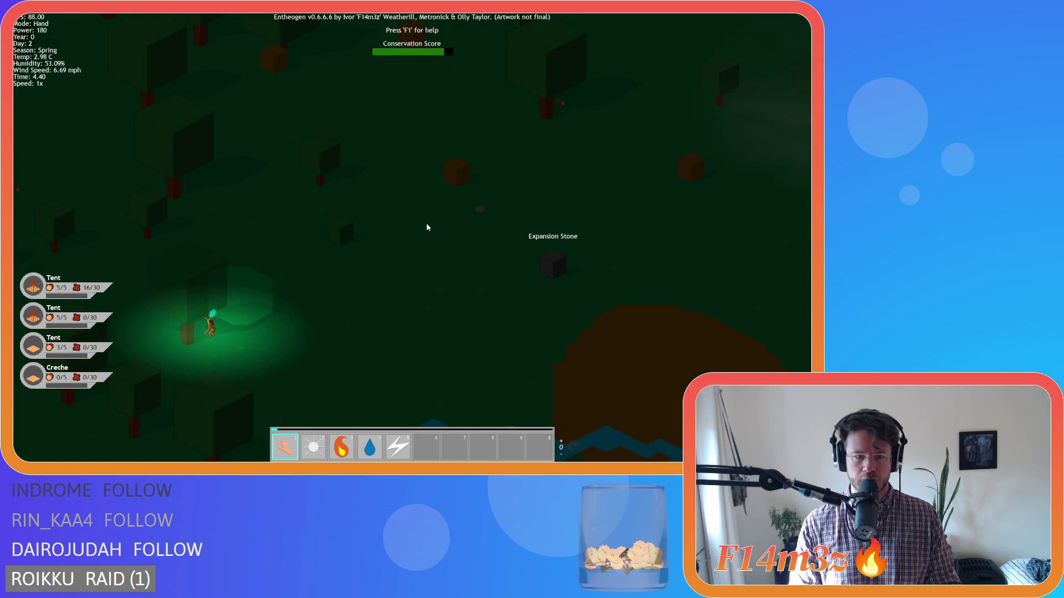
key("w")
scroll(399, 285, "down", 3)
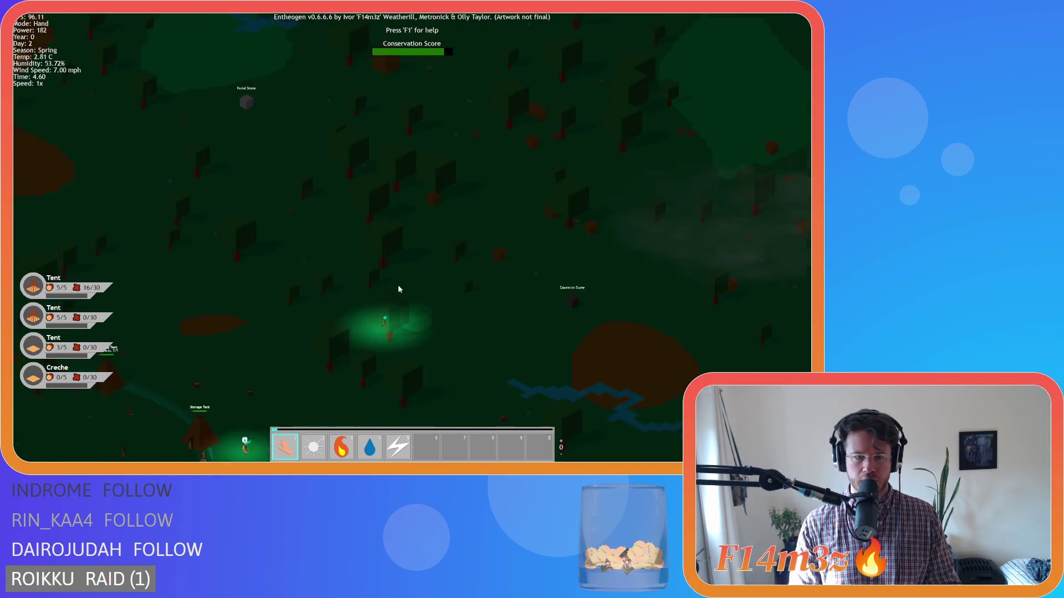
scroll(397, 288, "down", 4)
scroll(410, 287, "up", 7)
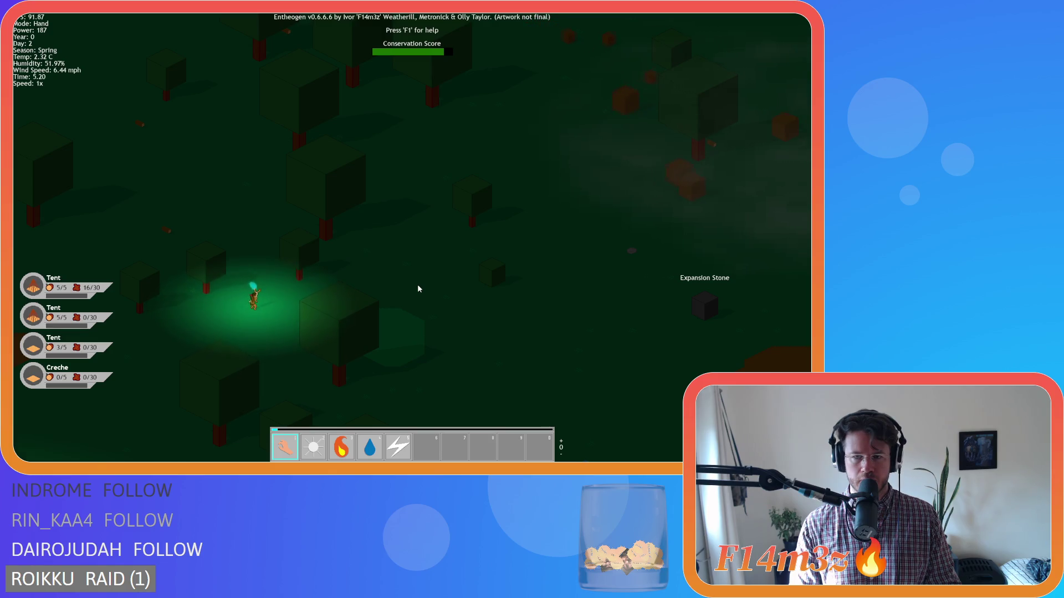
key("w")
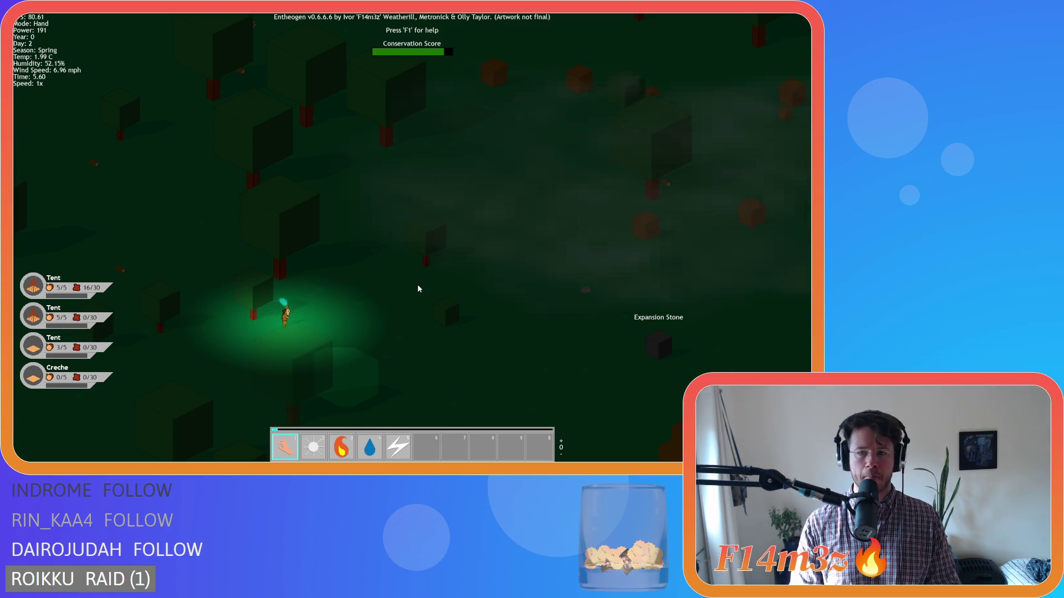
key("d")
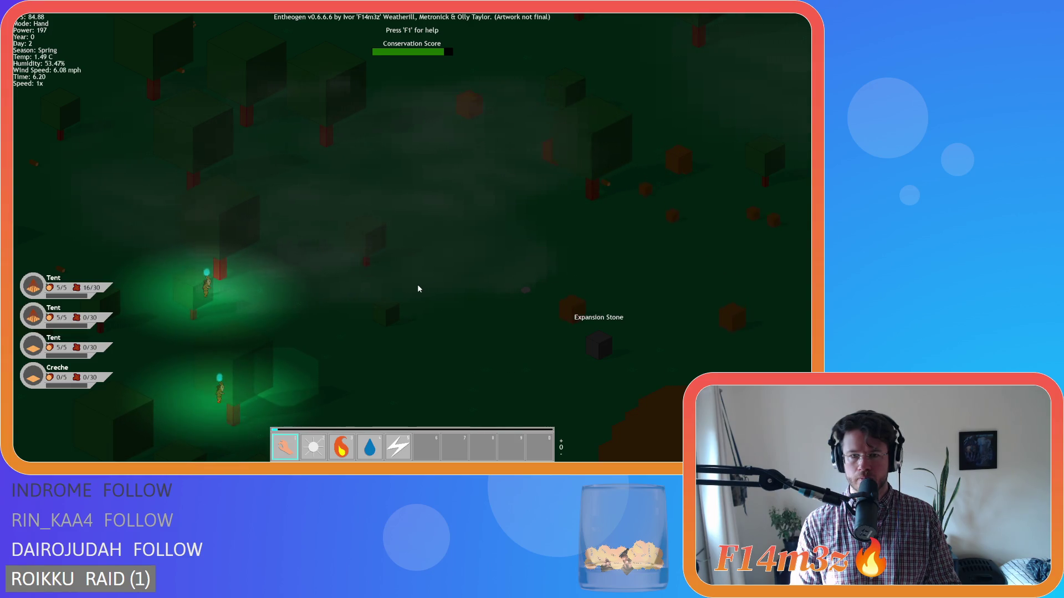
key("d")
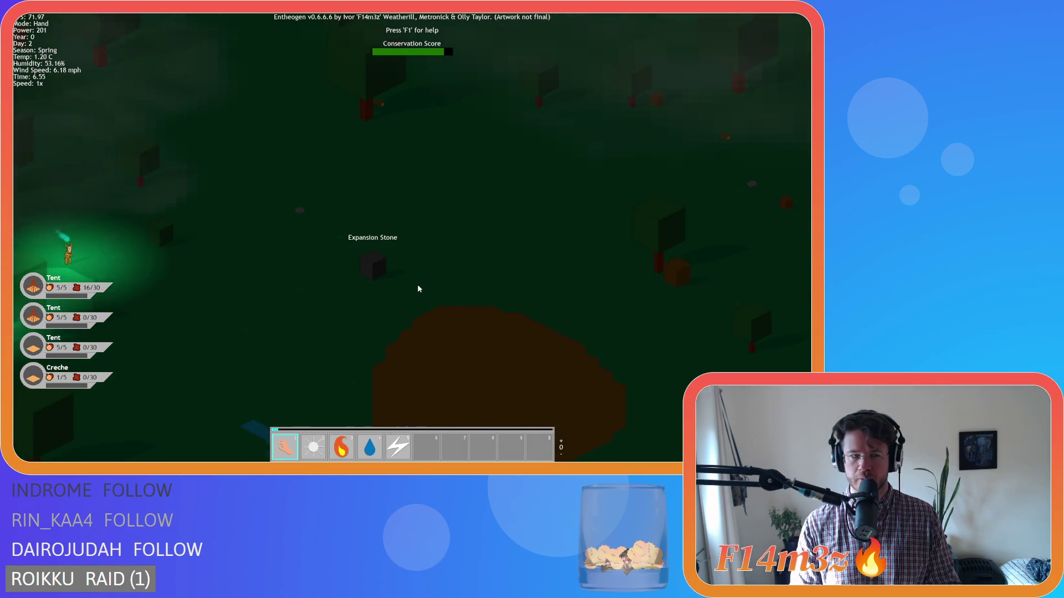
key("a")
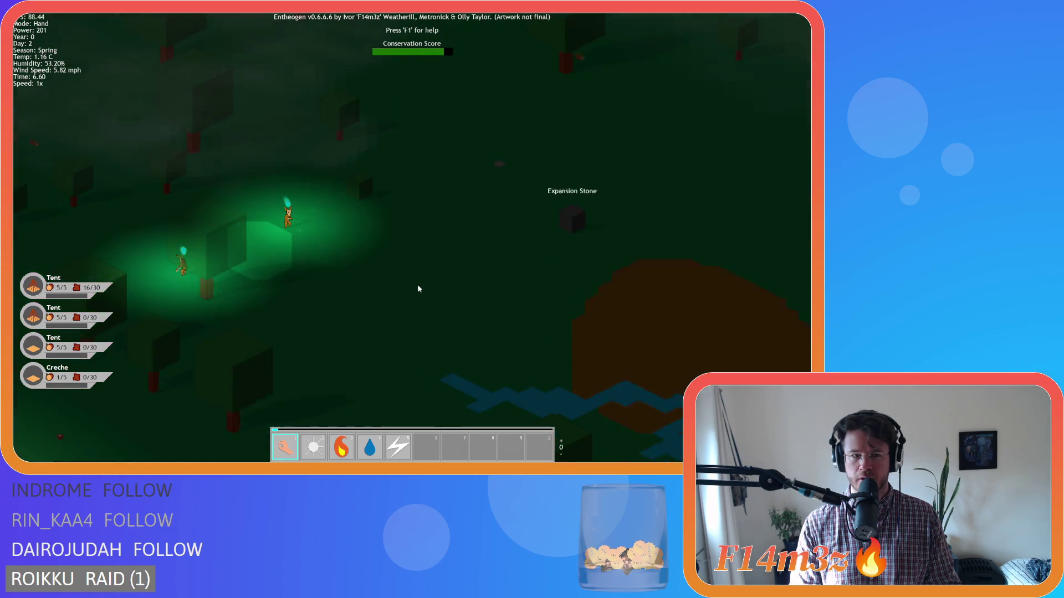
key("a")
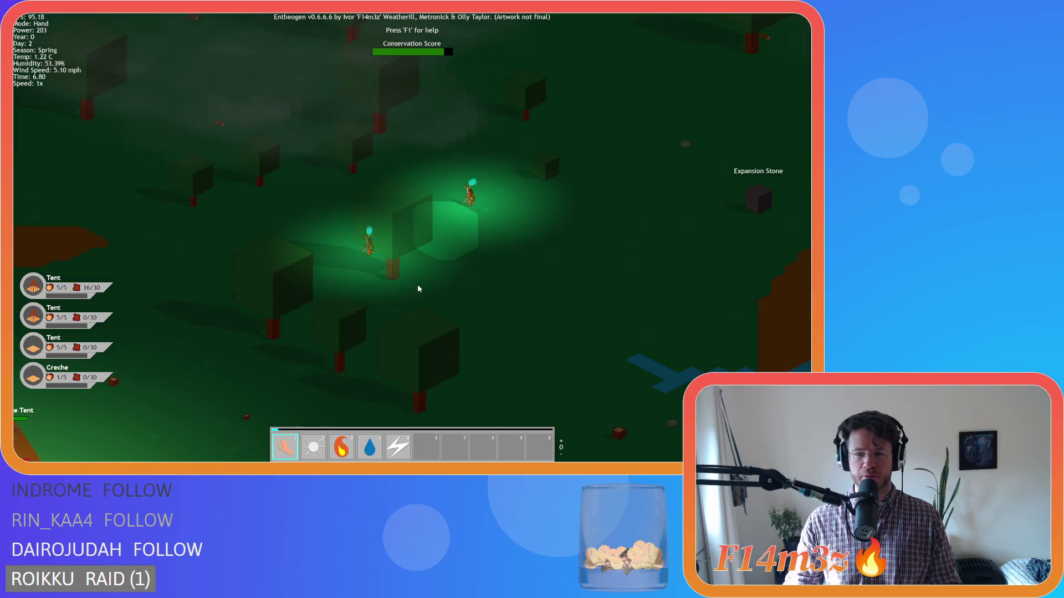
scroll(414, 280, "down", 5)
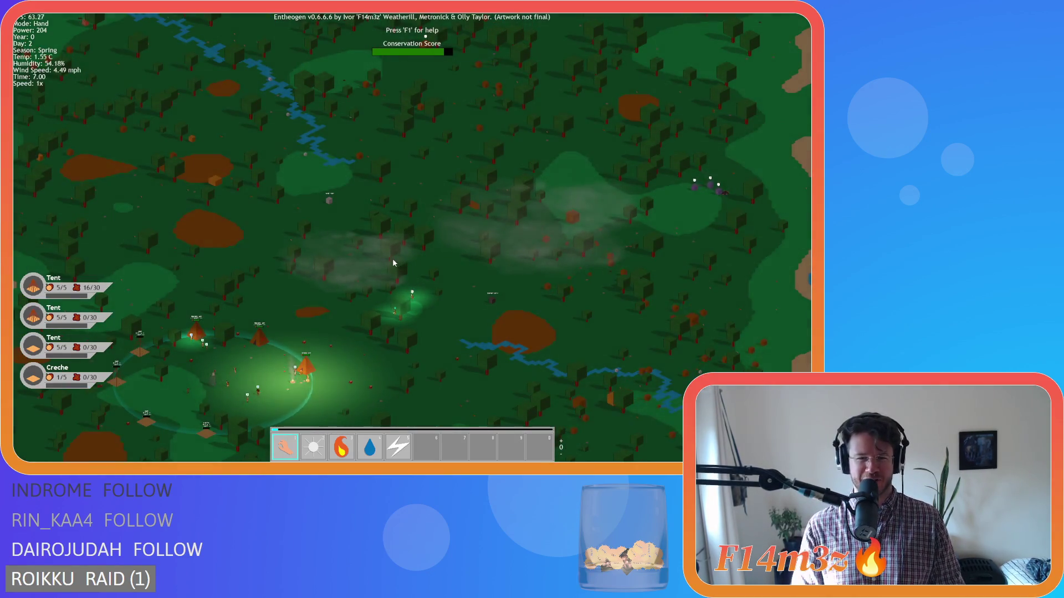
Step: Pan south-west to centre the tent settlement and zoom in on the worship totem
key("s")
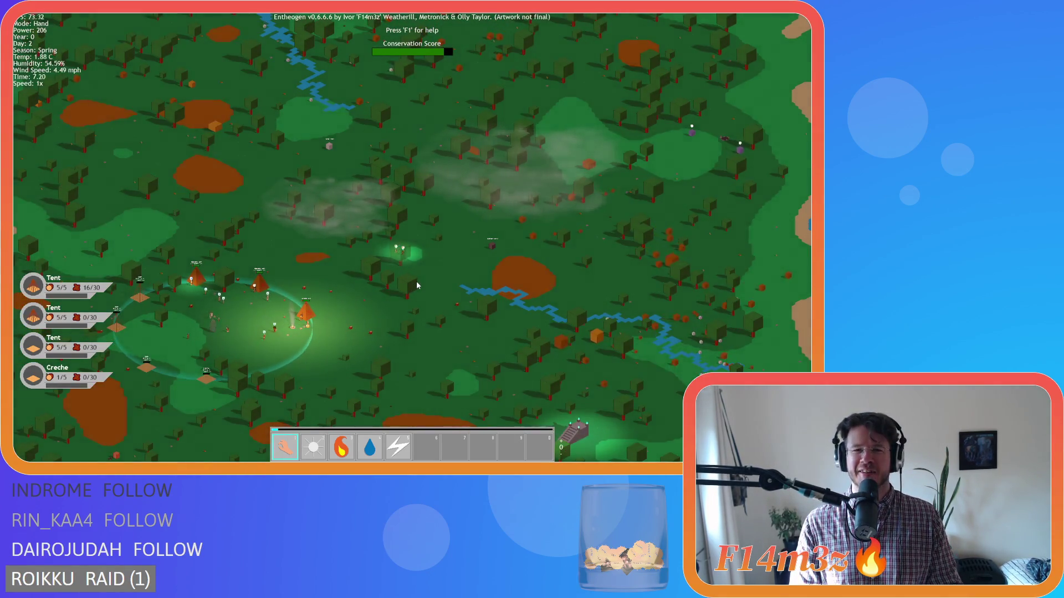
scroll(419, 284, "up", 5)
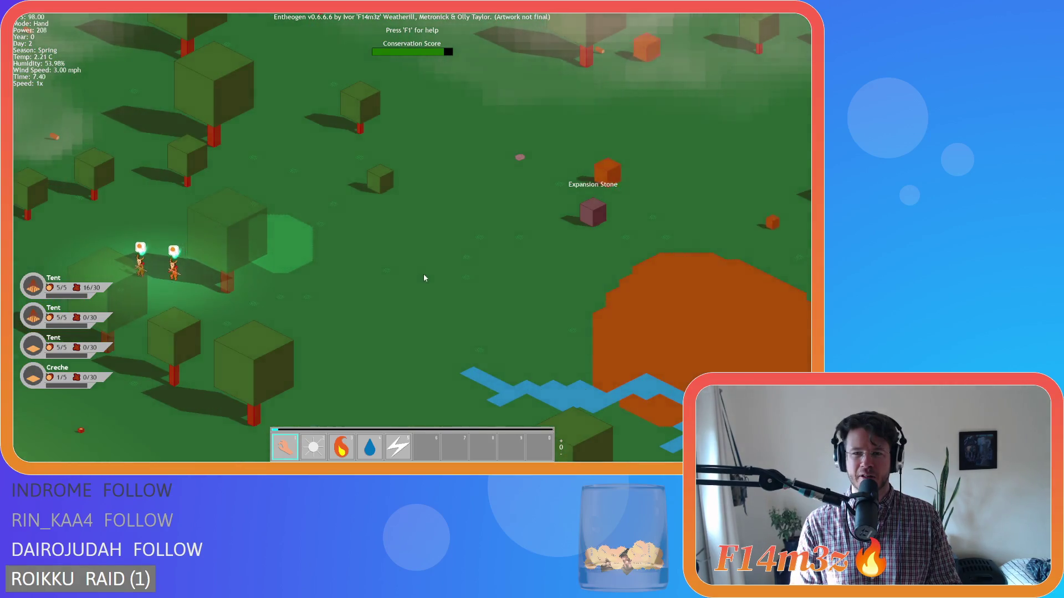
scroll(423, 277, "down", 5)
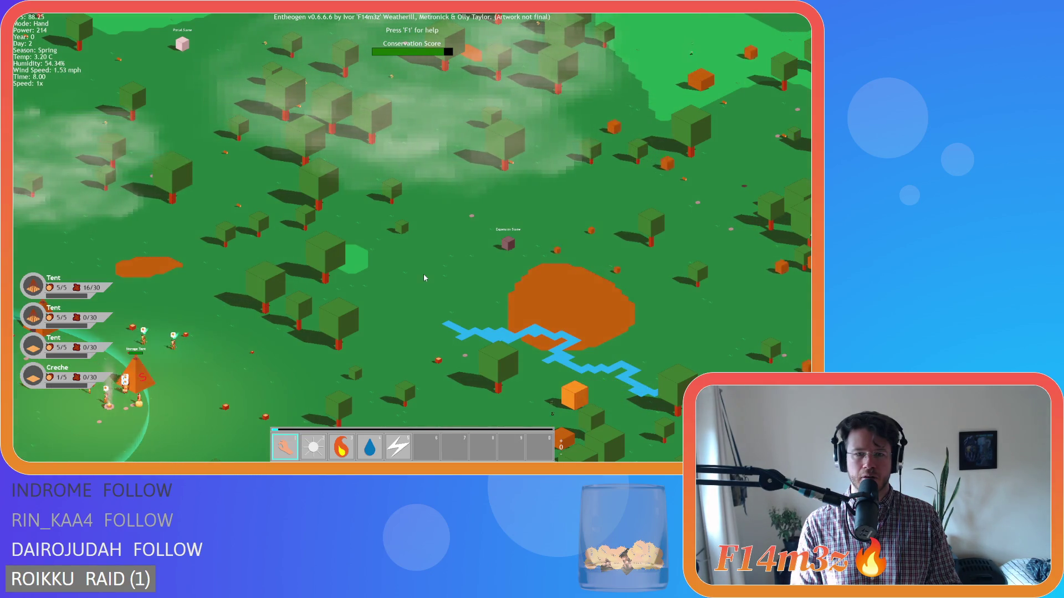
key("a")
key("s")
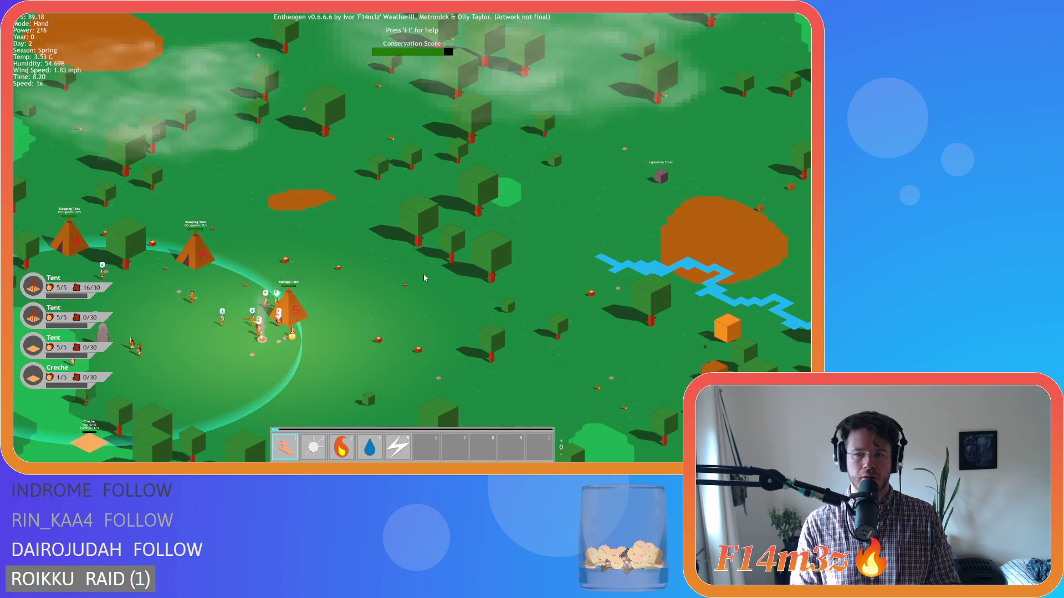
scroll(424, 273, "down", 5)
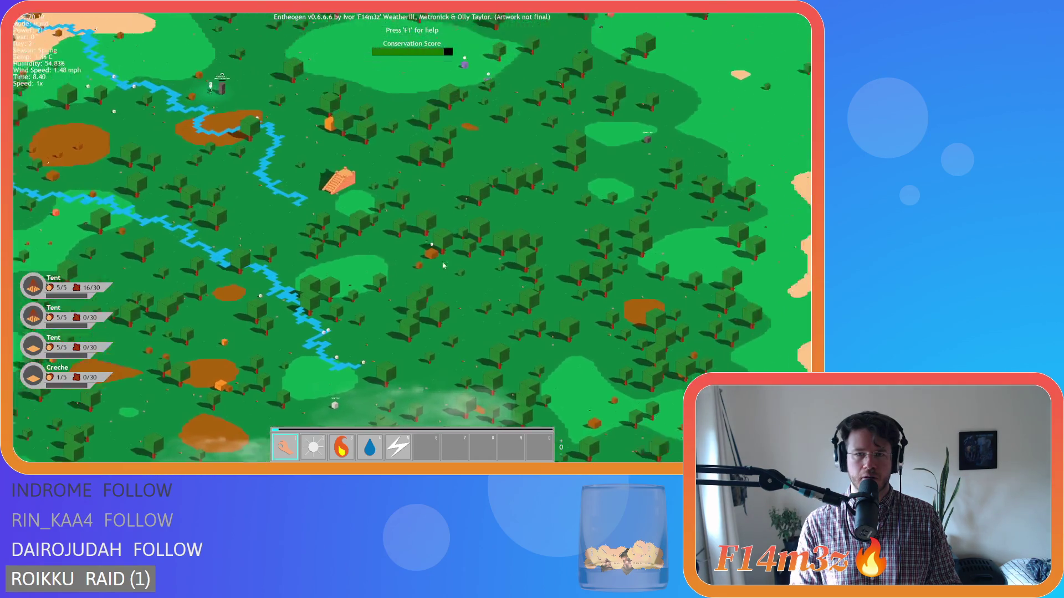
scroll(270, 270, "up", 10)
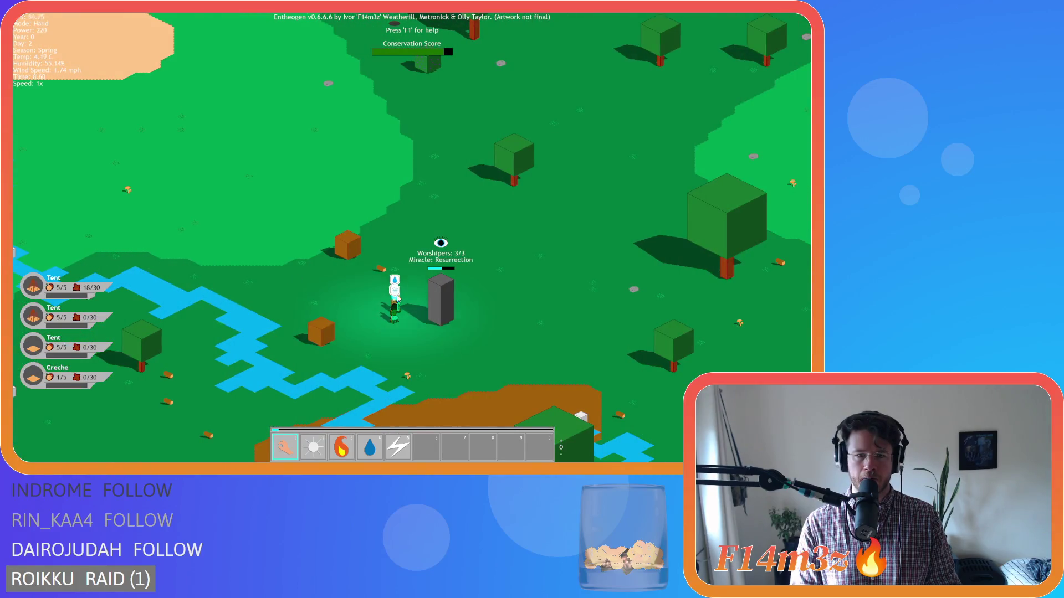
Step: Inspect the follower standing by the totem, then zoom out to the whole island
scroll(397, 298, "up", 4)
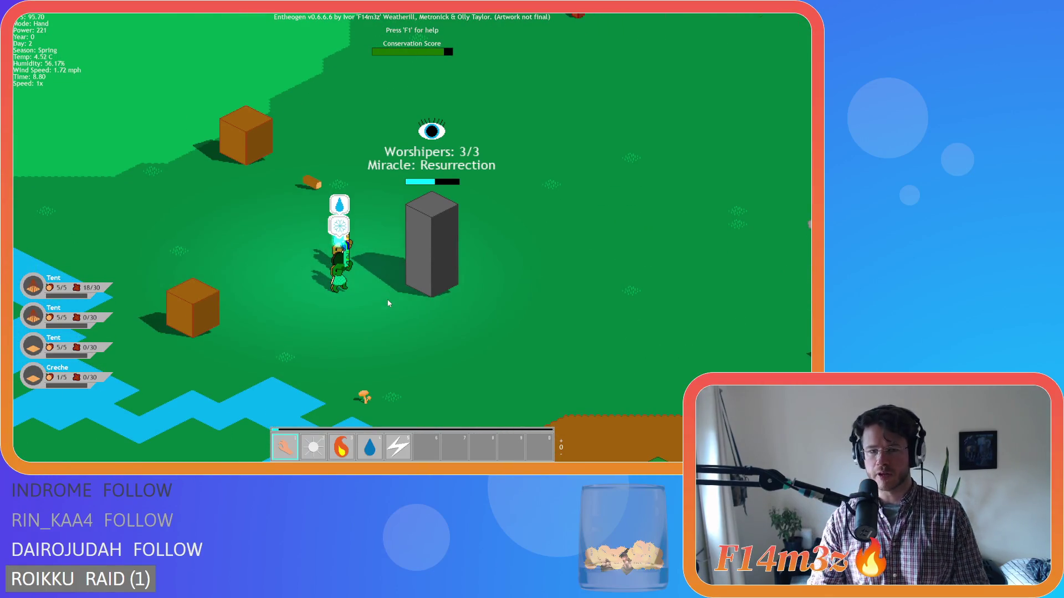
left_click(343, 286)
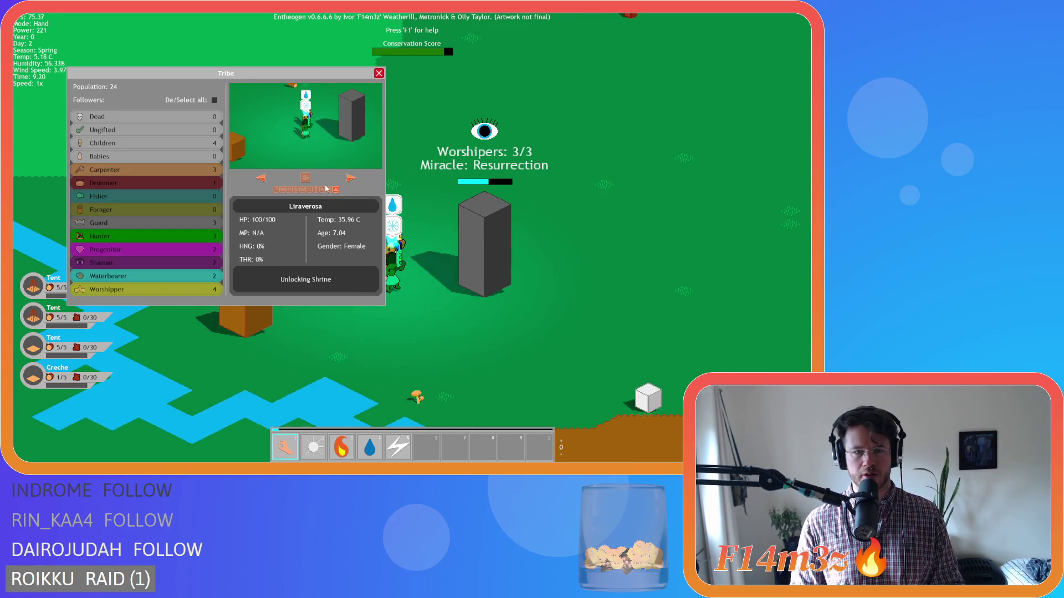
scroll(361, 288, "down", 10)
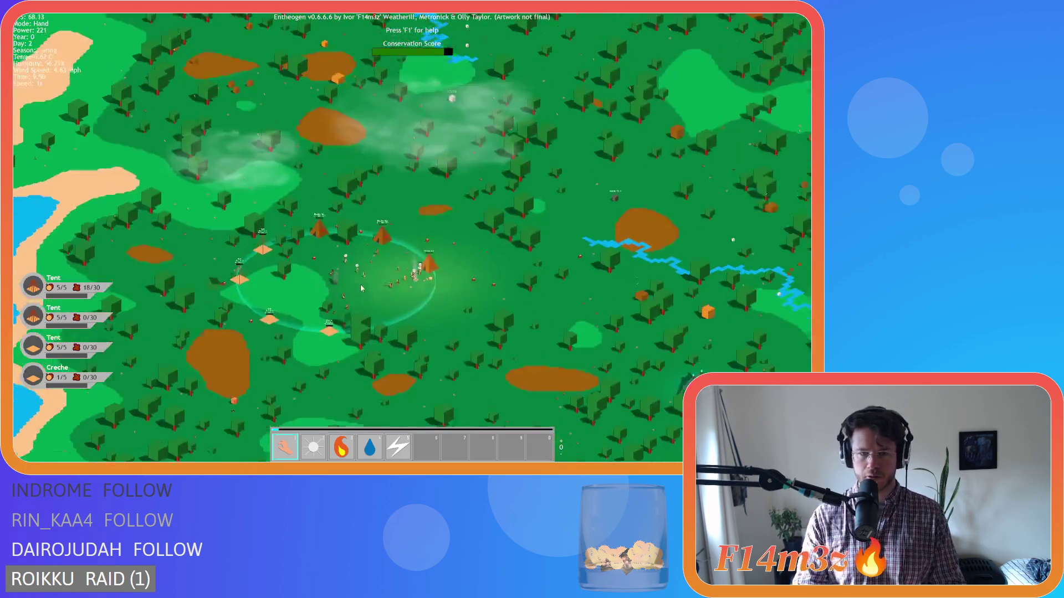
scroll(361, 287, "up", 5)
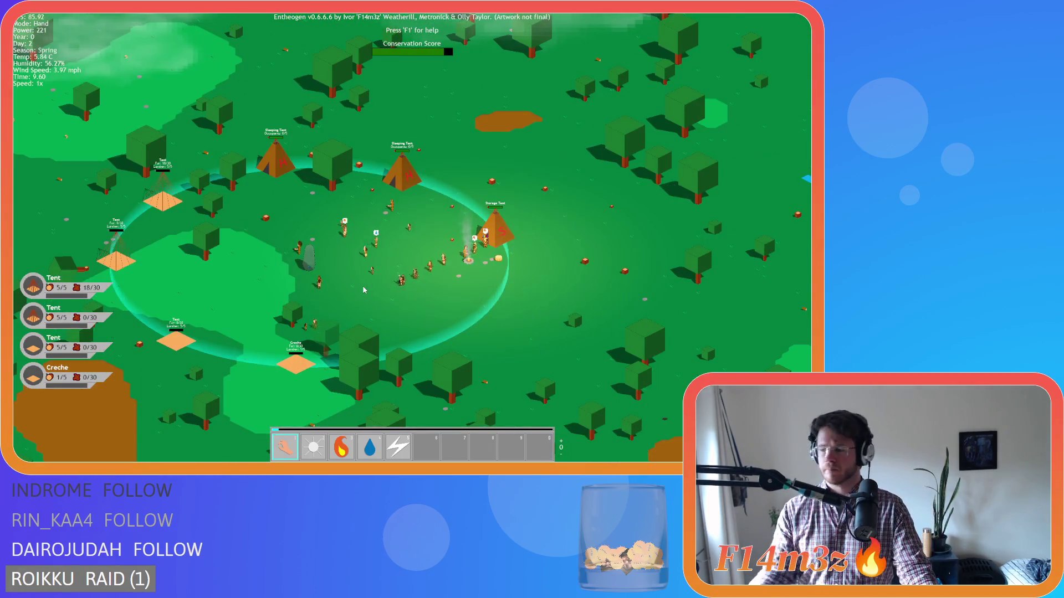
scroll(364, 289, "down", 10)
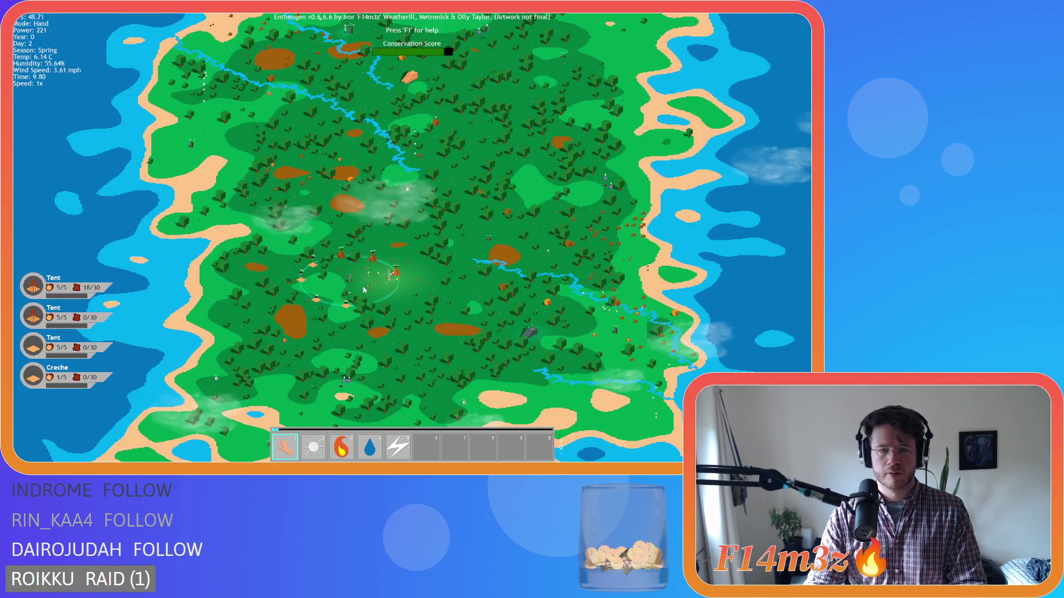
Step: Zoom in and move the camera into the forest south-west of the tent camp
scroll(363, 289, "up", 10)
key("s")
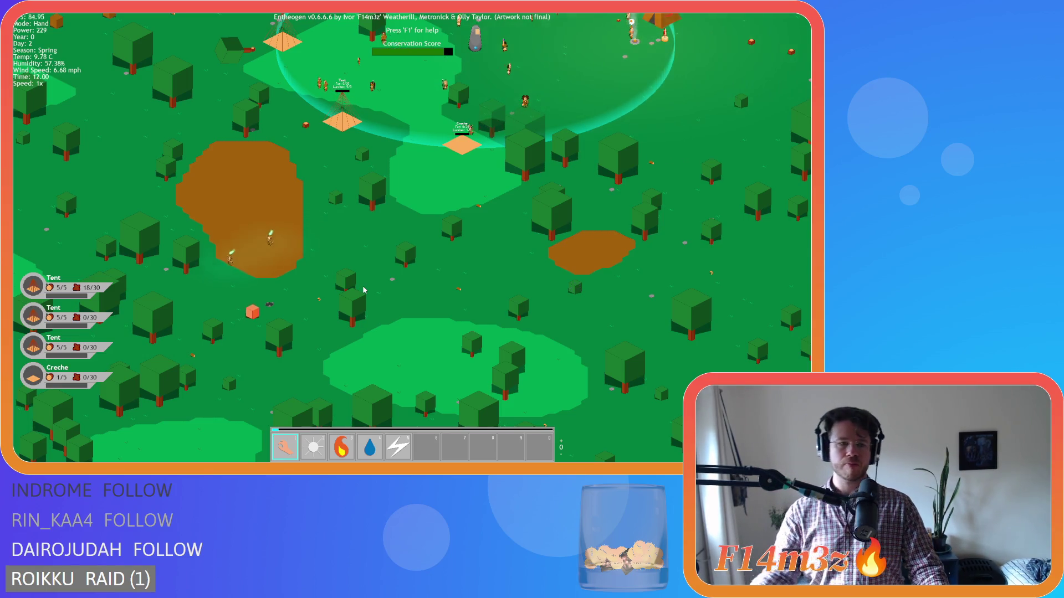
Step: Pan toward the western coast, zooming in and out across the island
key("s")
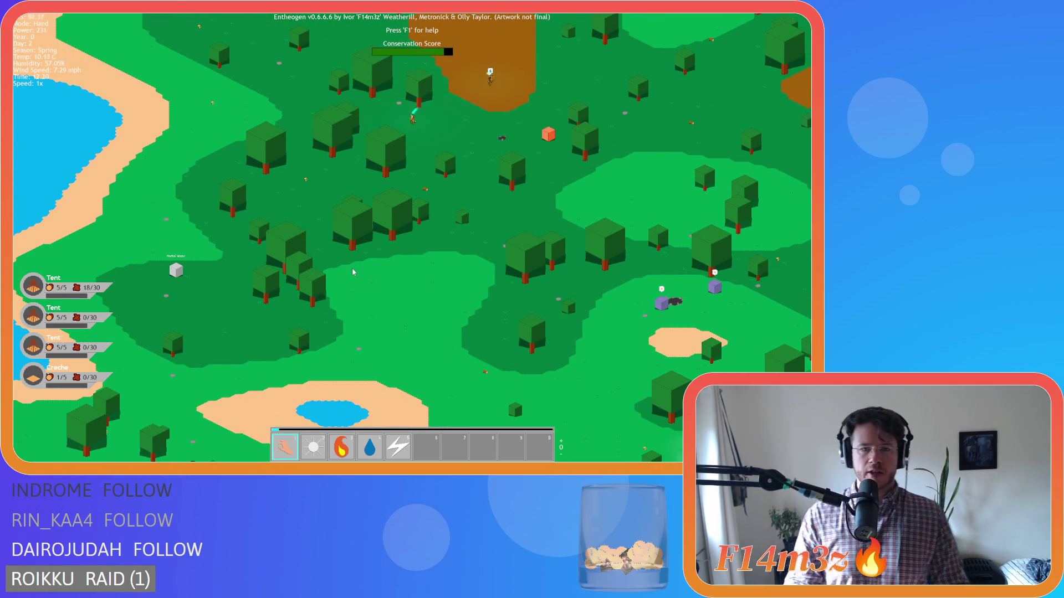
scroll(351, 271, "down", 3)
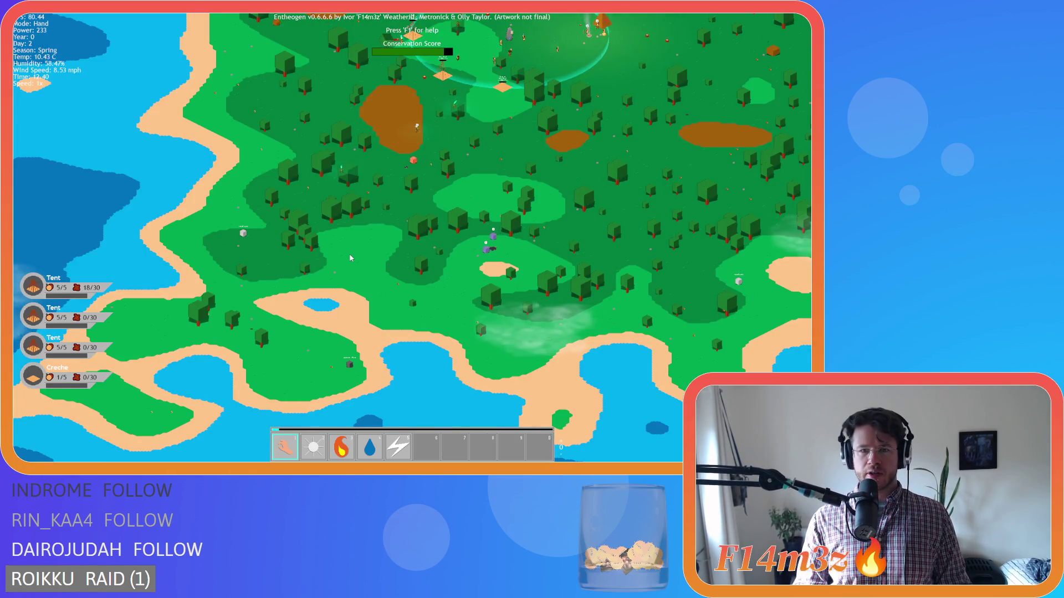
scroll(361, 255, "up", 3)
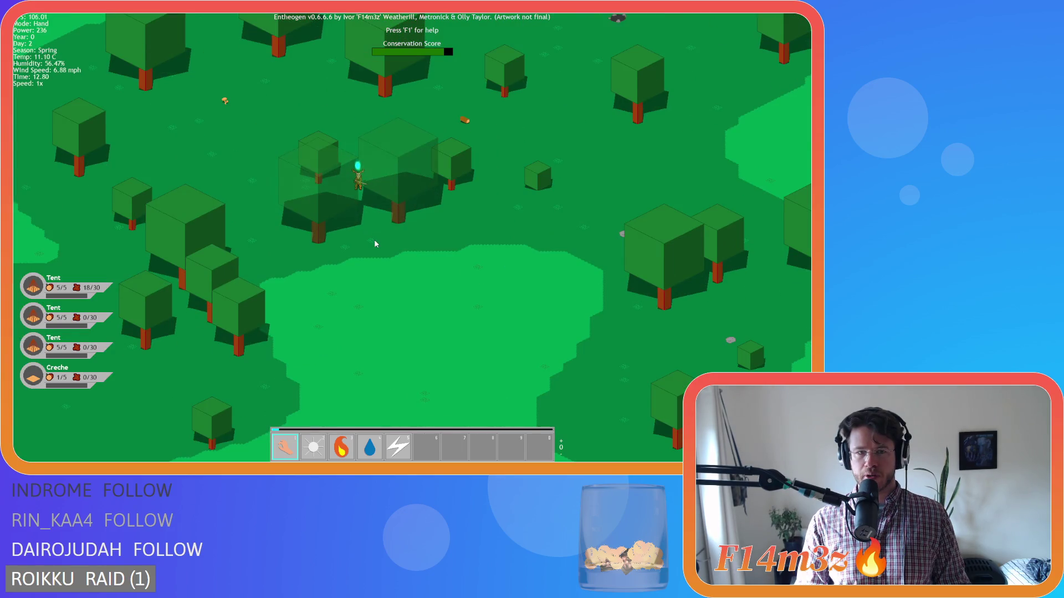
key("d")
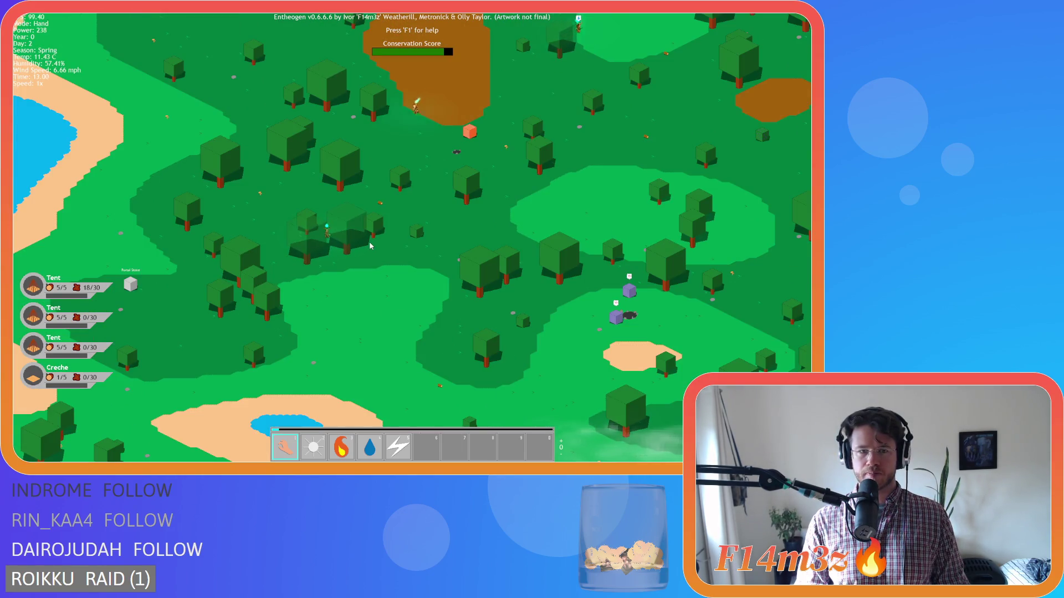
key("w")
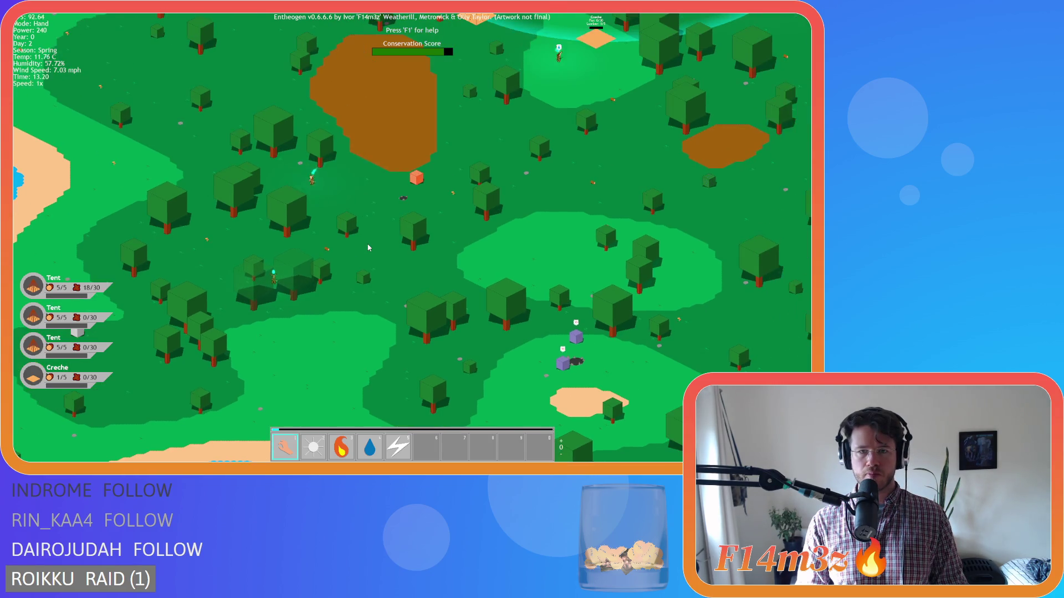
key("s")
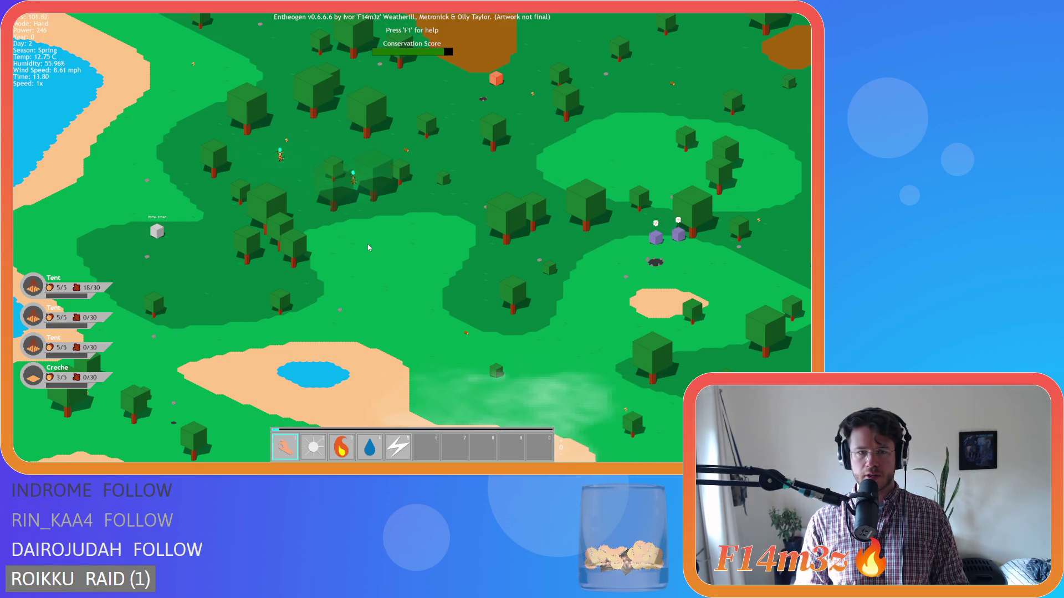
scroll(366, 176, "down", 5)
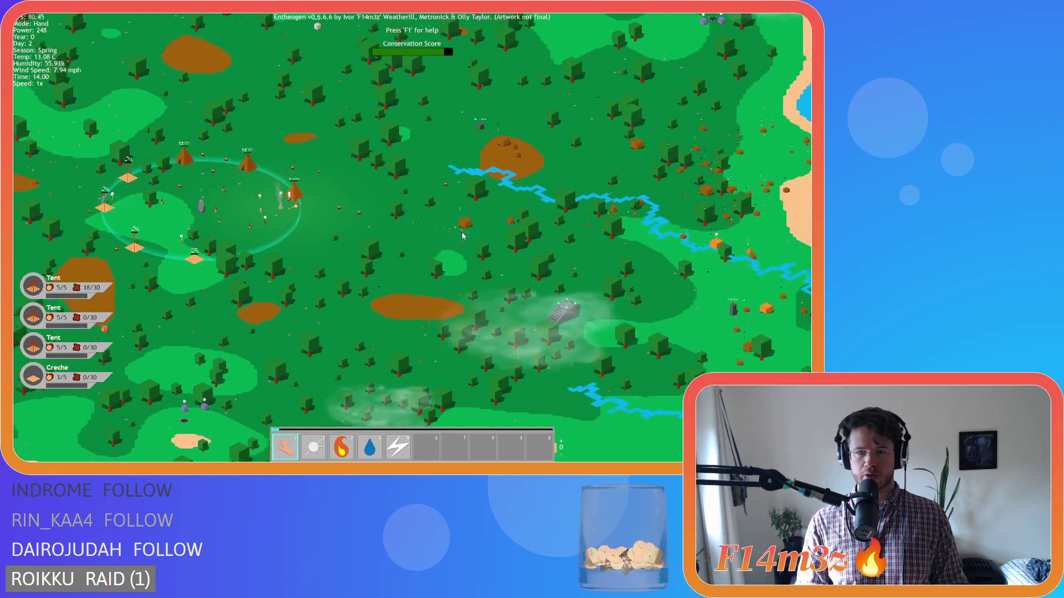
scroll(261, 266, "up", 5)
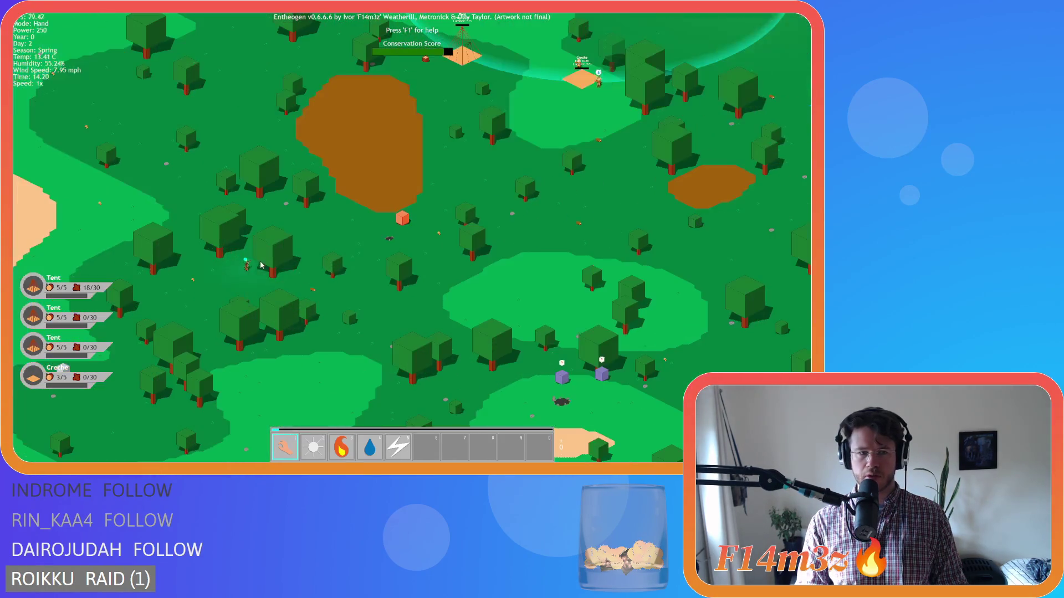
scroll(259, 265, "down", 3)
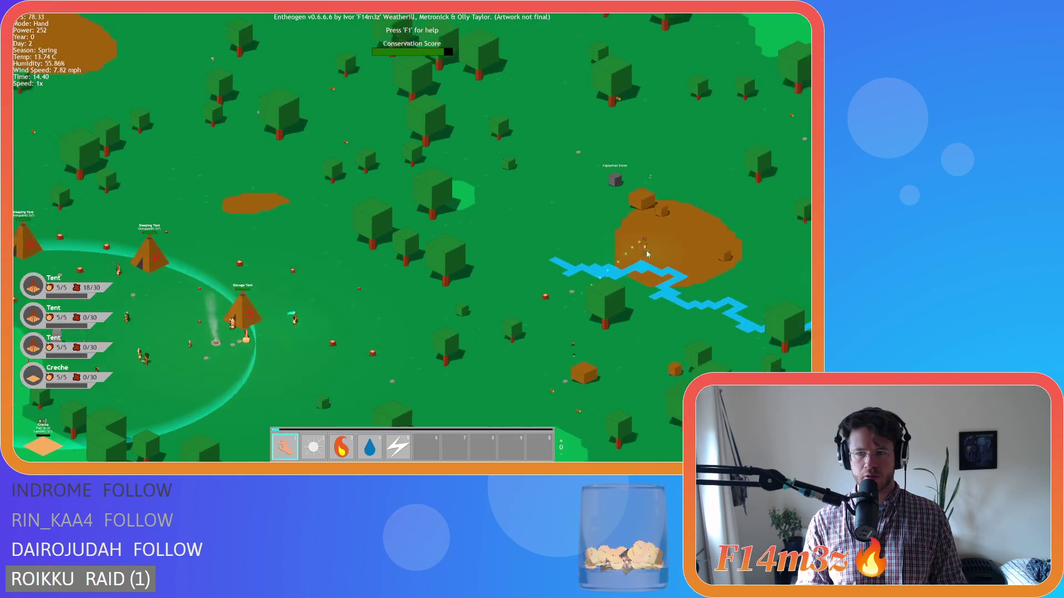
scroll(618, 251, "up", 3)
scroll(589, 319, "up", 2)
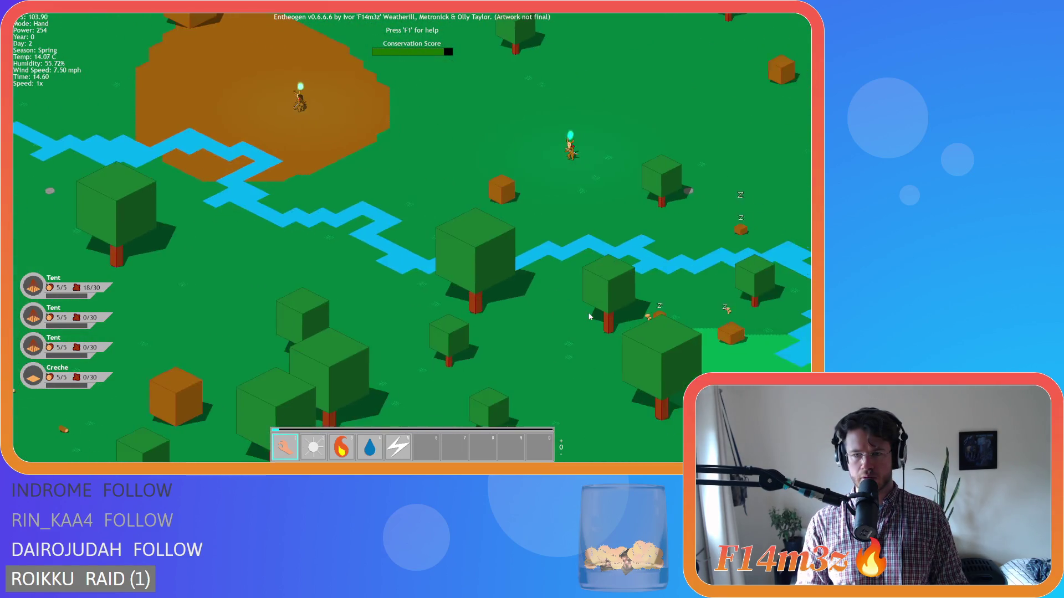
scroll(589, 317, "down", 5)
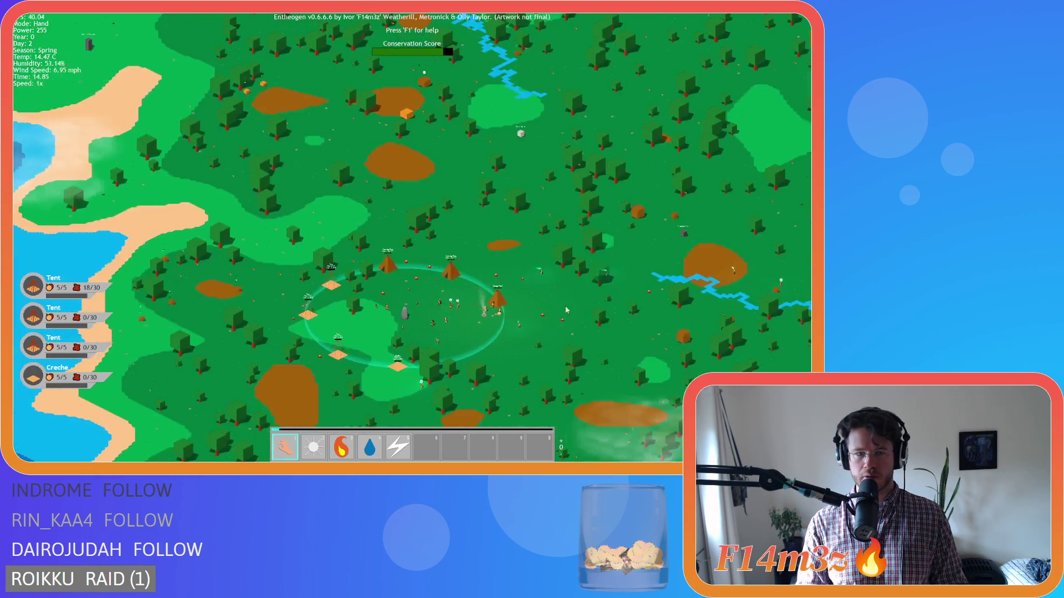
scroll(566, 310, "up", 5)
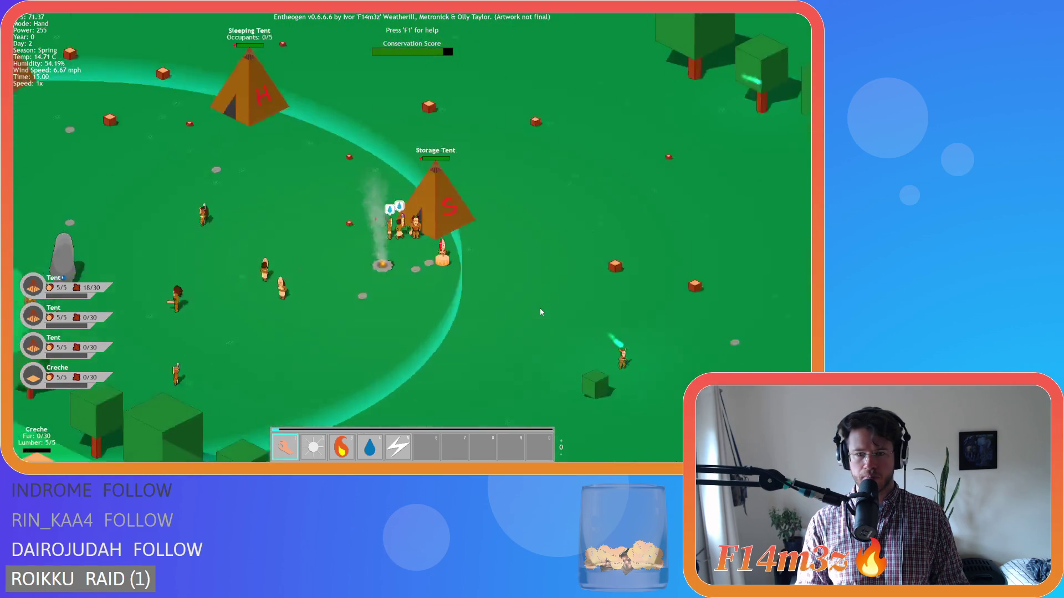
scroll(550, 279, "down", 4)
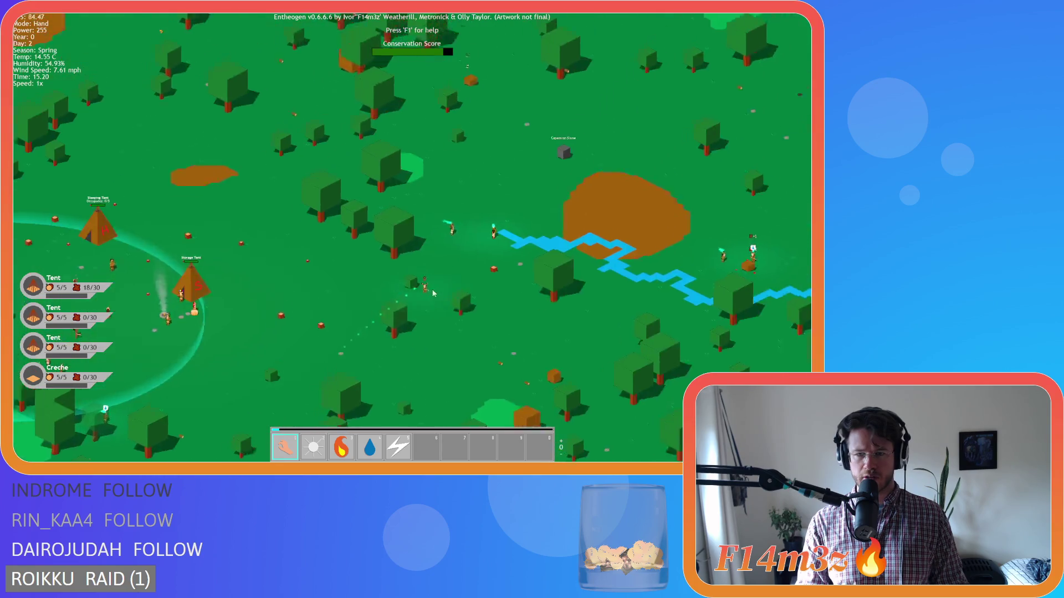
scroll(546, 297, "up", 3)
Step: Pan south past the river, then back north-west toward the tent camp
key("s")
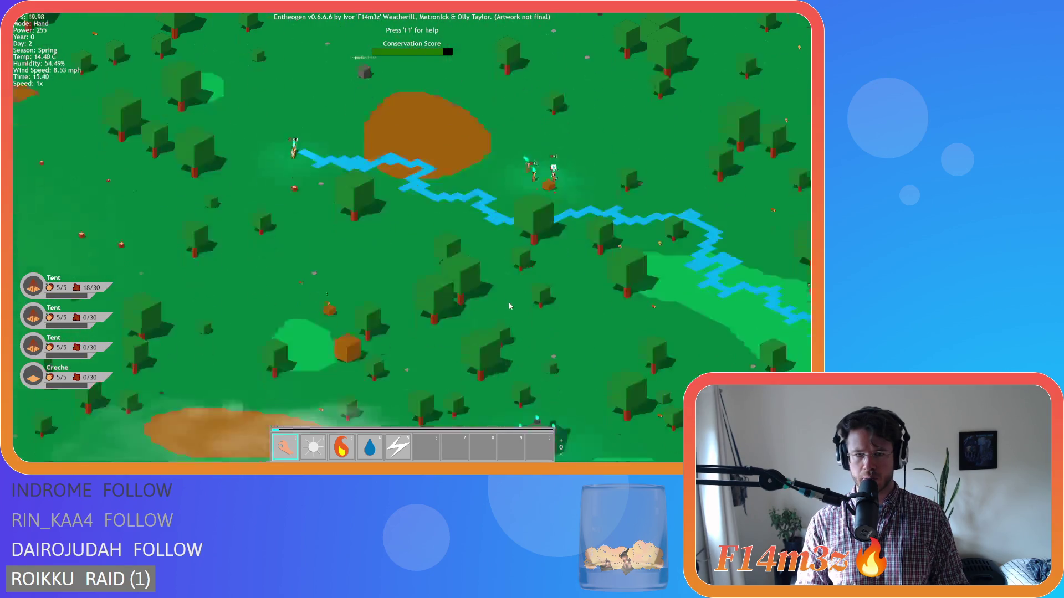
scroll(508, 304, "up", 3)
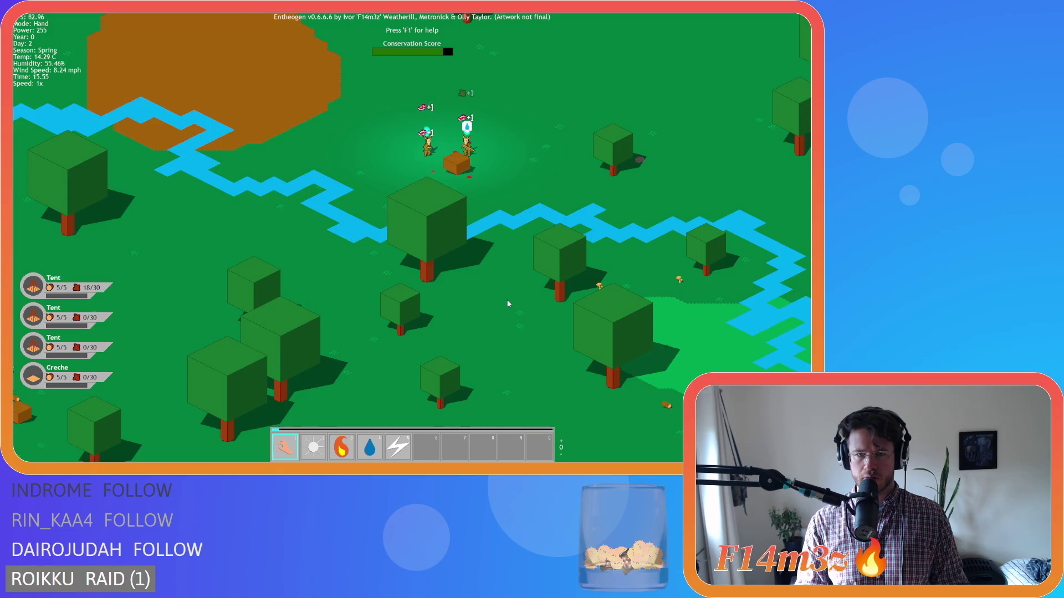
scroll(508, 303, "down", 3)
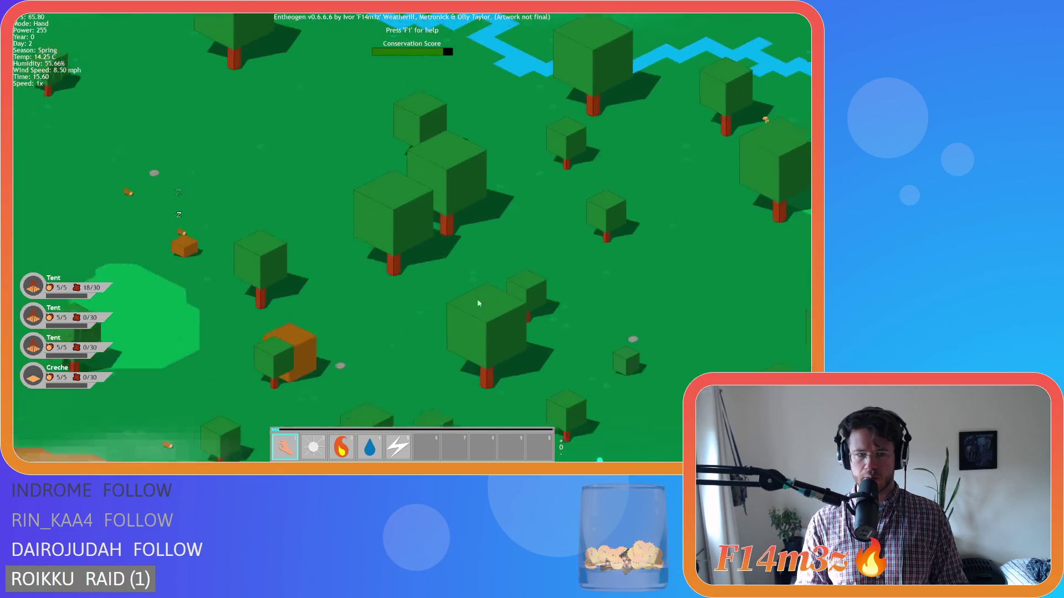
key("s")
key("w")
scroll(419, 271, "up", 3)
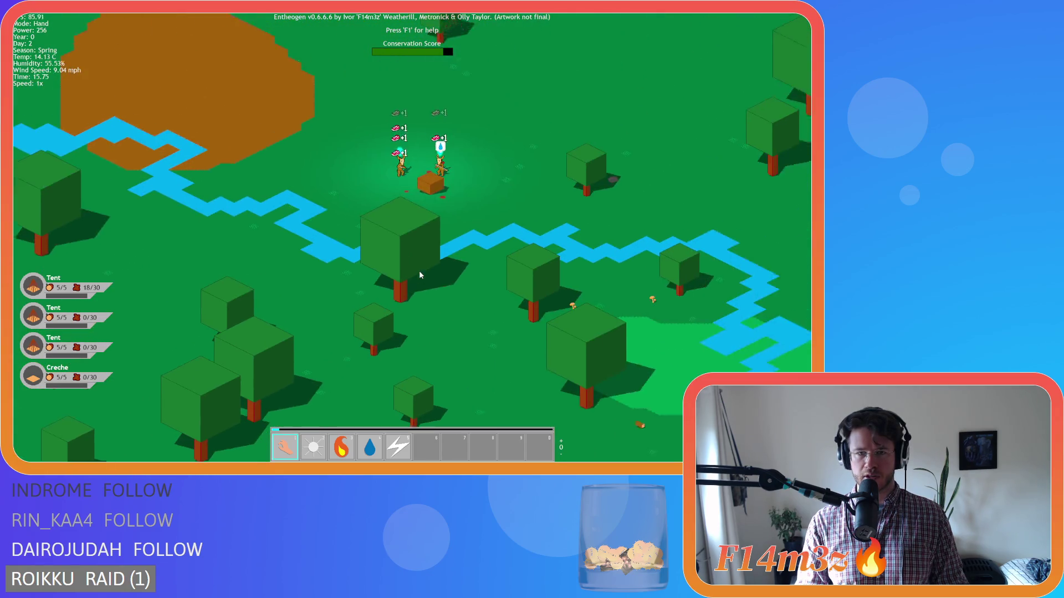
key("w")
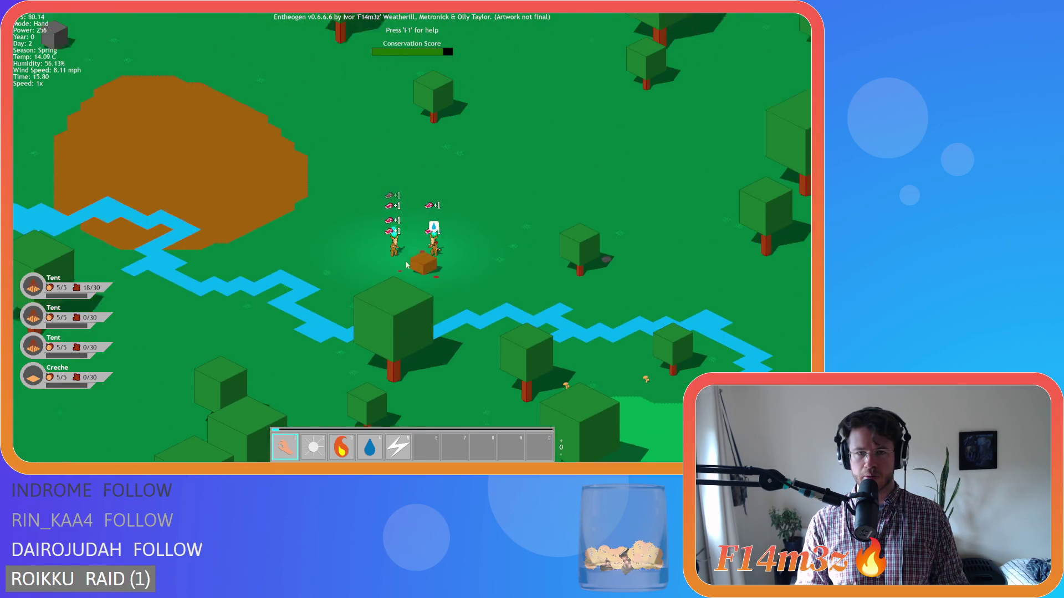
key("a")
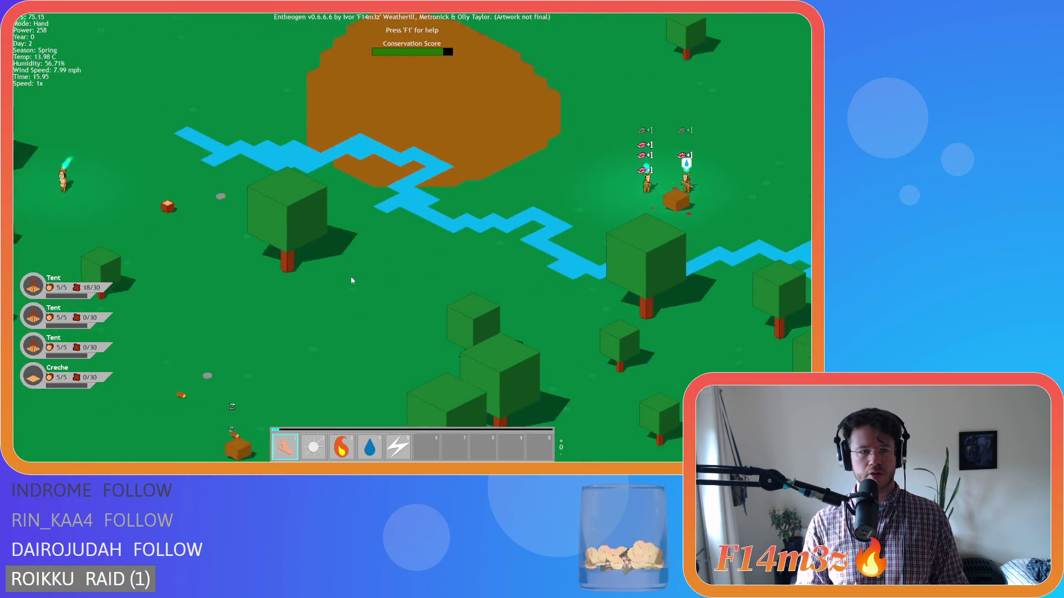
scroll(351, 280, "down", 3)
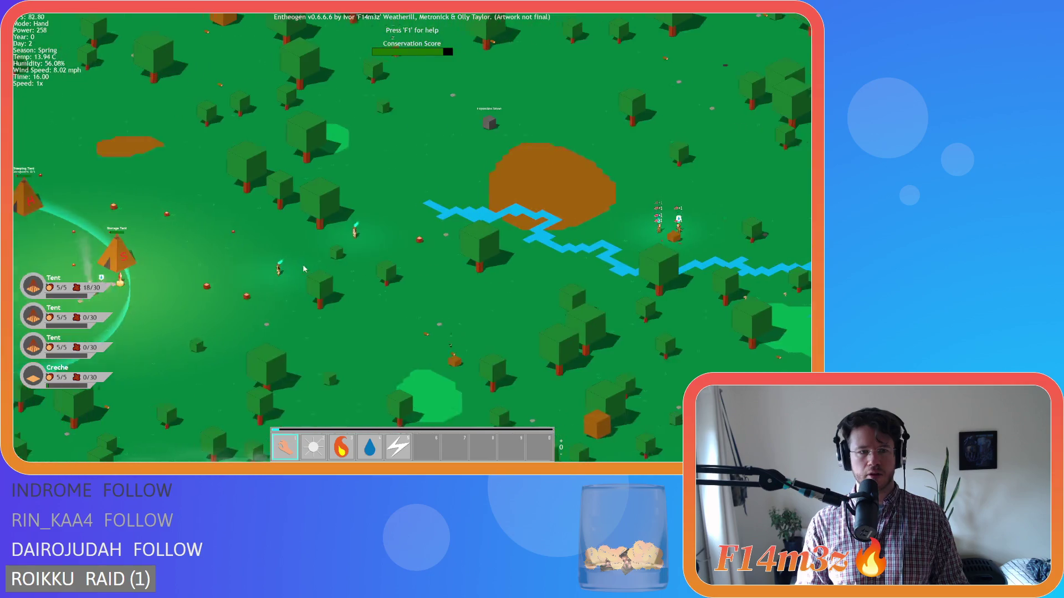
key("a")
scroll(298, 260, "up", 2)
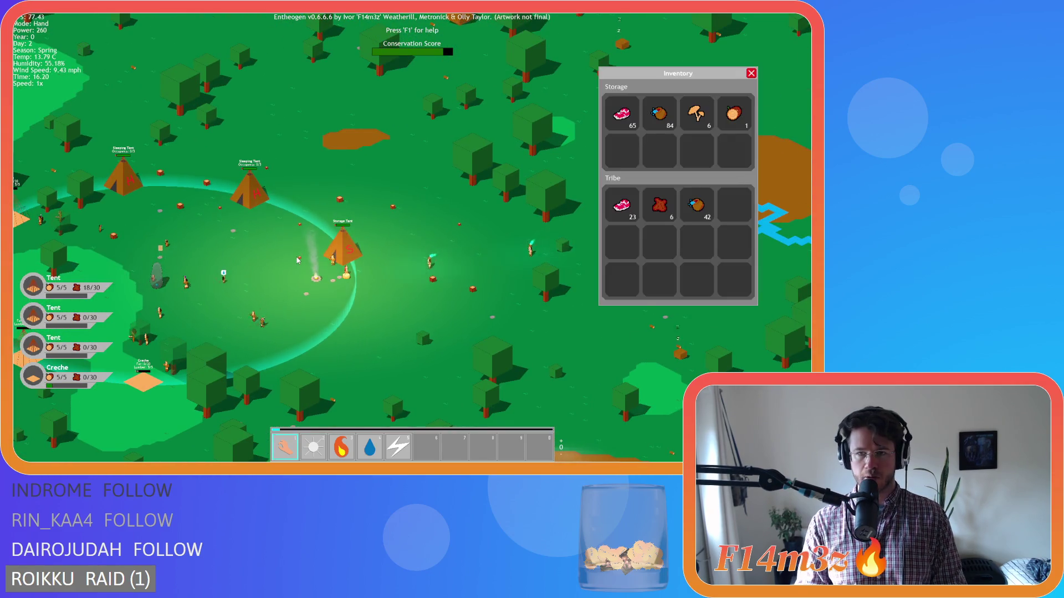
Step: Close the Inventory panel and look around north of the camp, zooming in and out
key("i")
scroll(244, 243, "up", 5)
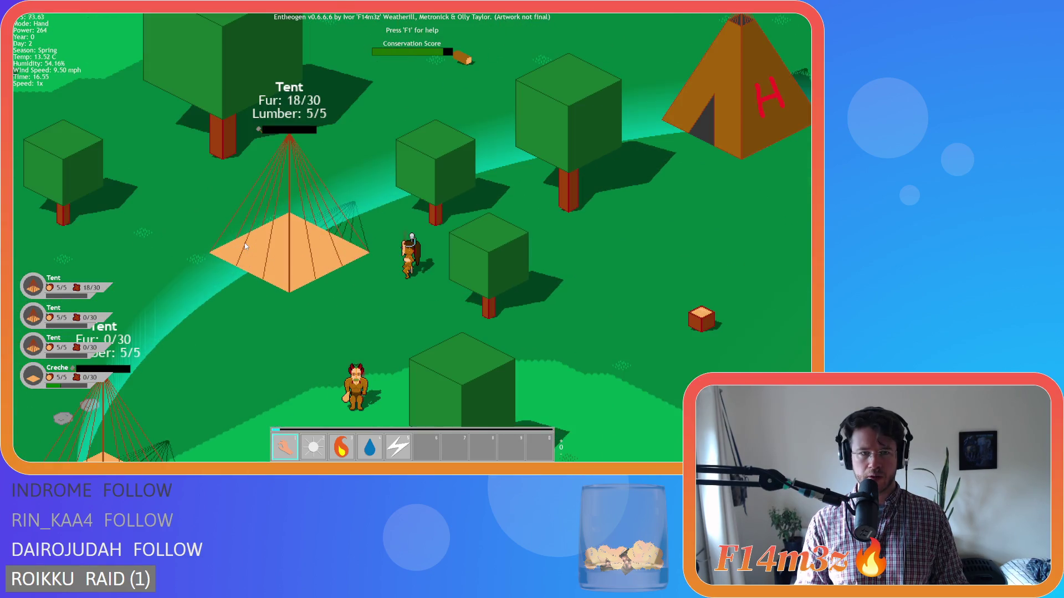
scroll(245, 243, "down", 5)
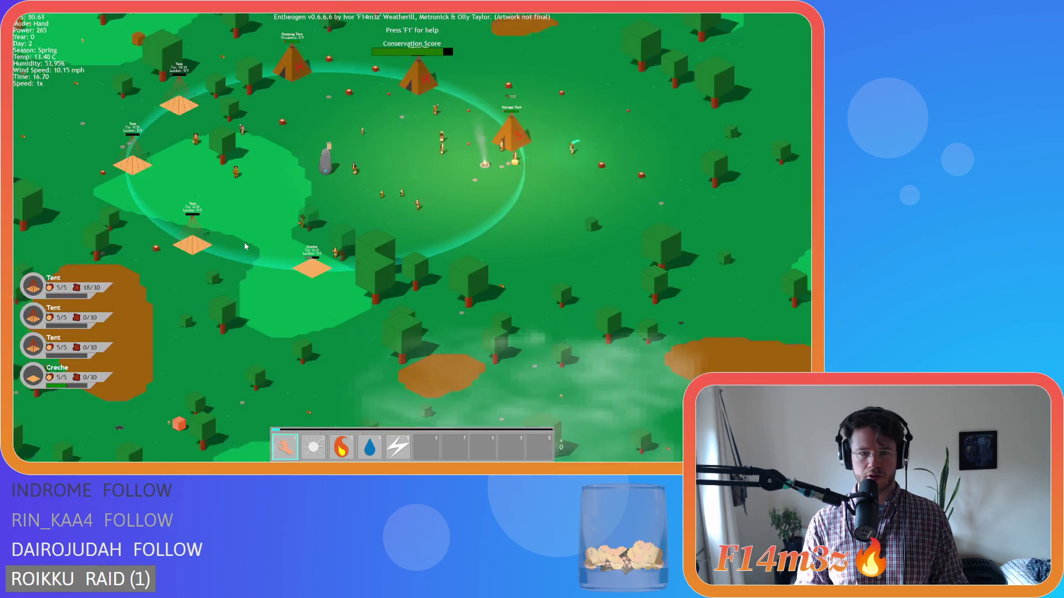
key("a")
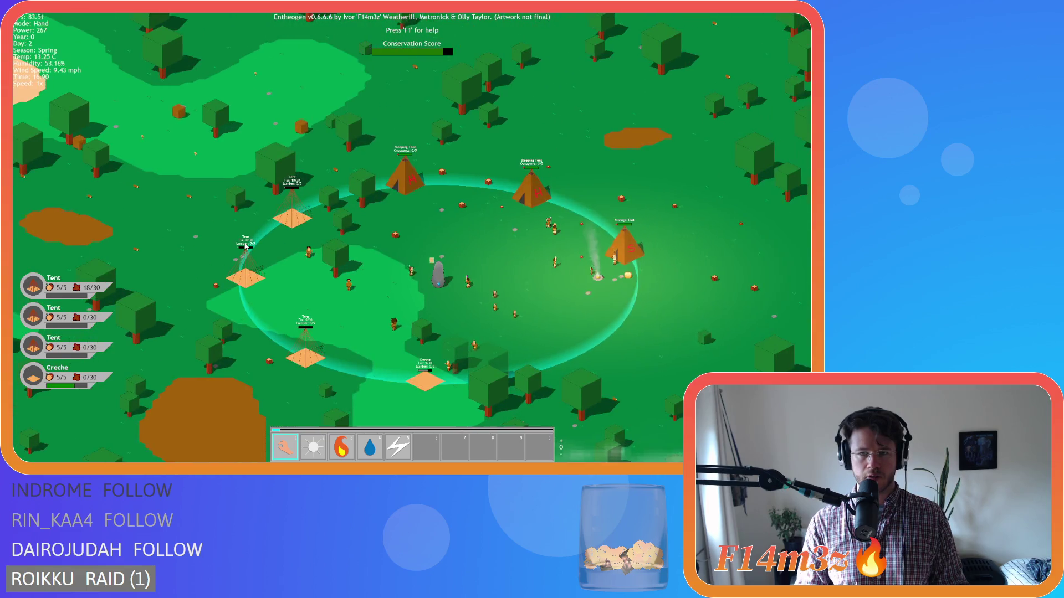
key("a")
key("w")
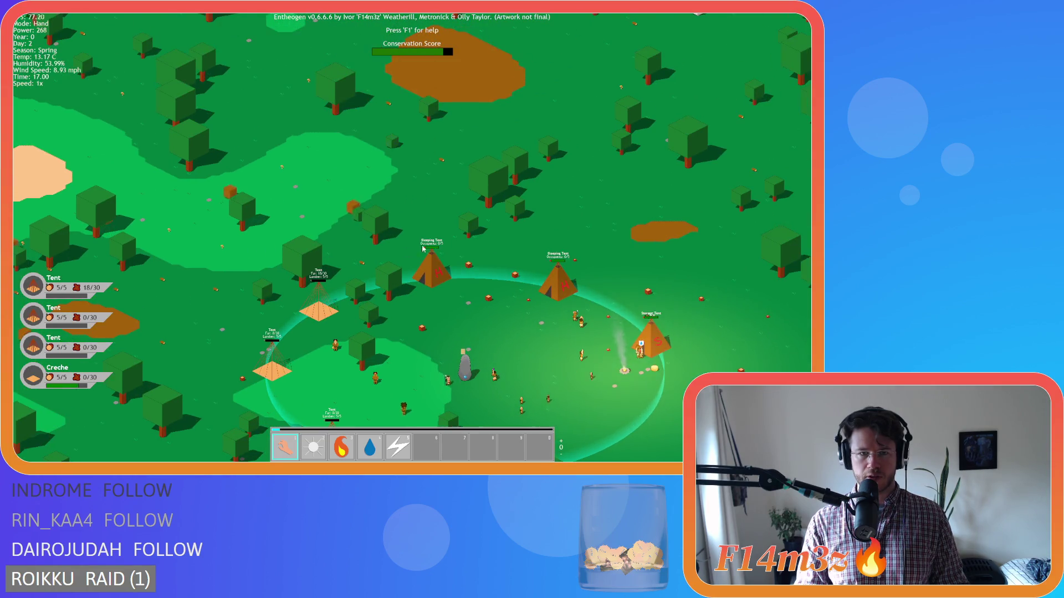
key("s")
key("w")
scroll(502, 241, "down", 5)
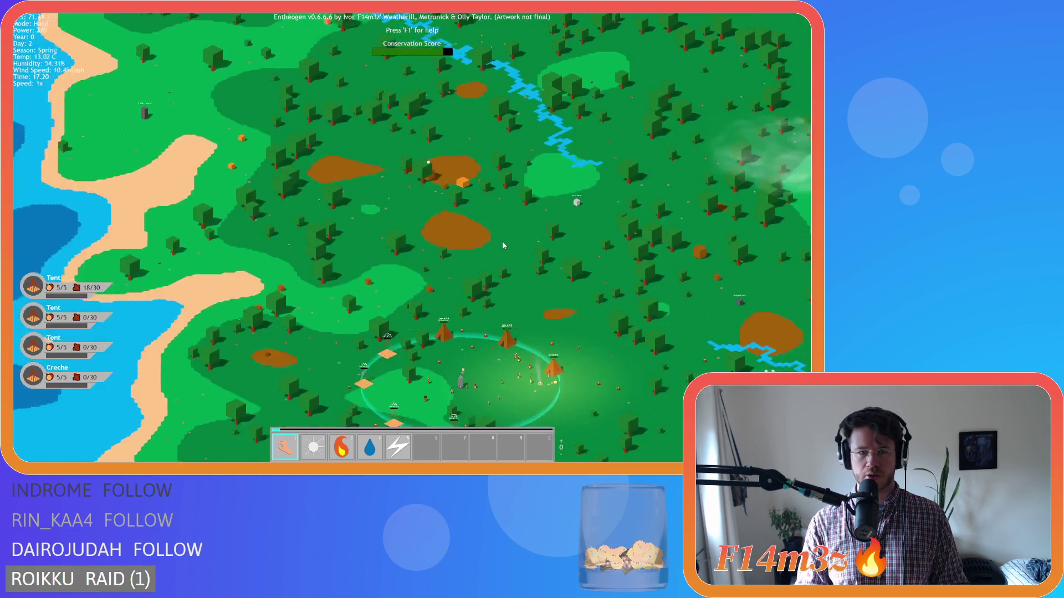
scroll(427, 211, "up", 4)
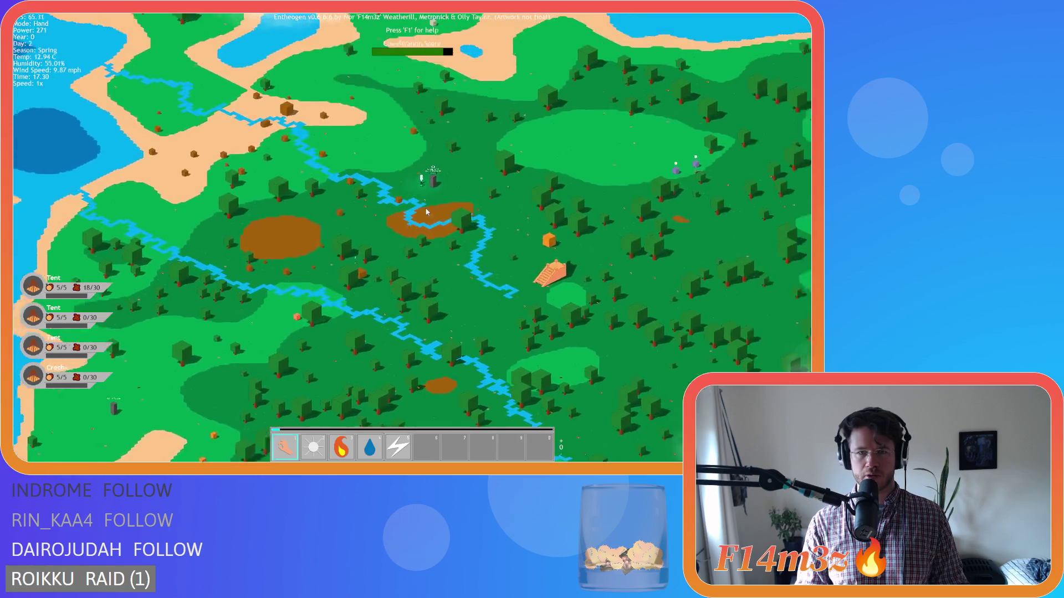
scroll(426, 211, "up", 5)
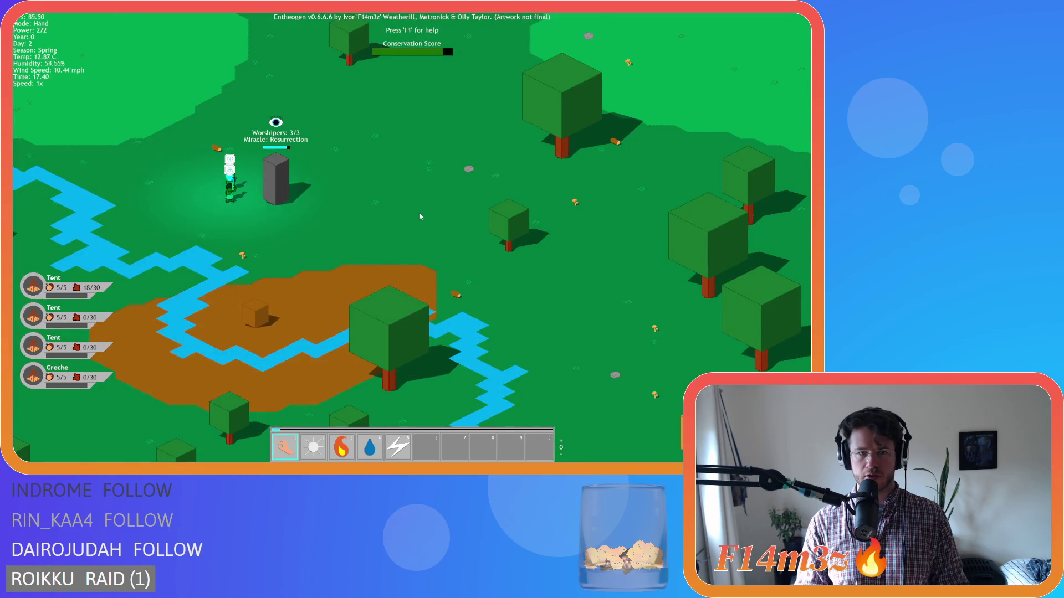
scroll(420, 216, "down", 8)
scroll(400, 266, "up", 8)
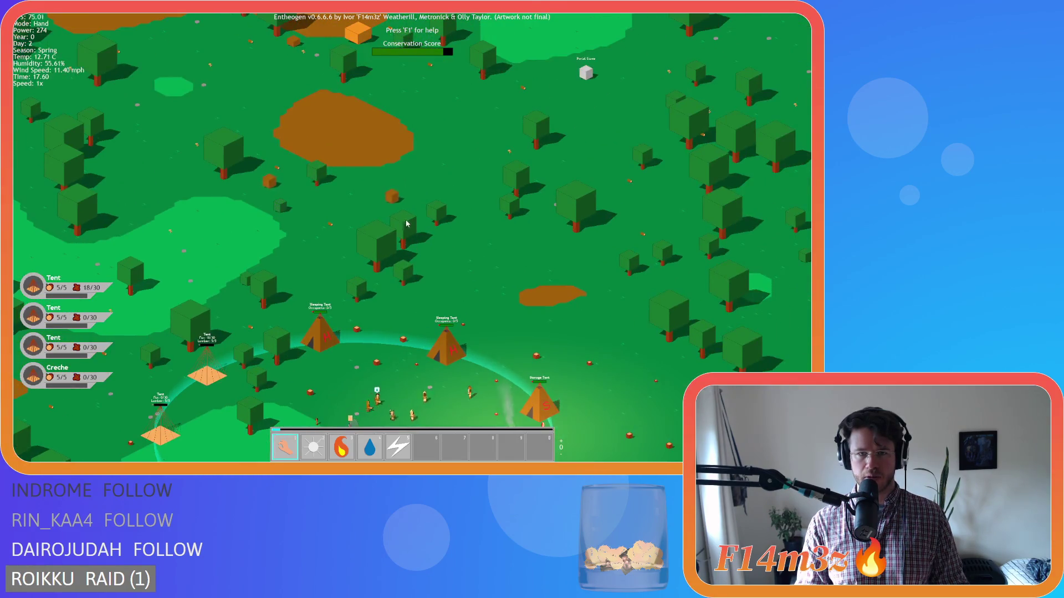
Step: Bring the tent camp to the centre of the view
key("s")
key("a")
key("d")
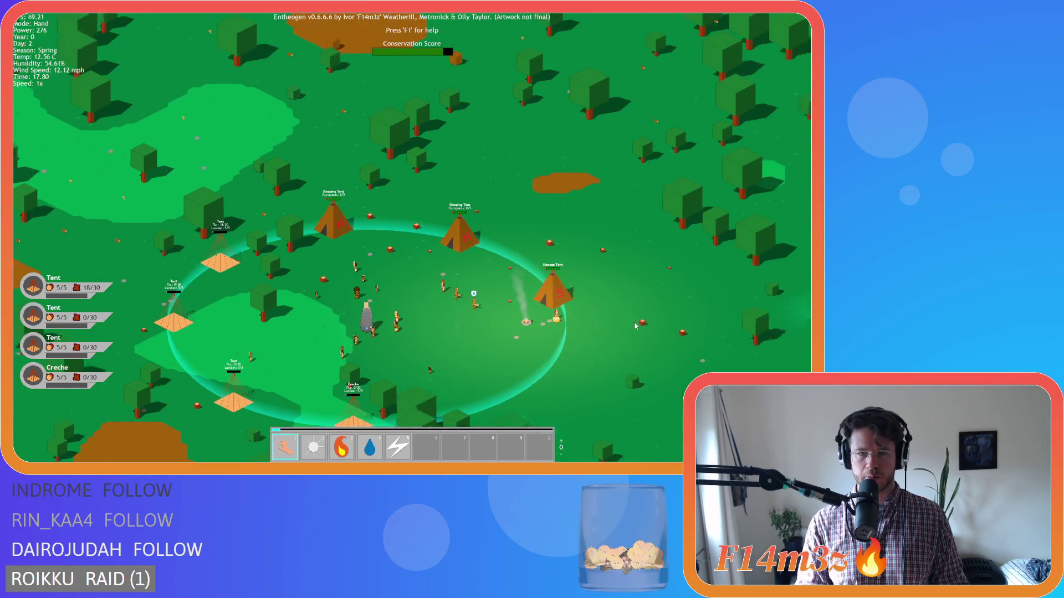
scroll(481, 285, "down", 3)
scroll(480, 285, "up", 3)
key("d")
key("a")
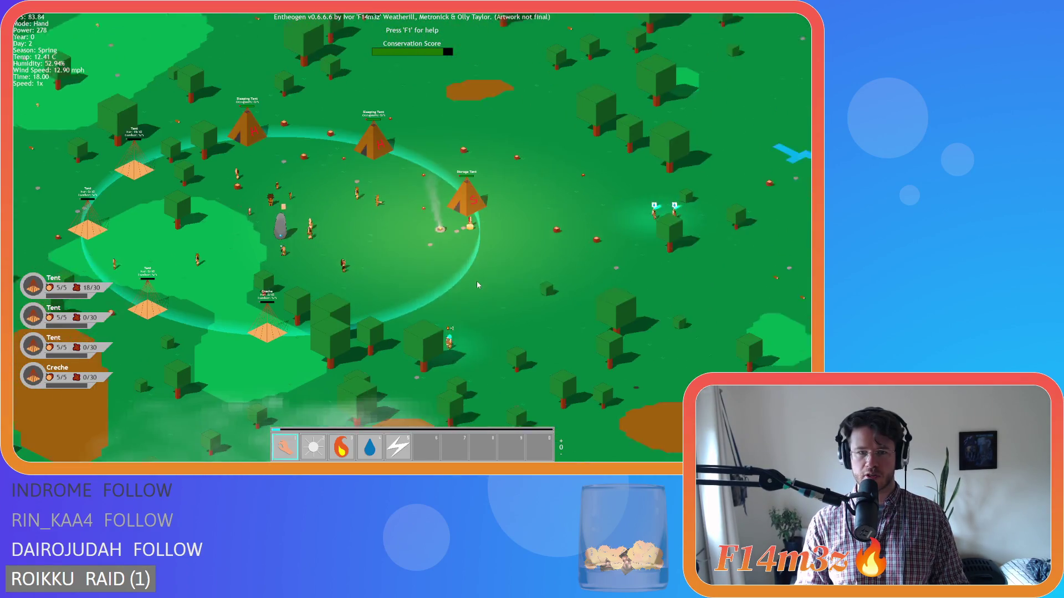
key("a")
key("s")
key("d")
key("w")
key("a")
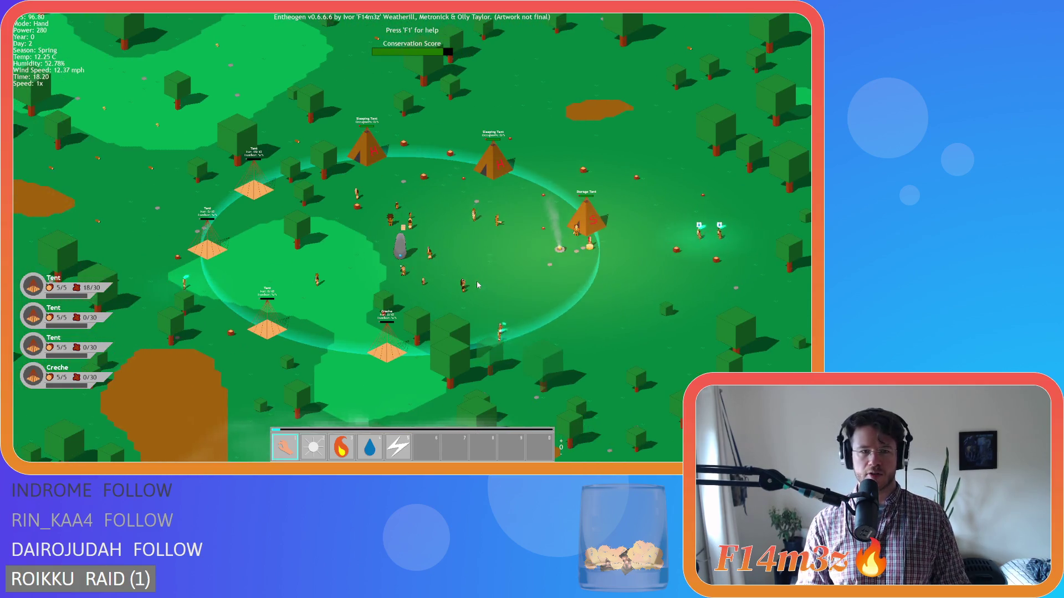
Step: Fine-tune the camp's position, then pan toward the forest and river
key("a")
key("w")
key("s")
key("d")
key("a")
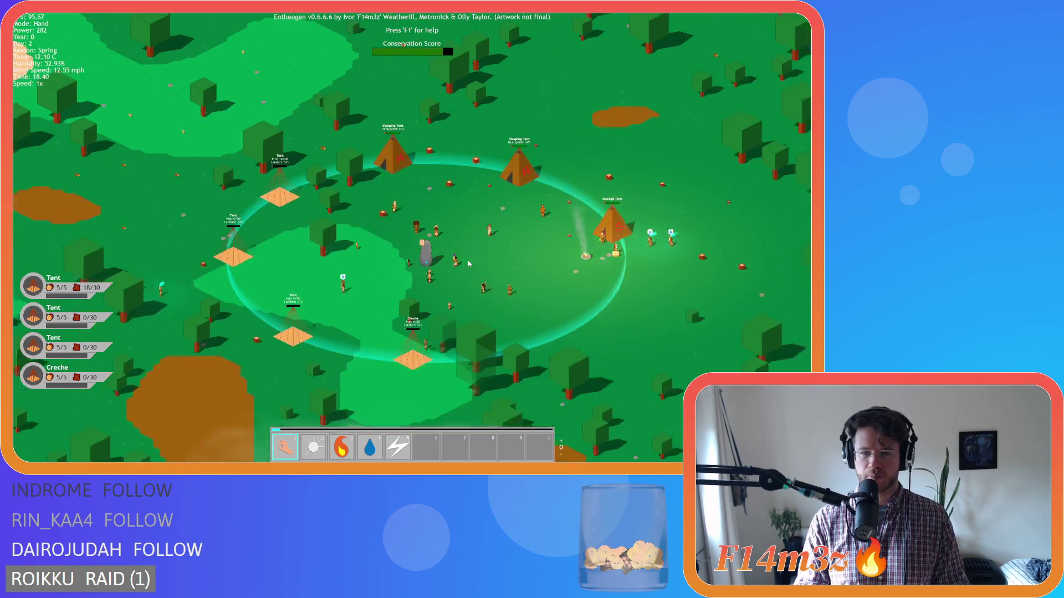
key("d")
key("s")
key("a")
key("s")
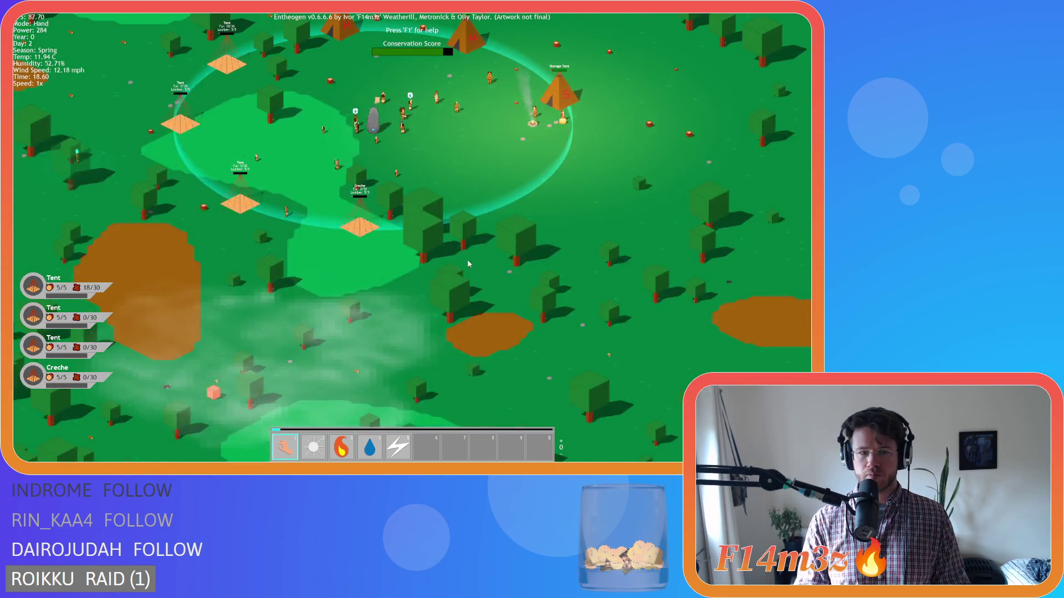
key("w")
key("d")
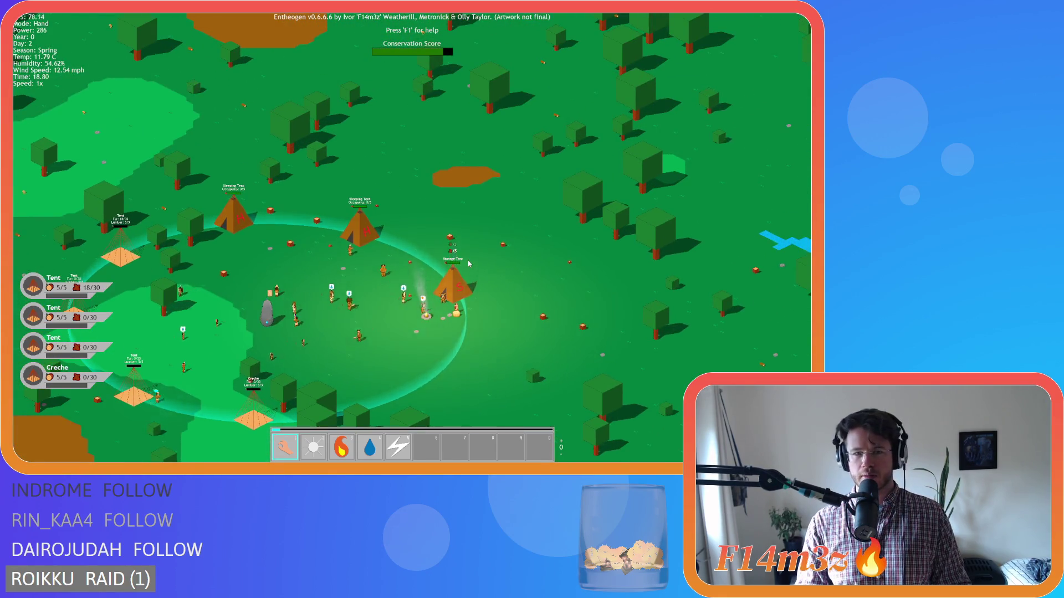
key("w")
key("a")
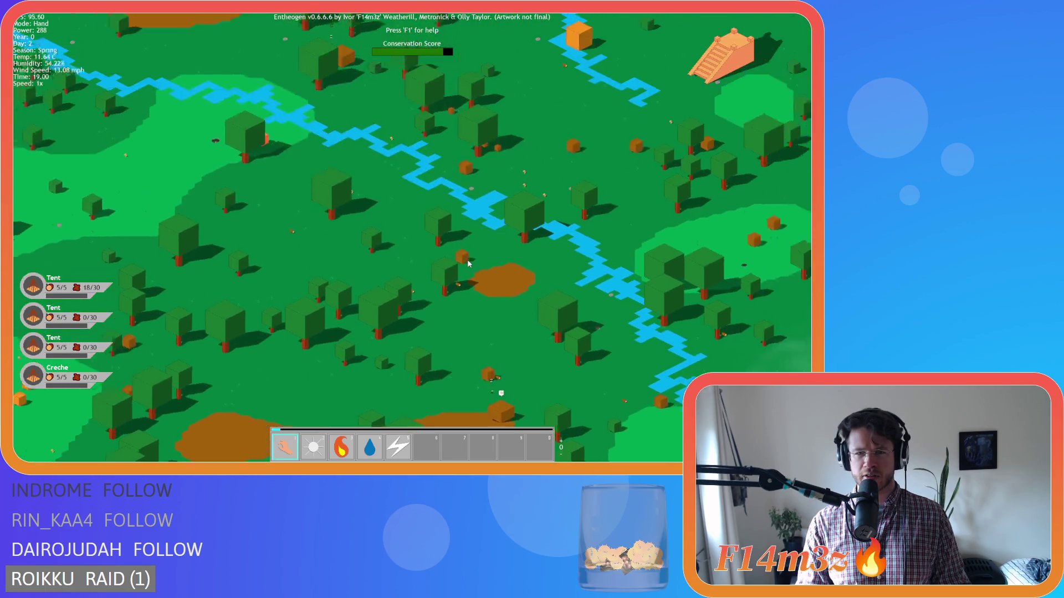
Step: Zoom in on the monolith as Resurrection unlocks, then zoom out over the tent ring
scroll(460, 260, "up", 6)
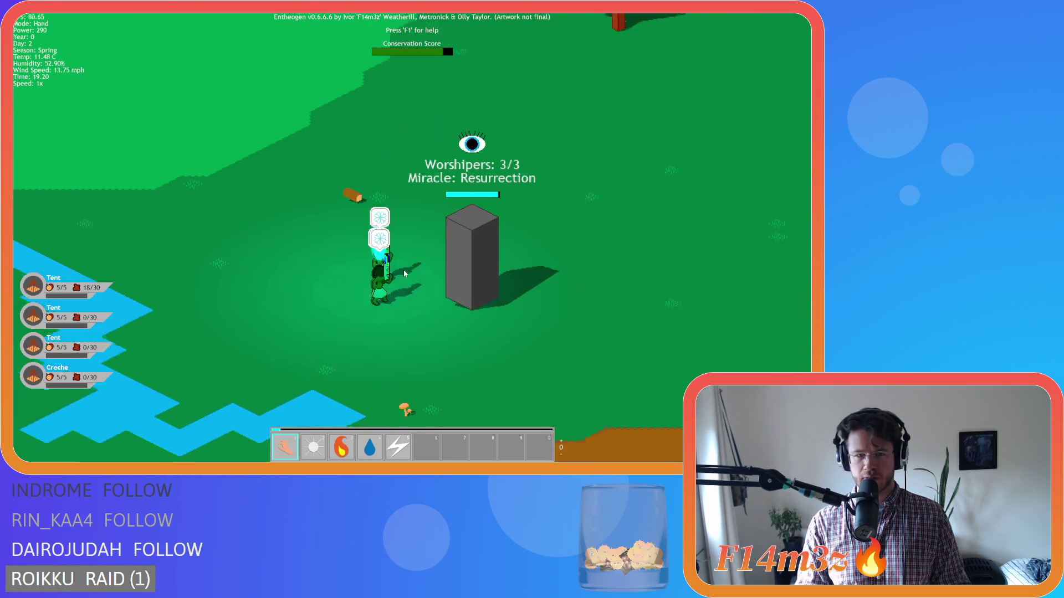
scroll(404, 272, "up", 3)
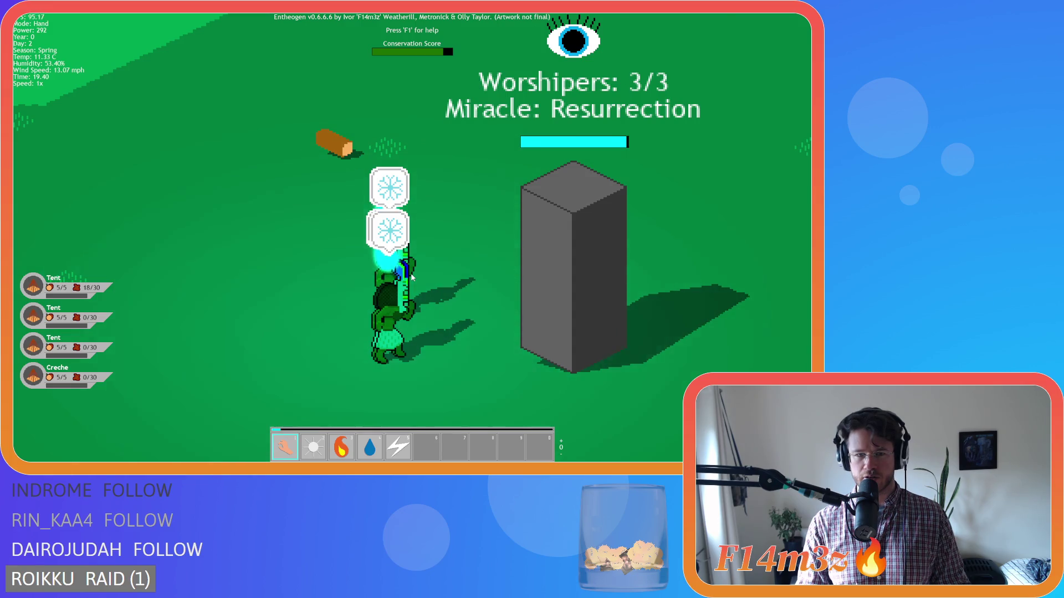
scroll(412, 277, "down", 3)
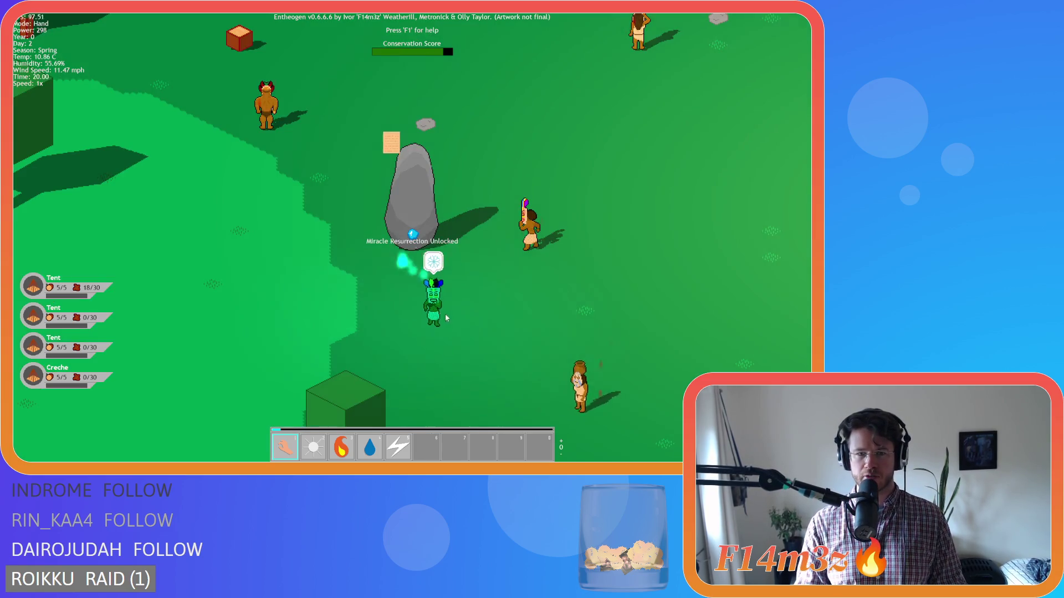
scroll(446, 318, "down", 5)
scroll(377, 219, "up", 5)
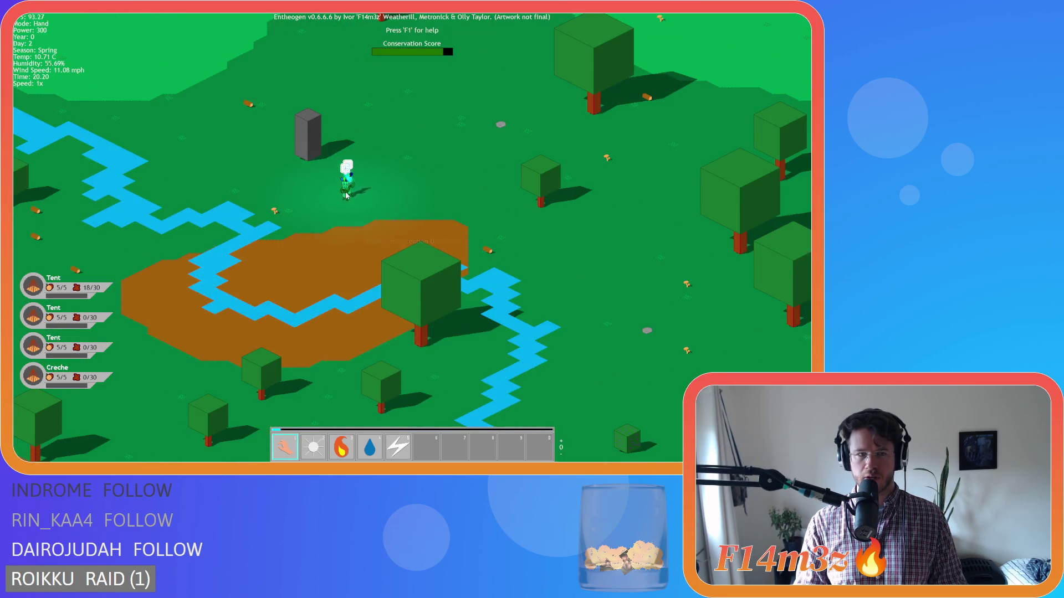
scroll(346, 195, "down", 3)
scroll(456, 232, "down", 4)
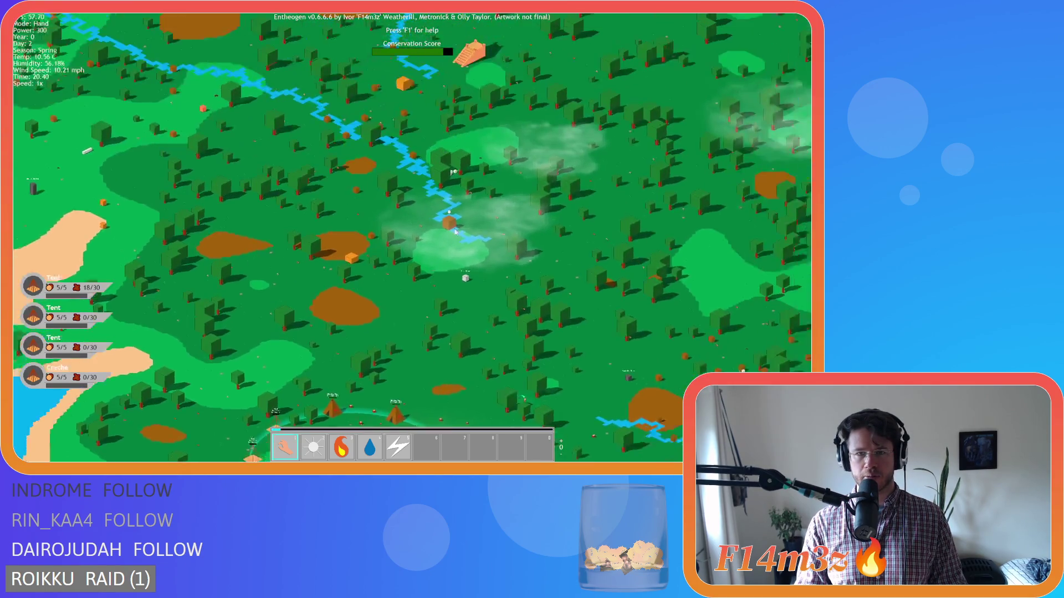
scroll(455, 232, "up", 5)
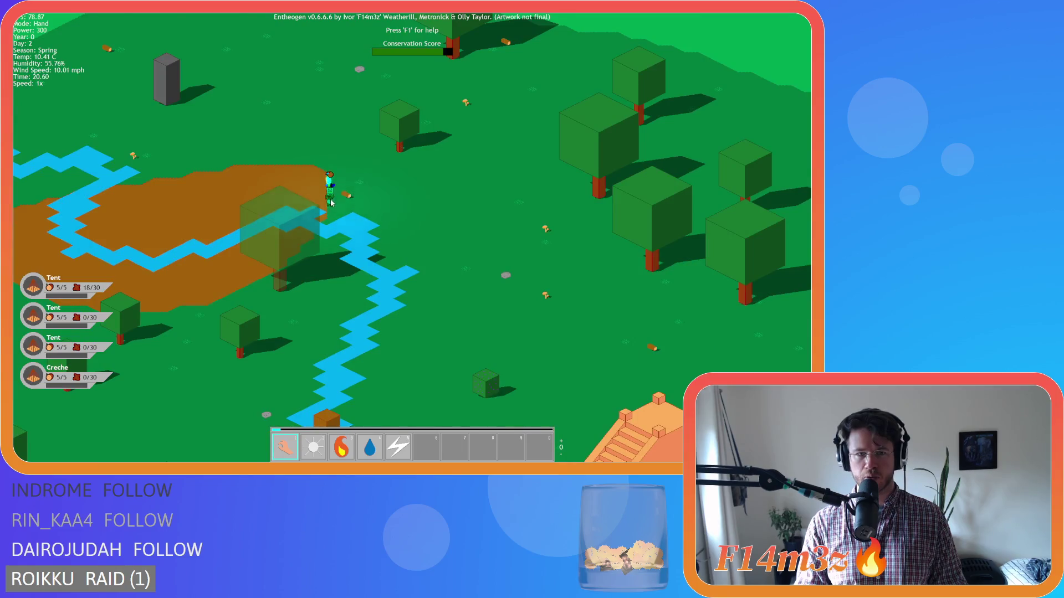
scroll(331, 203, "down", 2)
scroll(468, 195, "down", 3)
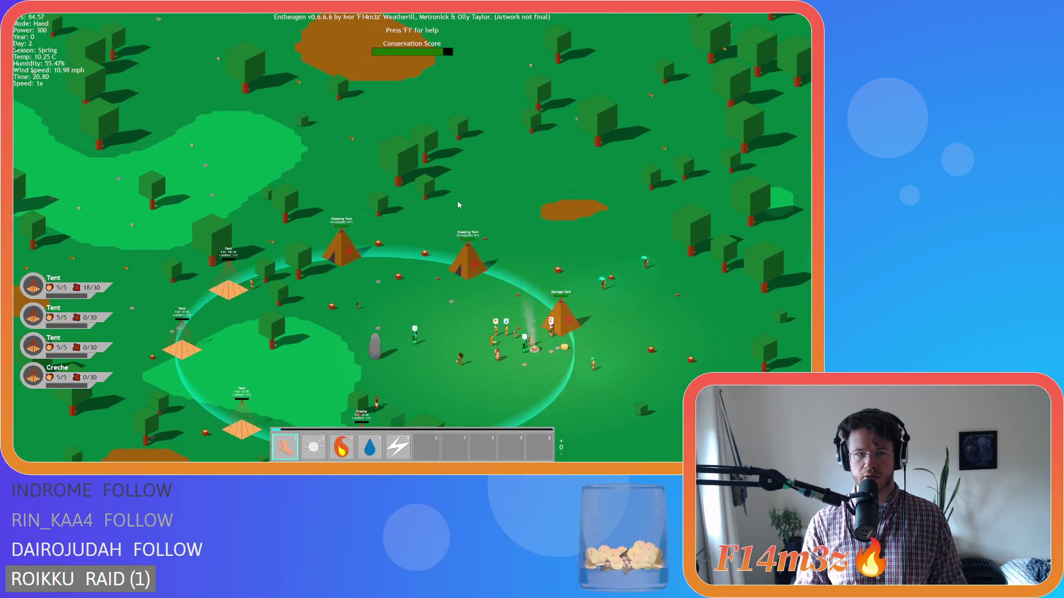
Step: Shift the camp ring to the upper left and zoom in on the alerted orange crate
scroll(458, 205, "down", 3)
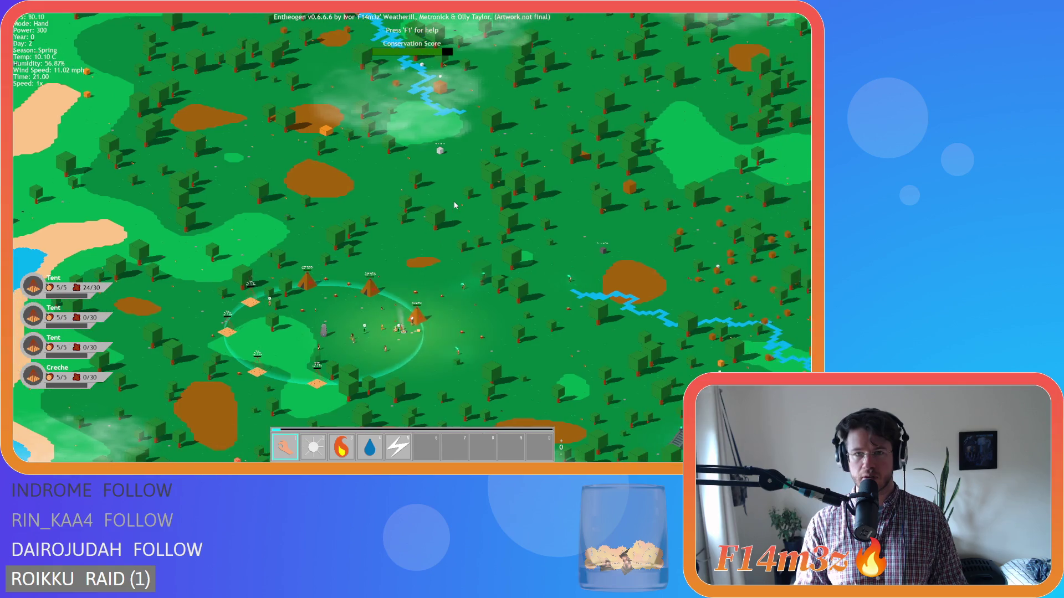
key("s")
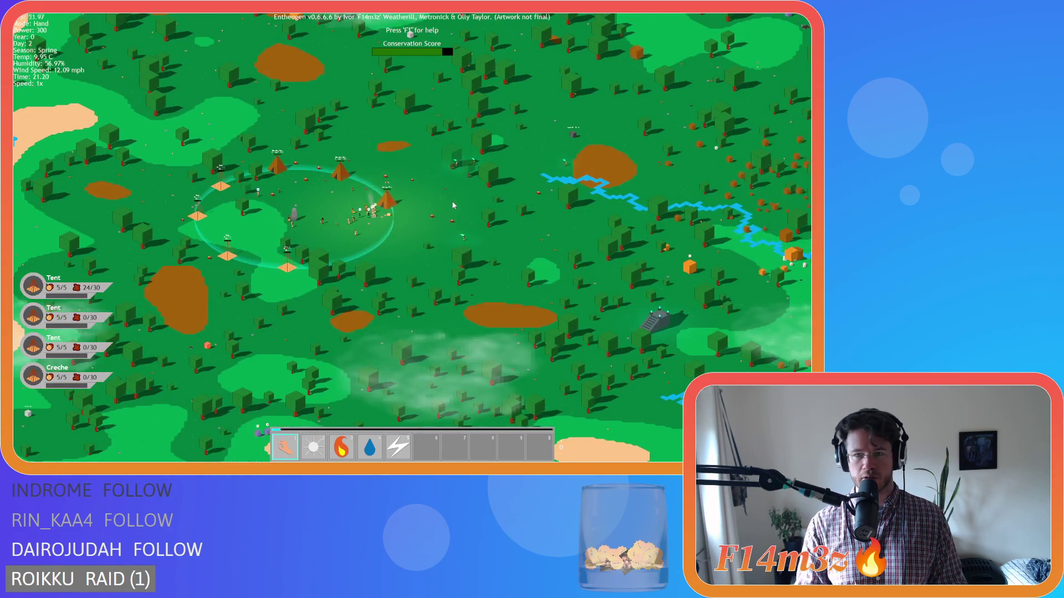
scroll(452, 205, "up", 3)
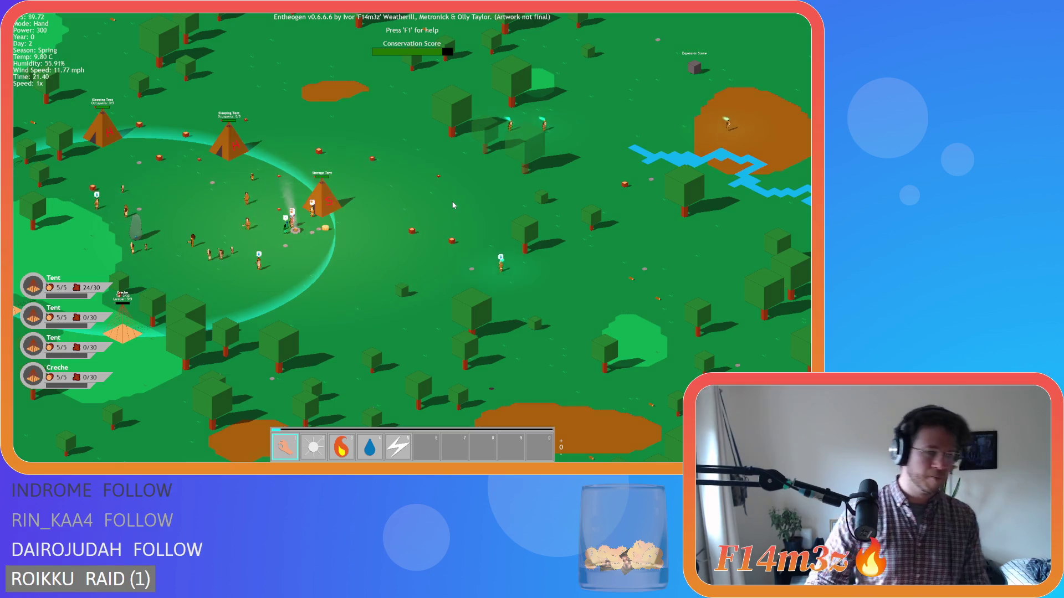
key("a")
scroll(453, 206, "up", 3)
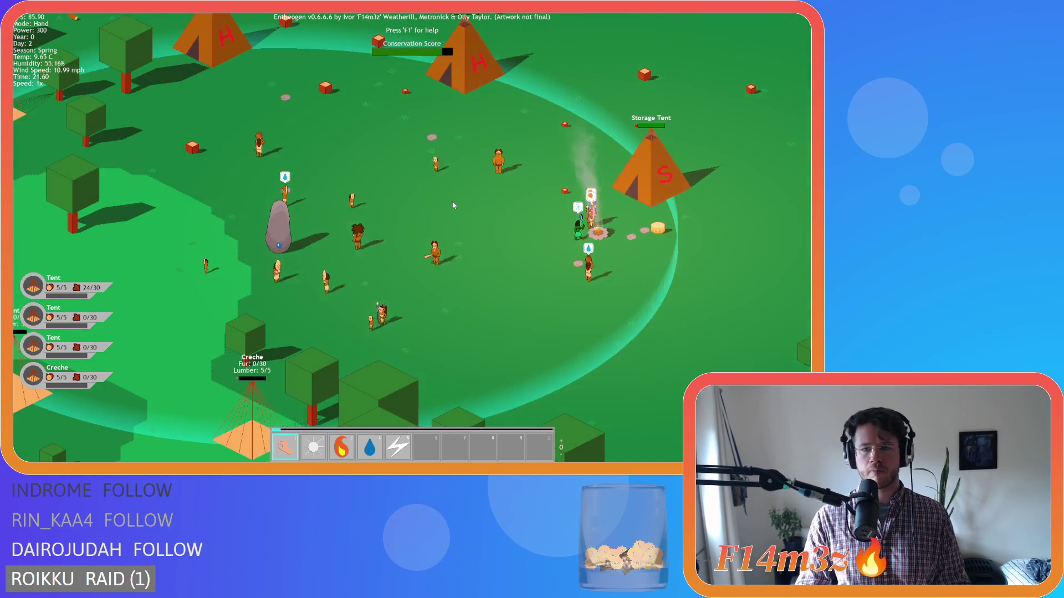
scroll(453, 207, "up", 5)
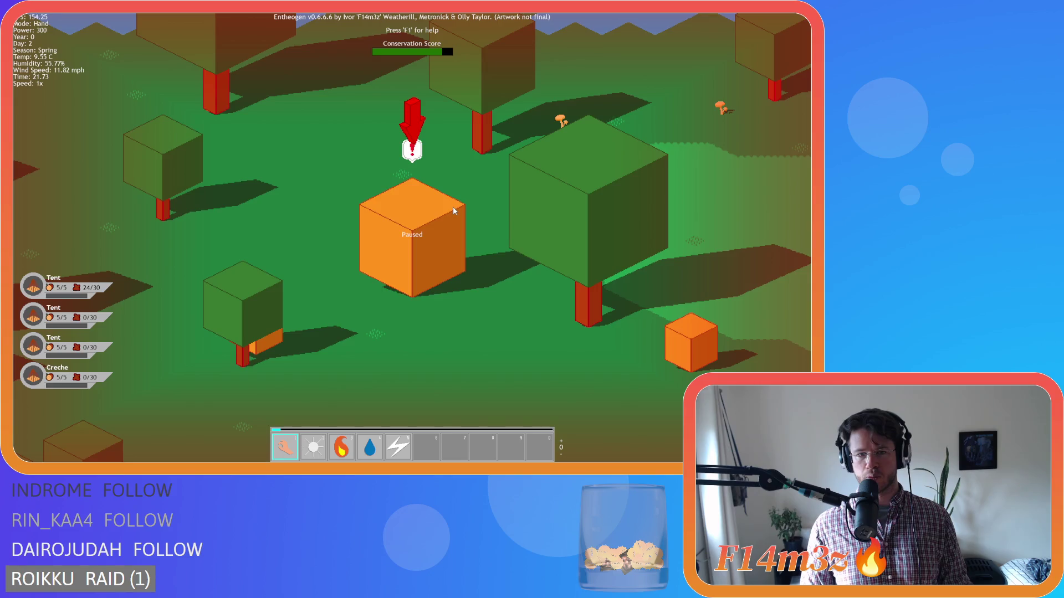
Step: Pan the paused map across the forest until the tent camp is centred
scroll(454, 208, "down", 5)
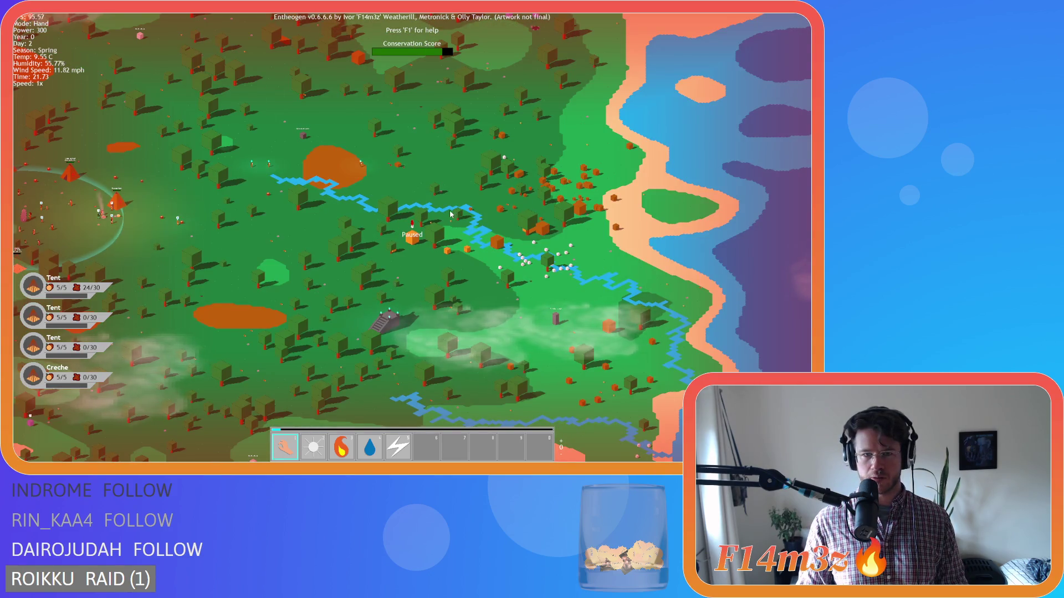
scroll(451, 214, "up", 3)
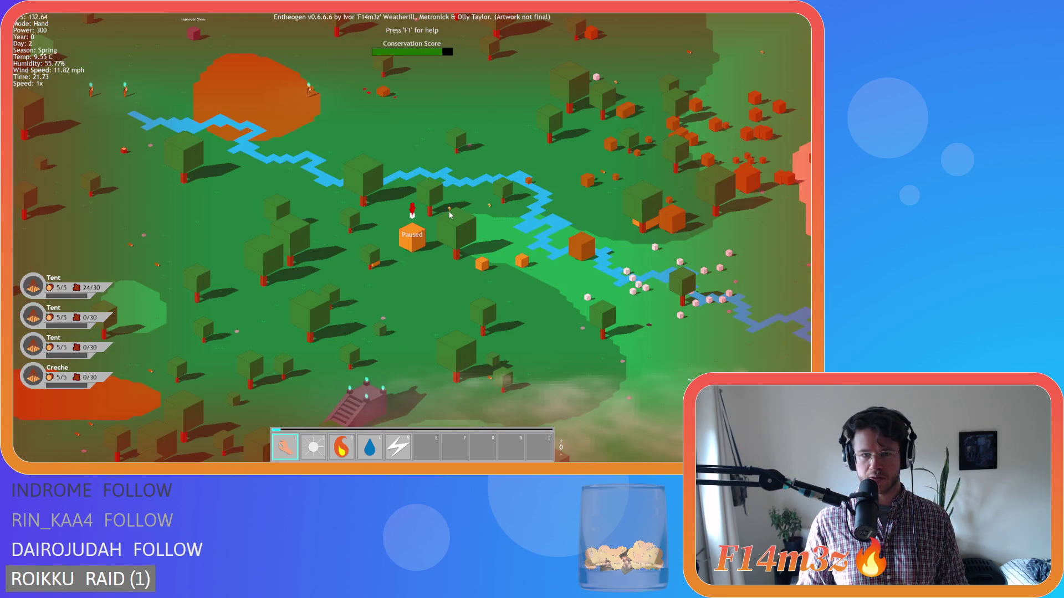
key("a")
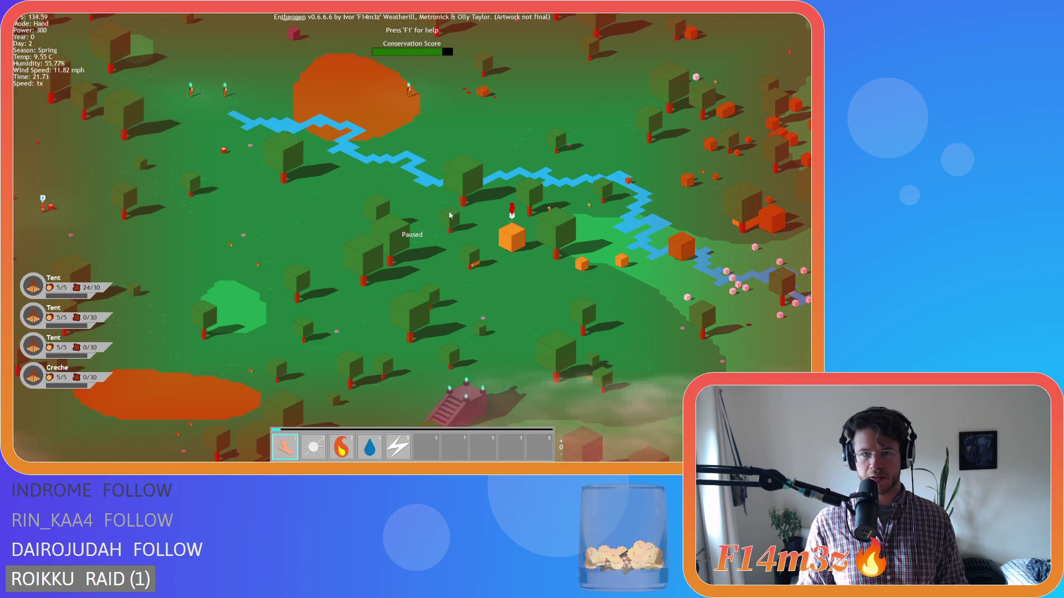
key("w")
key("a")
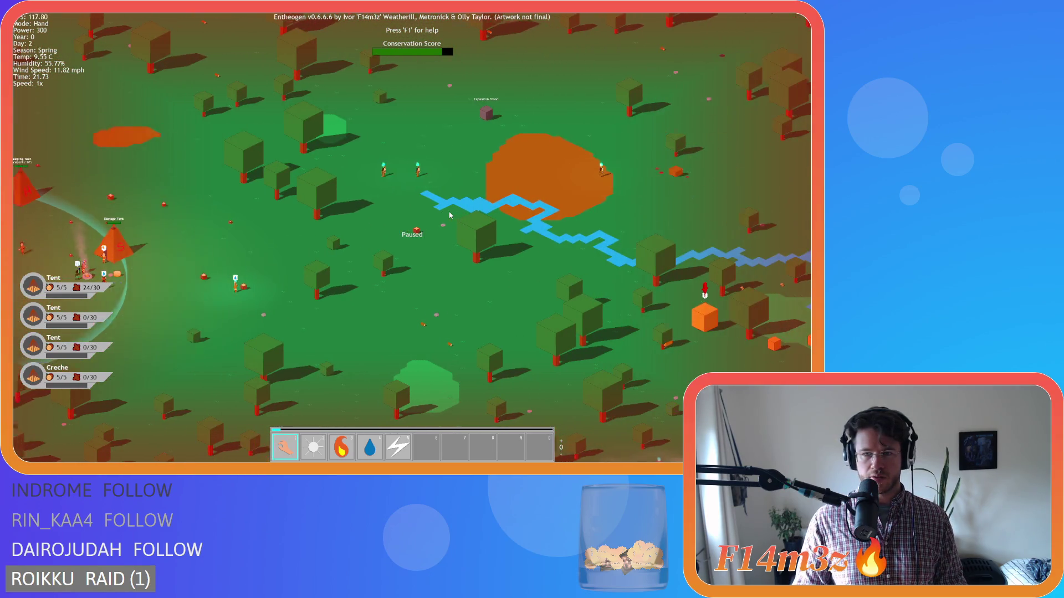
key("a")
key("s")
Step: Pan toward the river and back, then zoom in on the Storage Tent by the campfire
key("d")
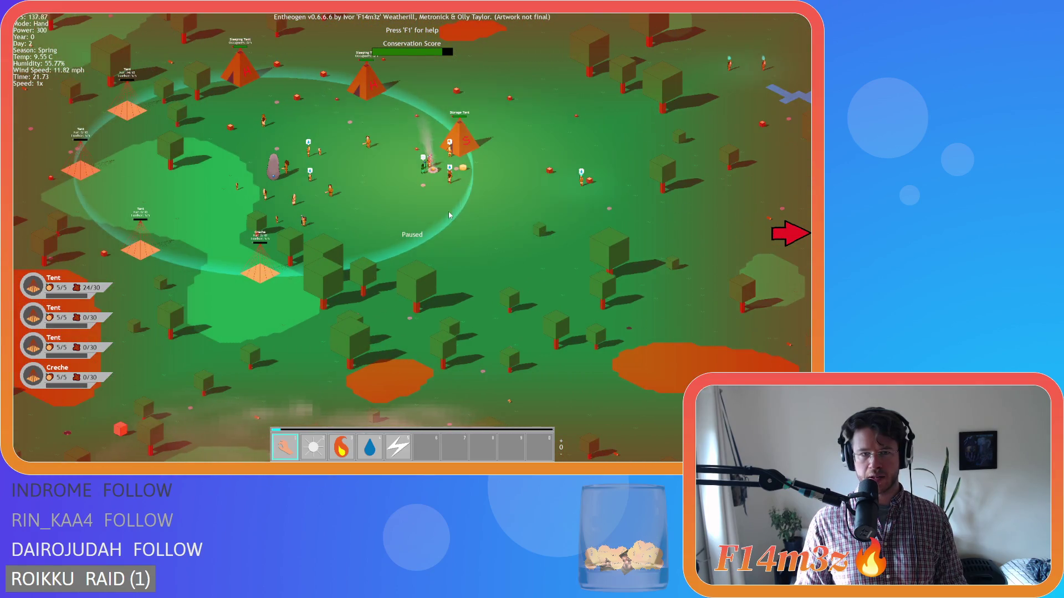
key("w")
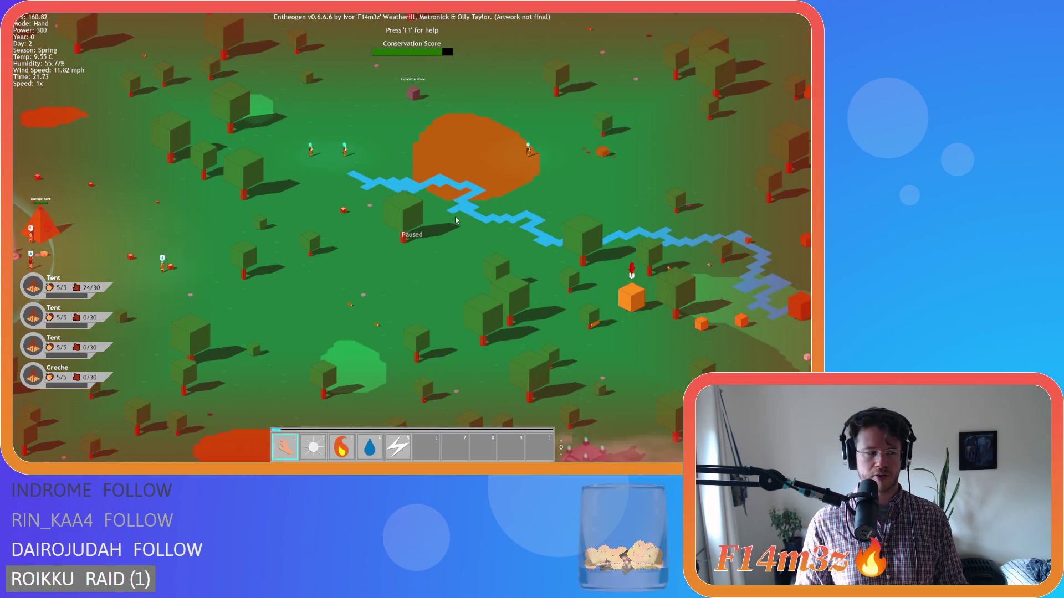
key("a")
key("s")
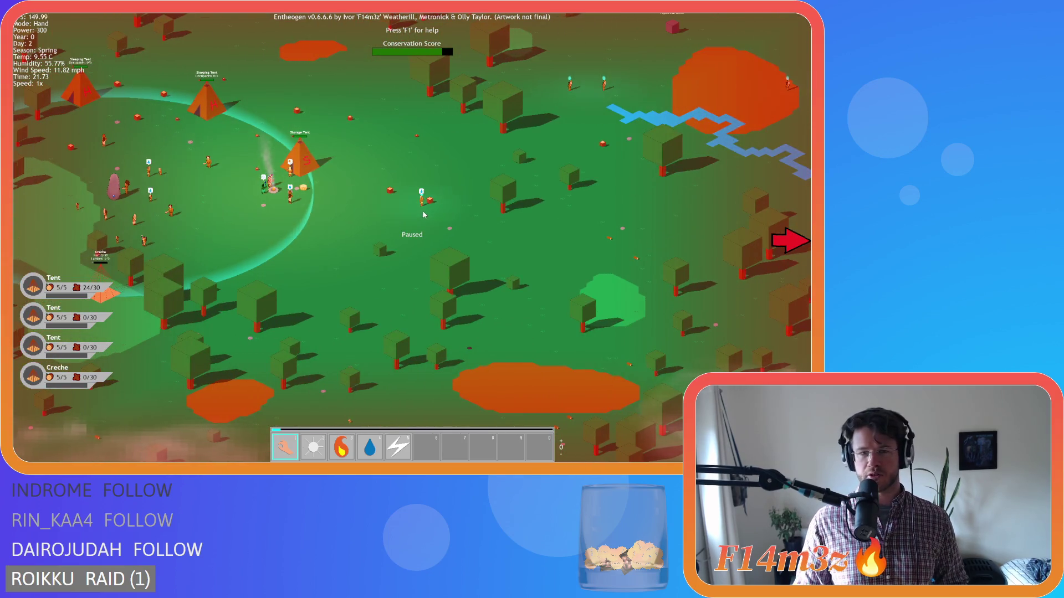
key("d")
key("w")
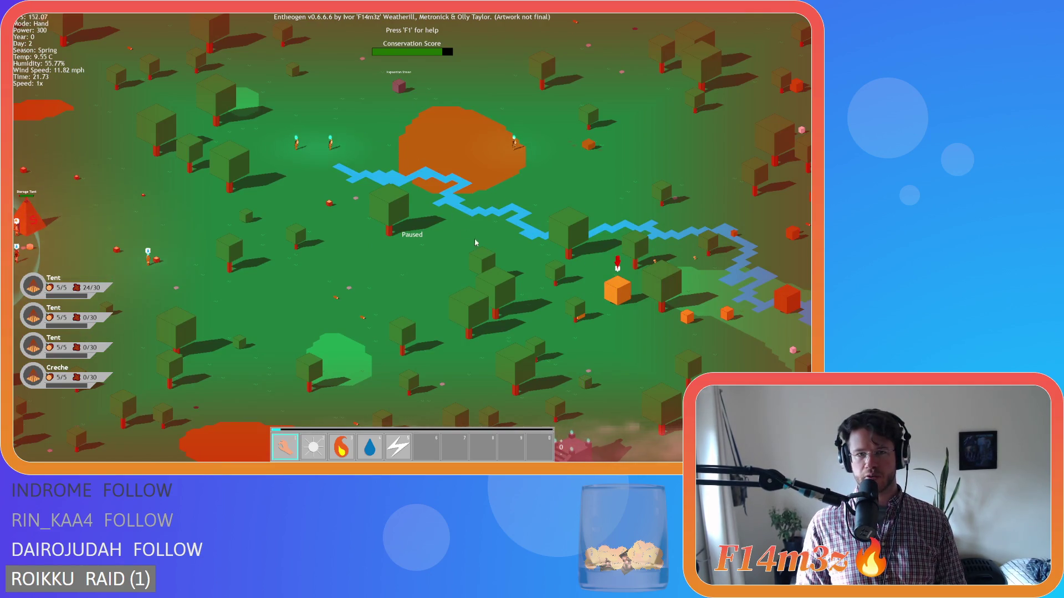
key("a")
scroll(255, 219, "up", 5)
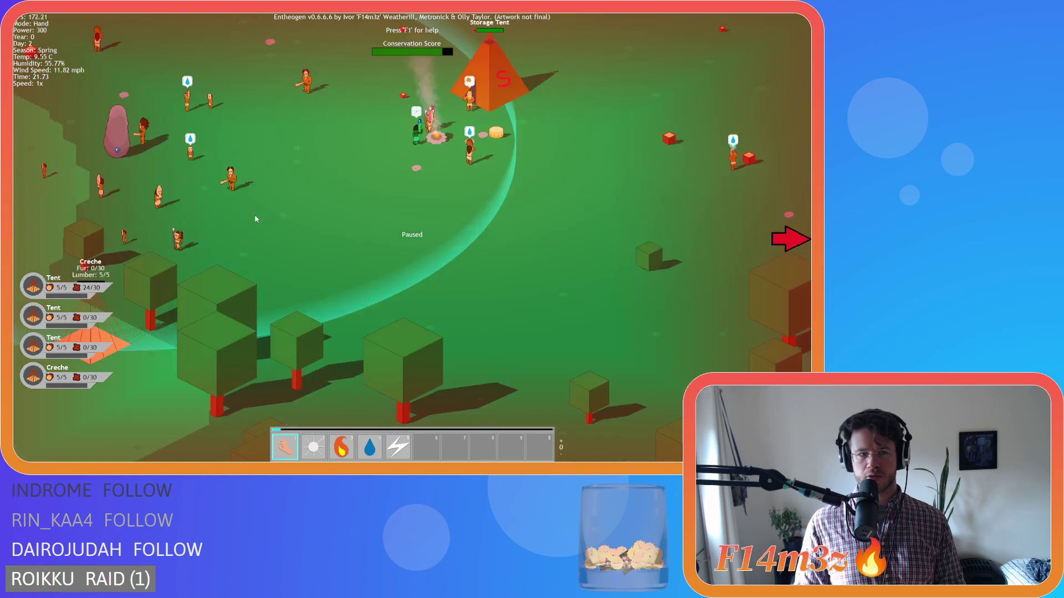
Step: Pan along the river into the darkening forest and drag a glowing villager up-left along it
scroll(255, 219, "up", 5)
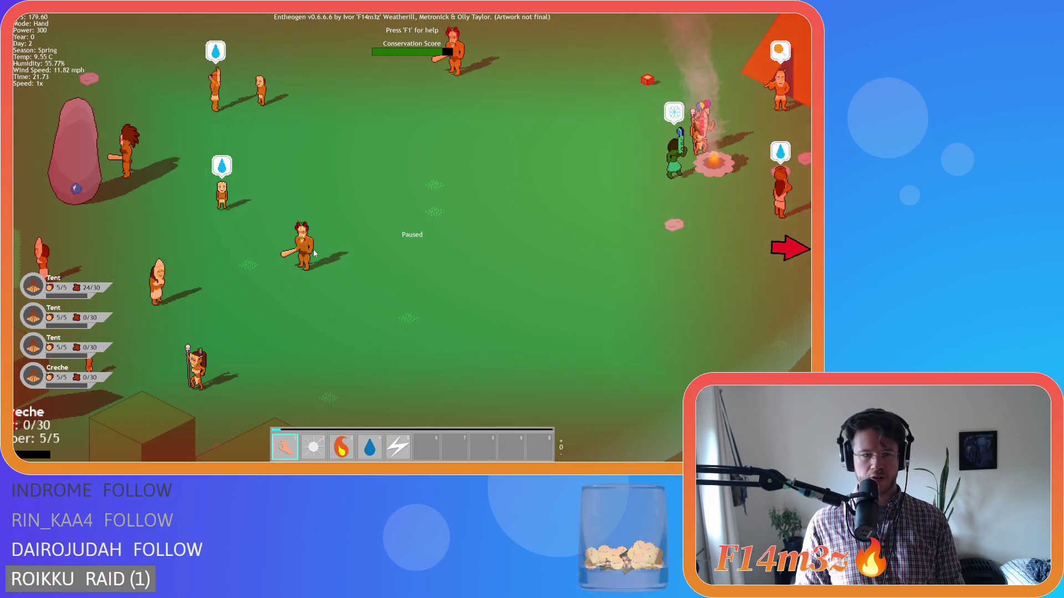
scroll(313, 253, "down", 10)
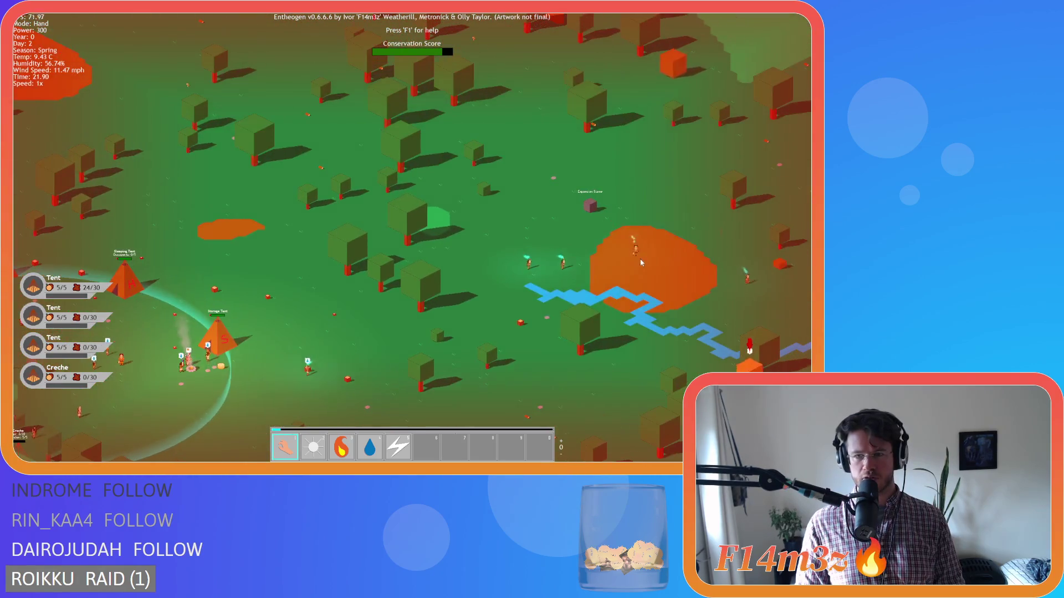
key("d")
key("s")
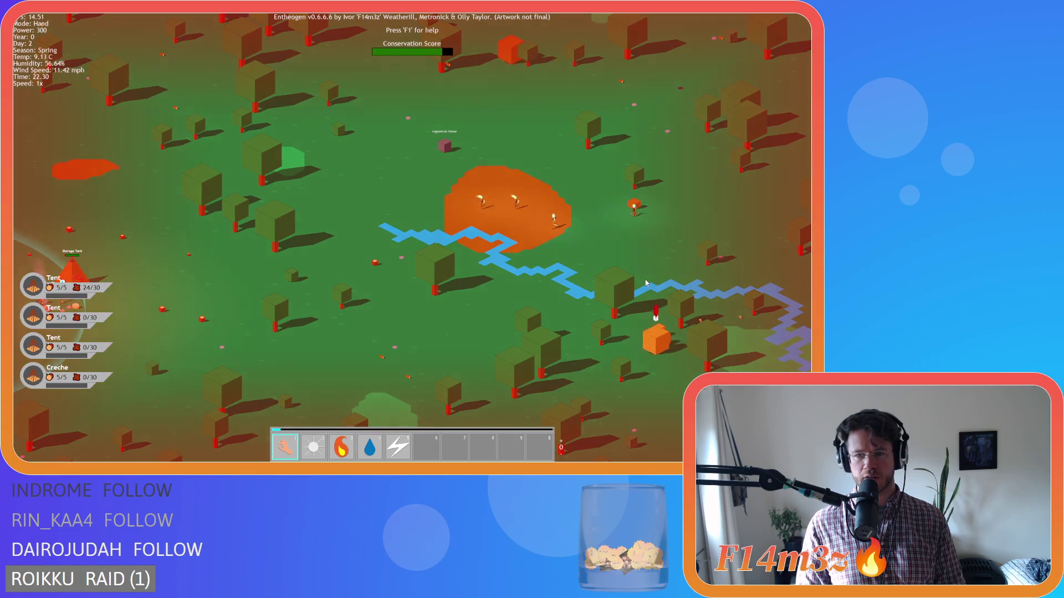
key("d")
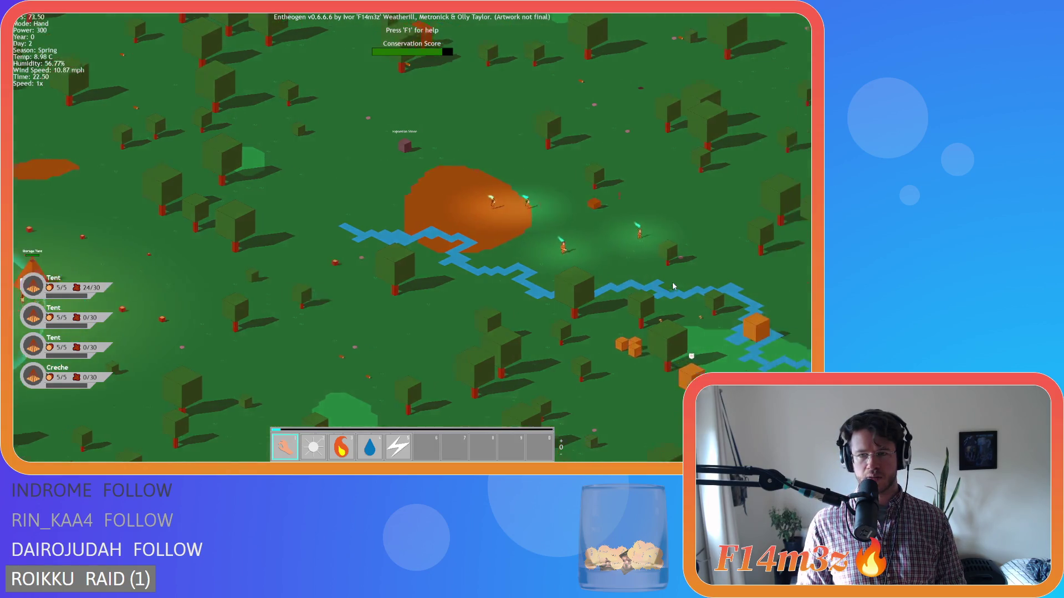
key("d")
key("s")
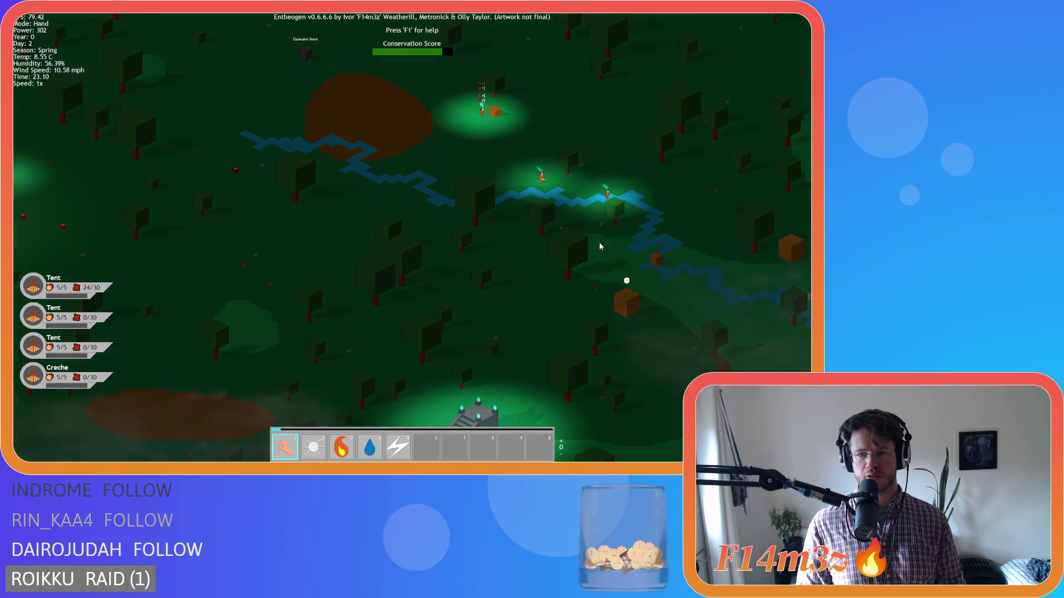
key("w")
key("d")
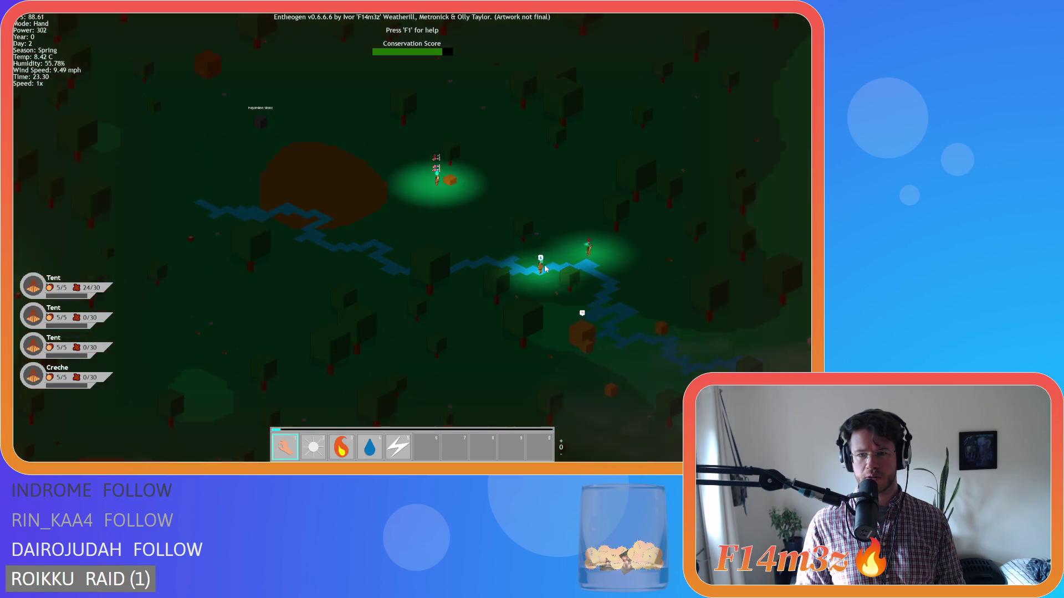
mouse_move(544, 269)
left_mouse_down()
mouse_move(471, 224)
mouse_move(588, 280)
left_mouse_up()
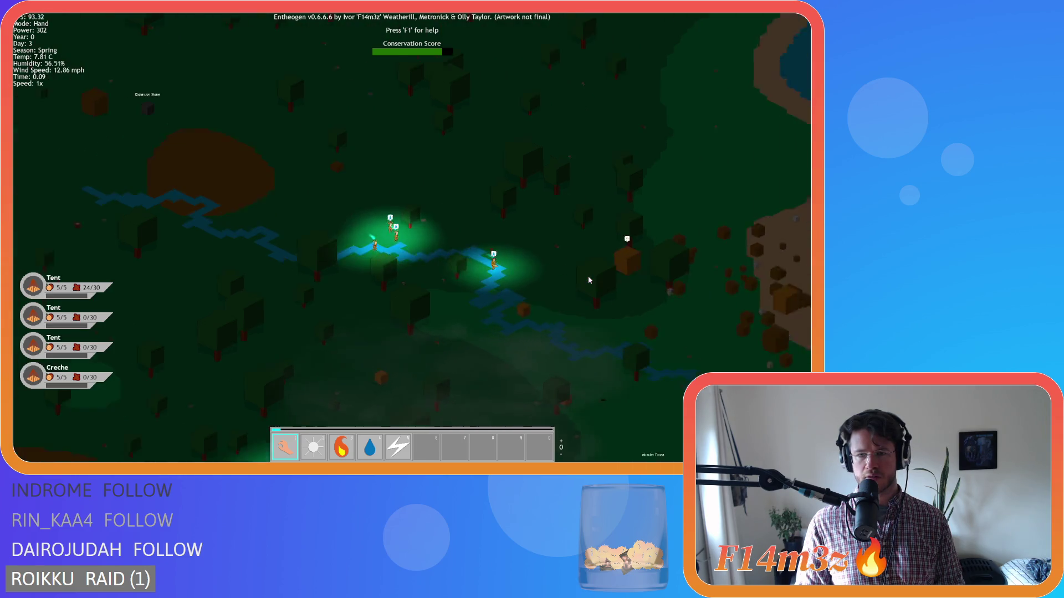
Step: Follow the glowing villagers across the night forest, then pause the game
key("d")
key("s")
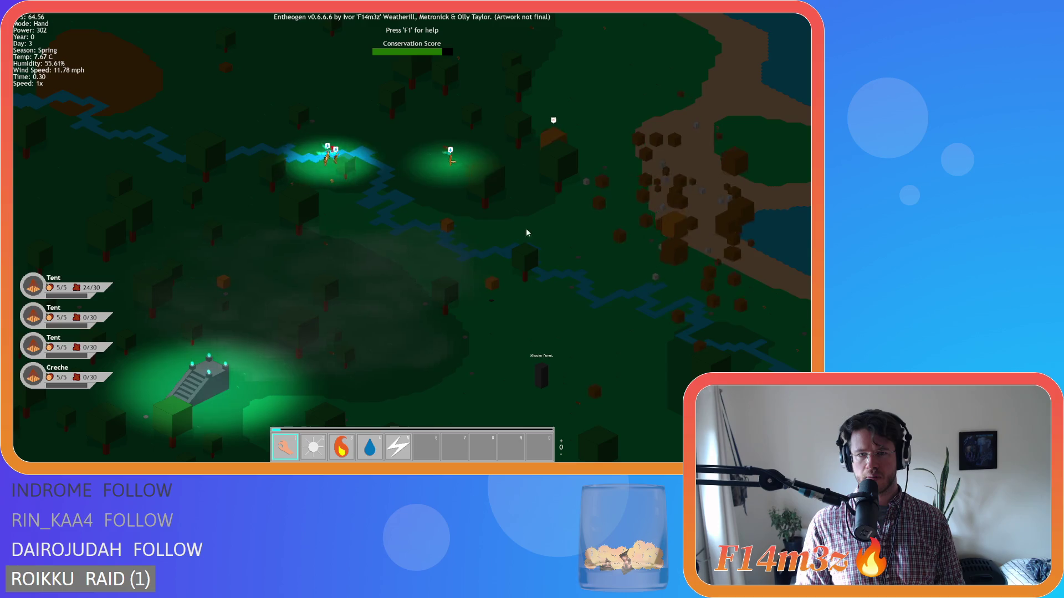
key("w")
key("a")
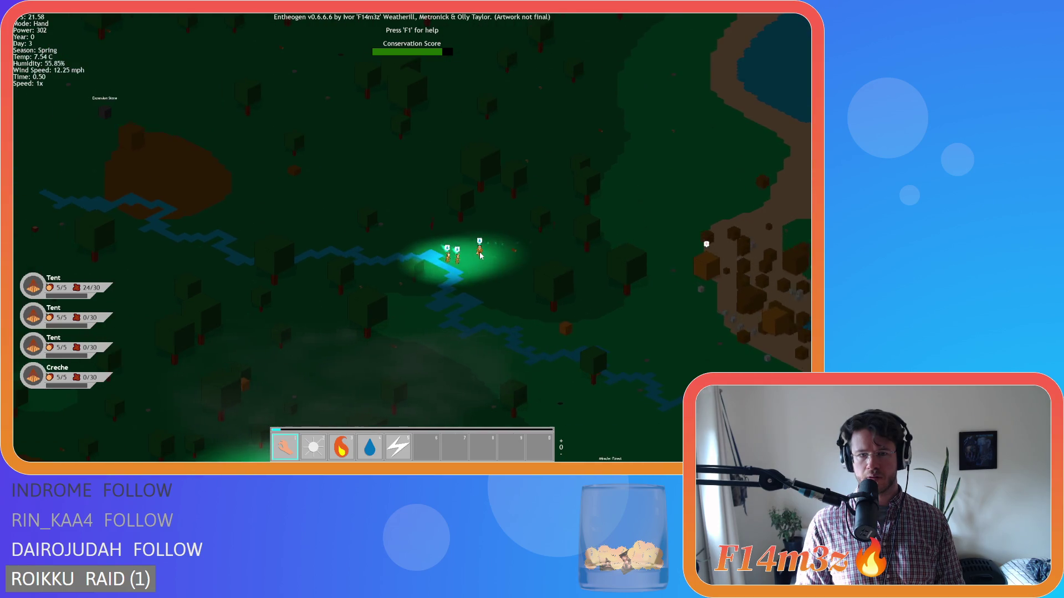
key("w")
key("a")
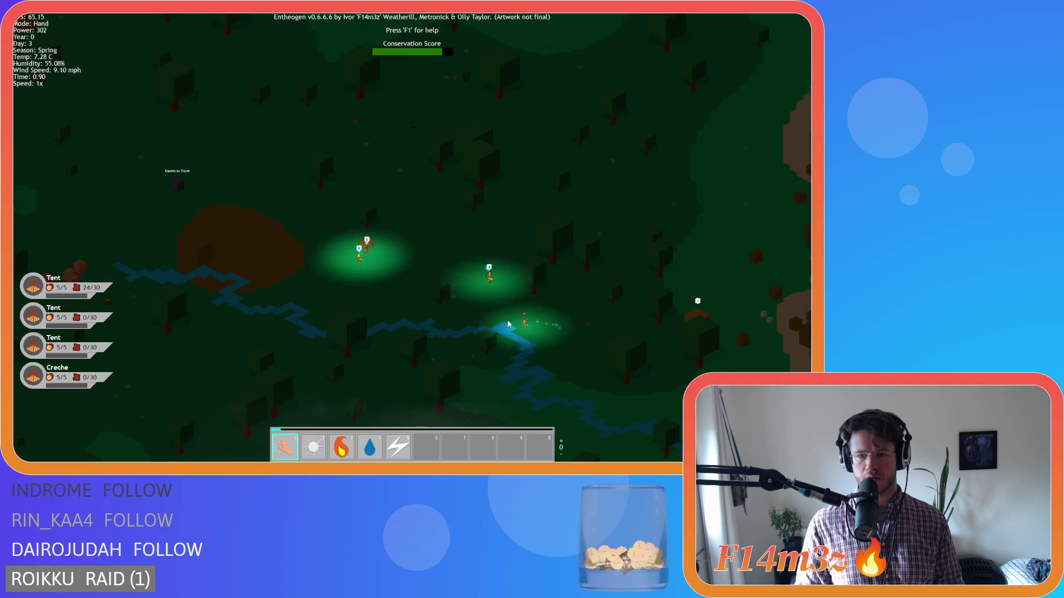
key("s")
key("a")
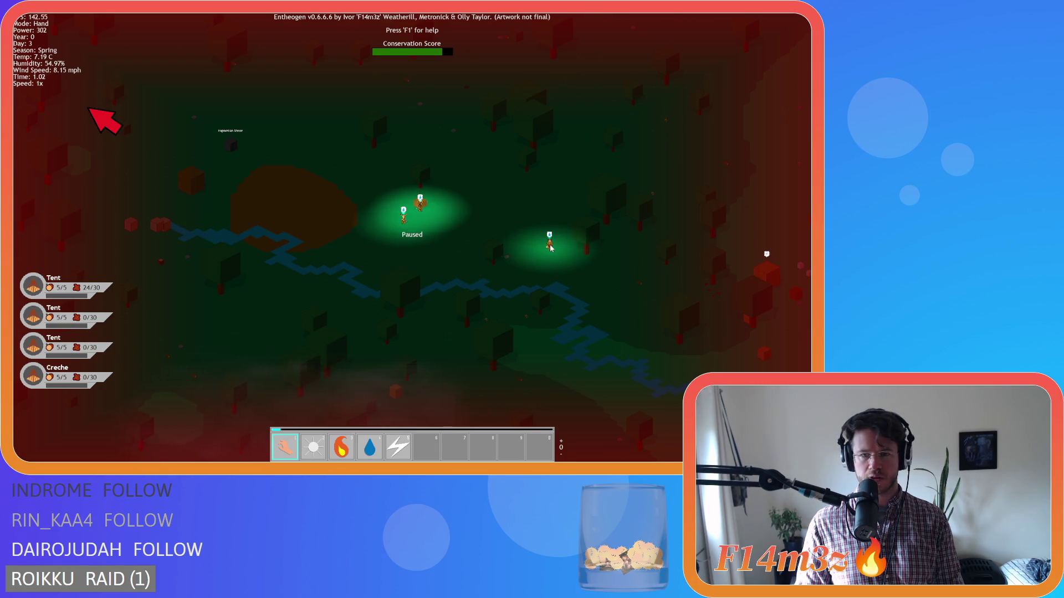
Step: Pan the paused map north and west over the island
key("w")
key("a")
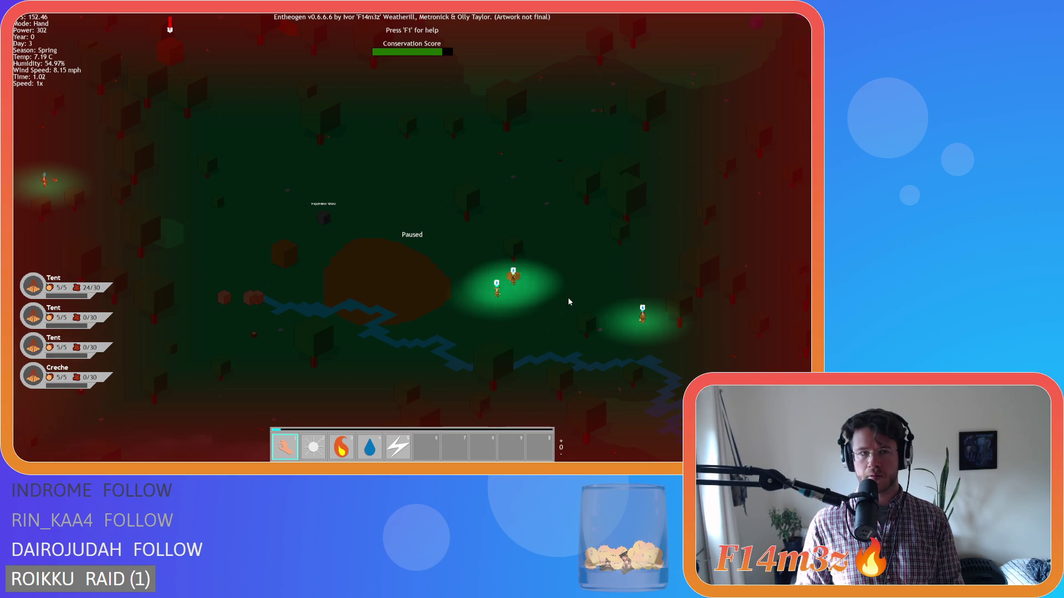
key("d")
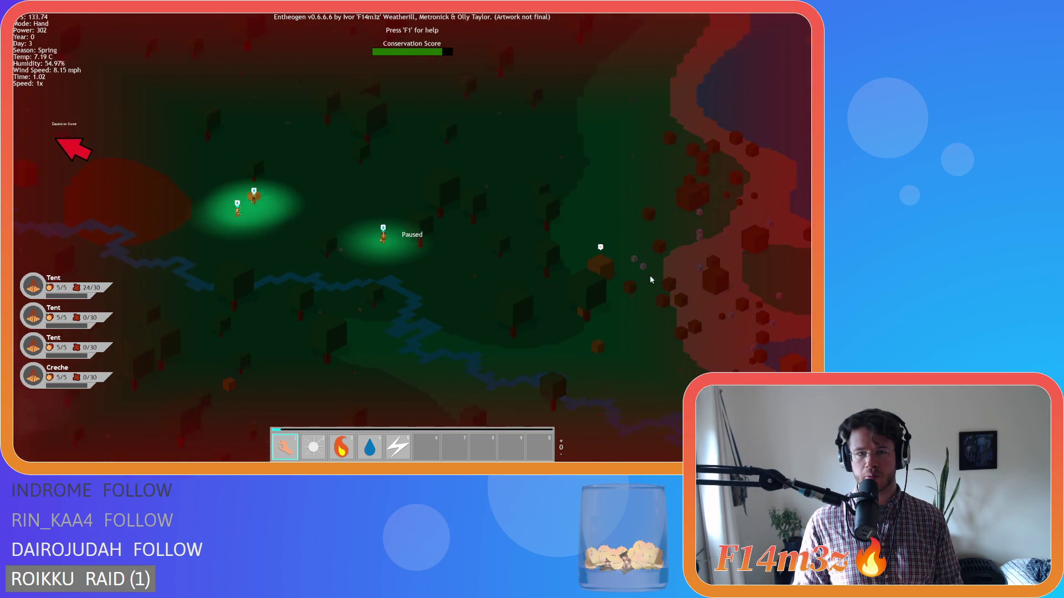
key("w")
key("s")
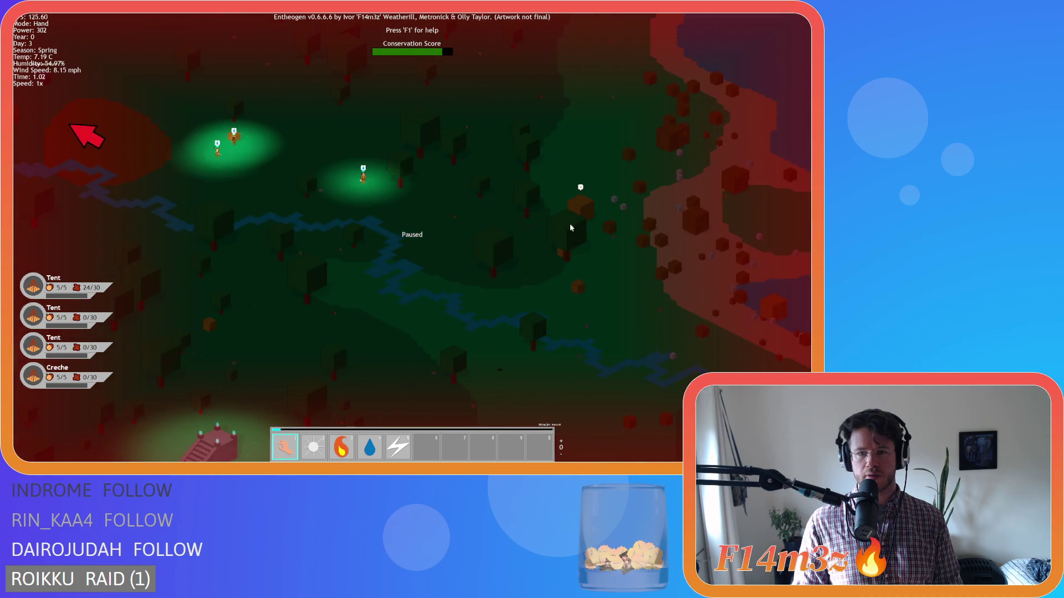
key("w")
key("a")
key("s")
key("w")
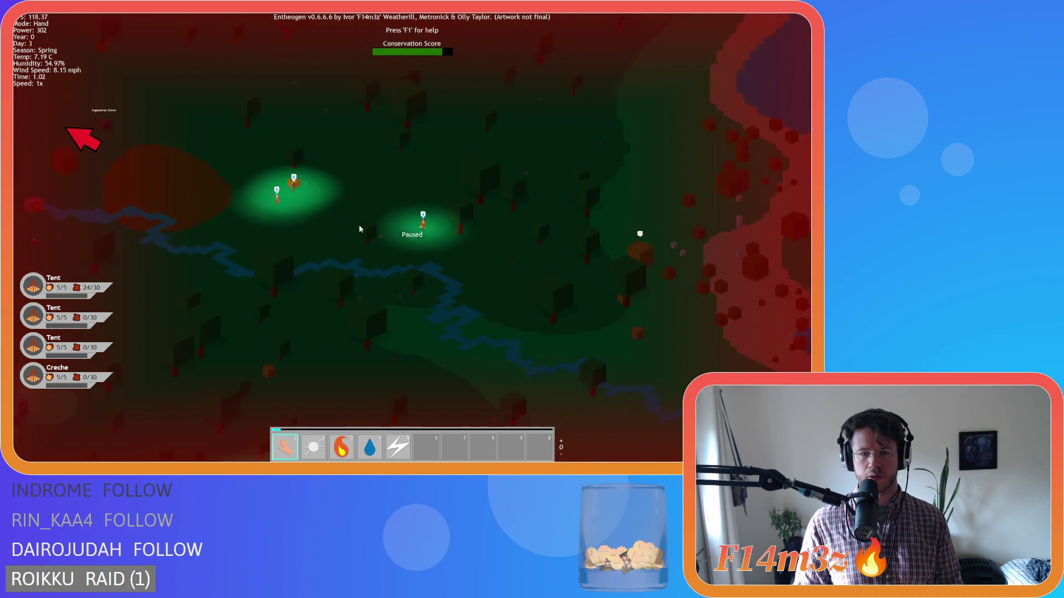
key("w")
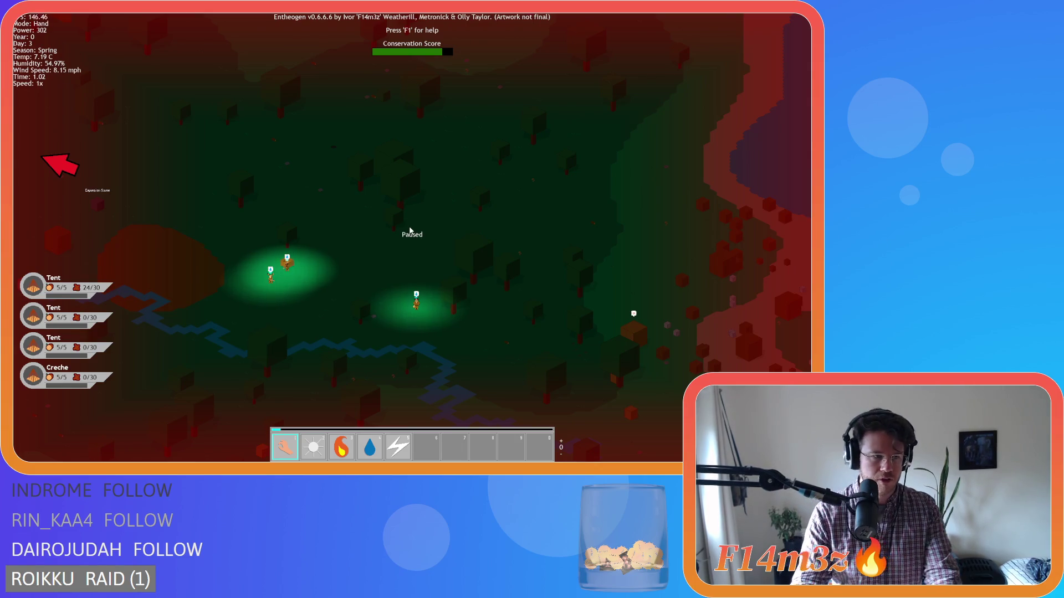
key("a")
key("w")
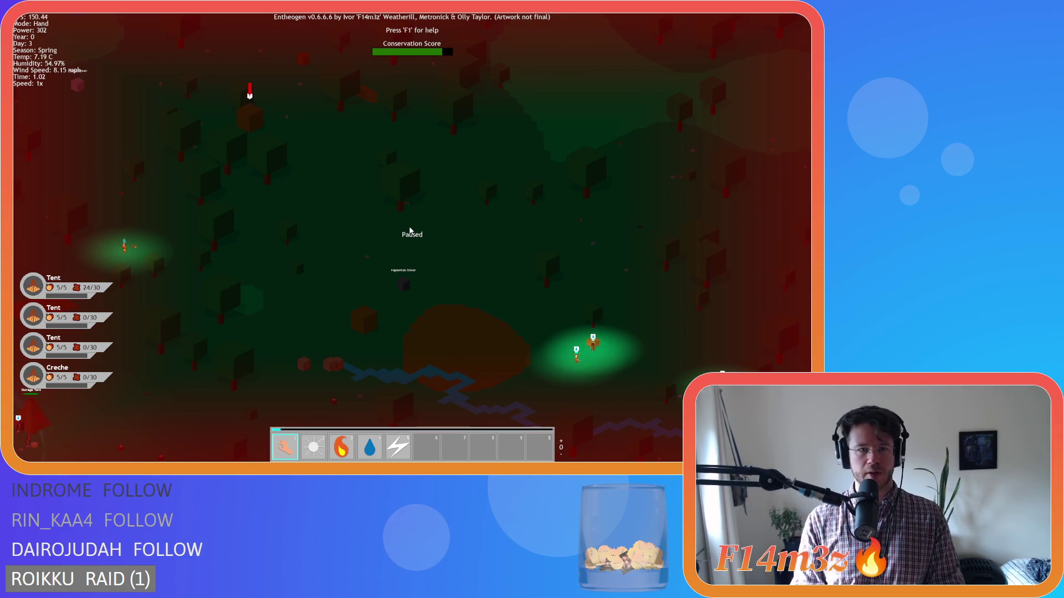
Step: Pan back east and south over the tribe camp, zooming in and out
key("d")
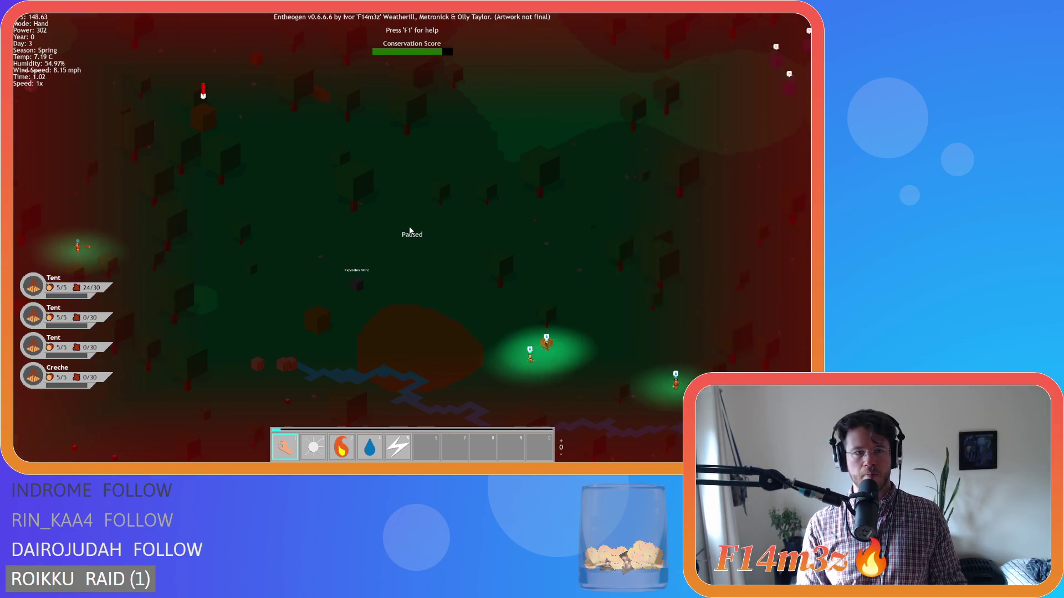
key("s")
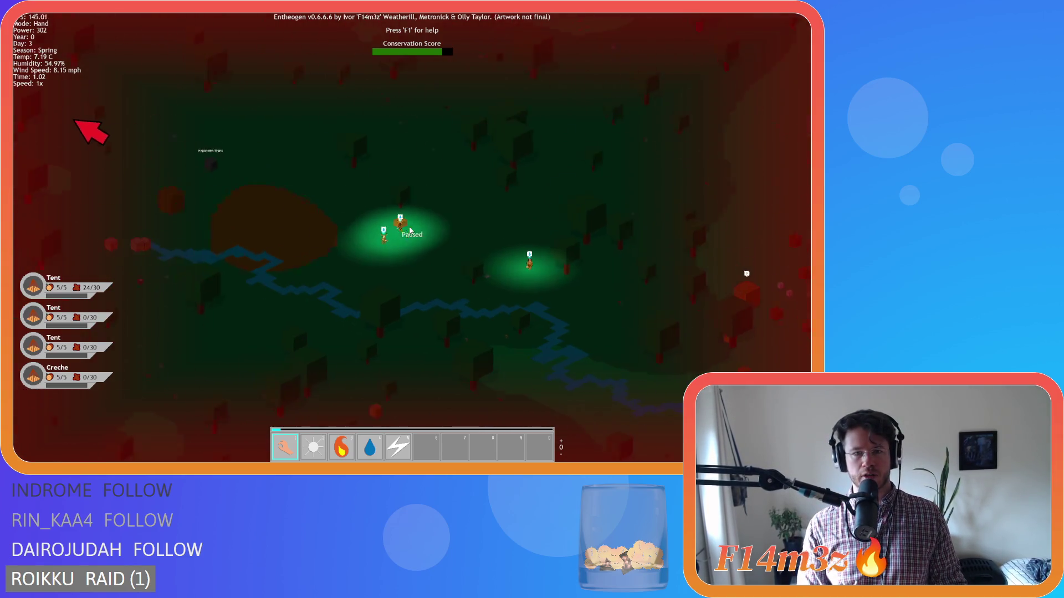
key("a")
key("w")
key("d")
key("s")
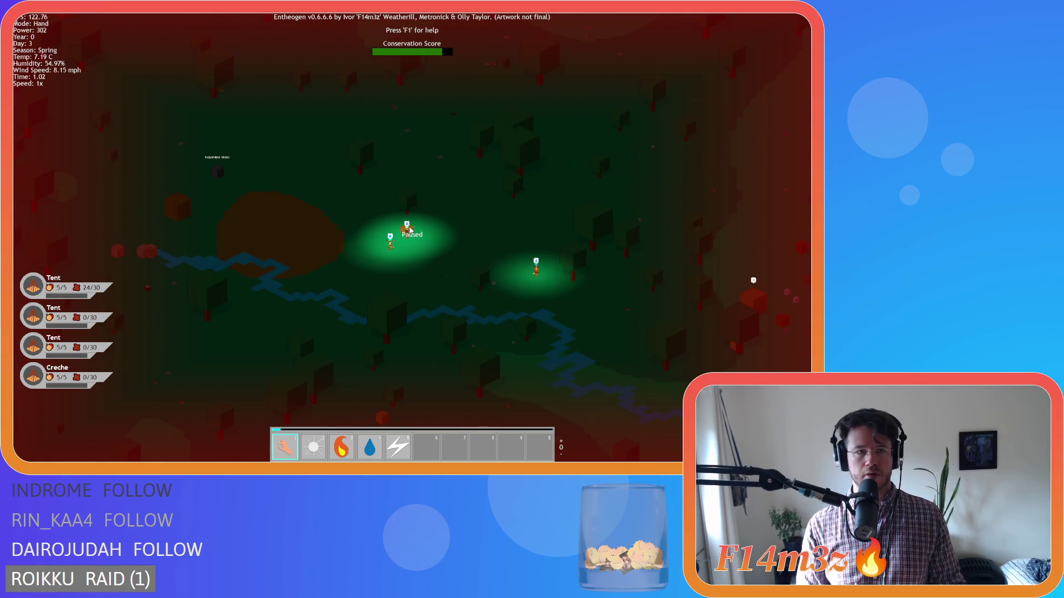
key("w")
key("a")
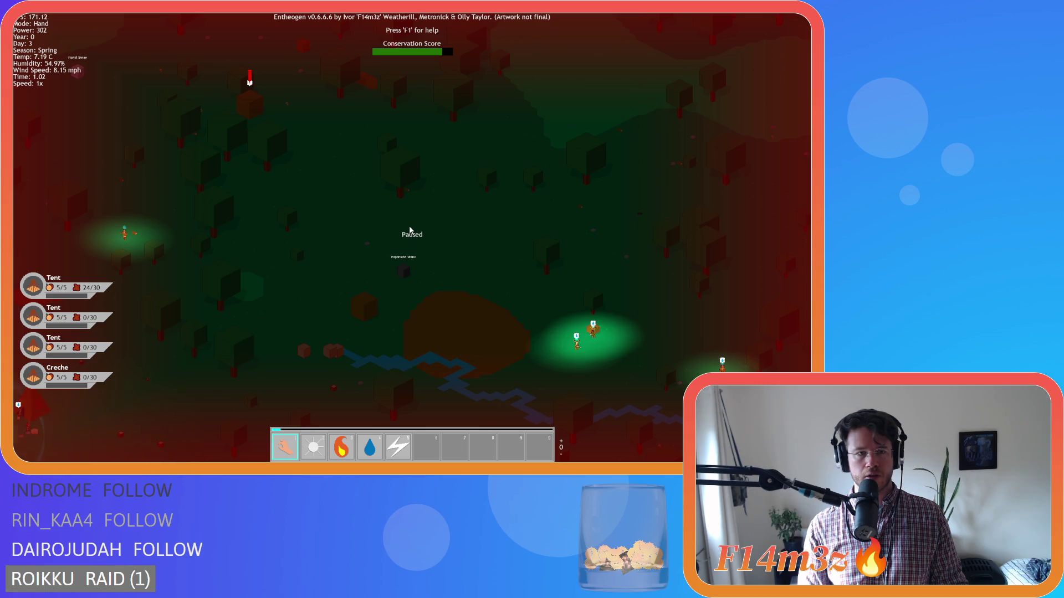
scroll(409, 230, "down", 5)
key("d")
key("s")
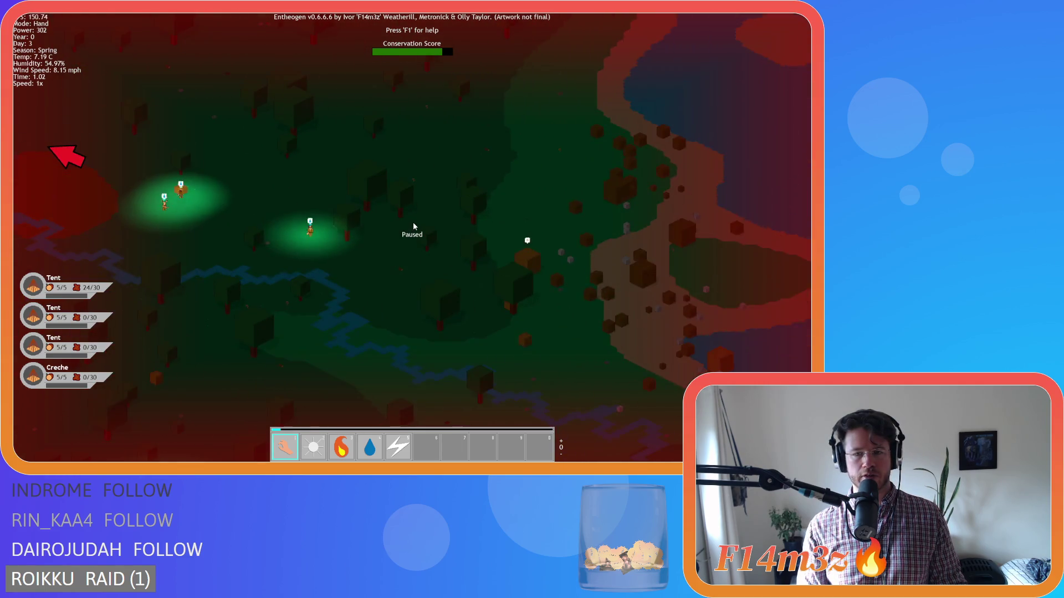
scroll(414, 224, "up", 6)
scroll(413, 225, "down", 2)
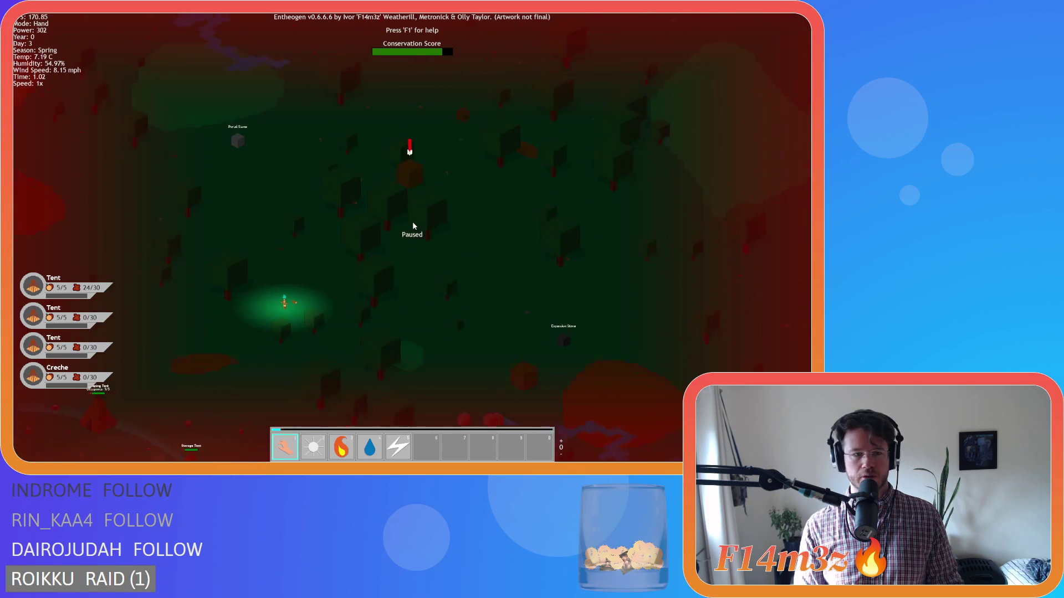
key("d")
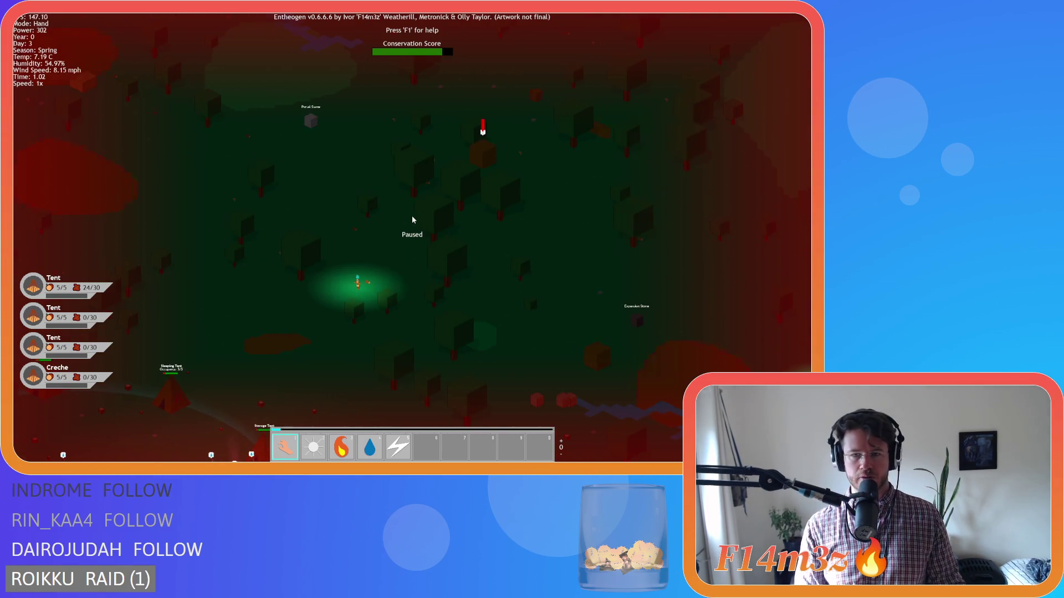
key("s")
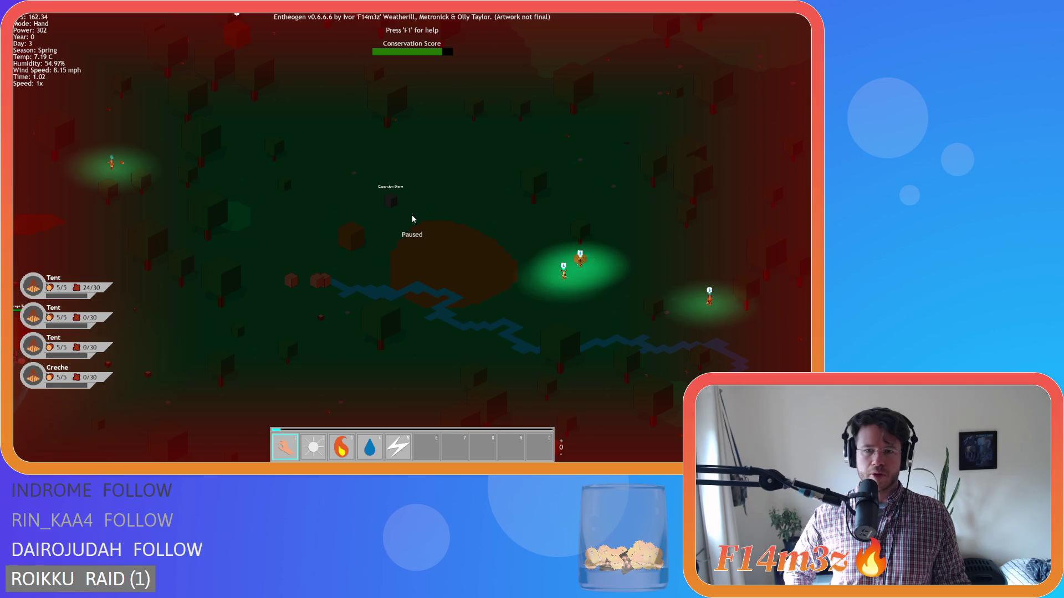
key("d")
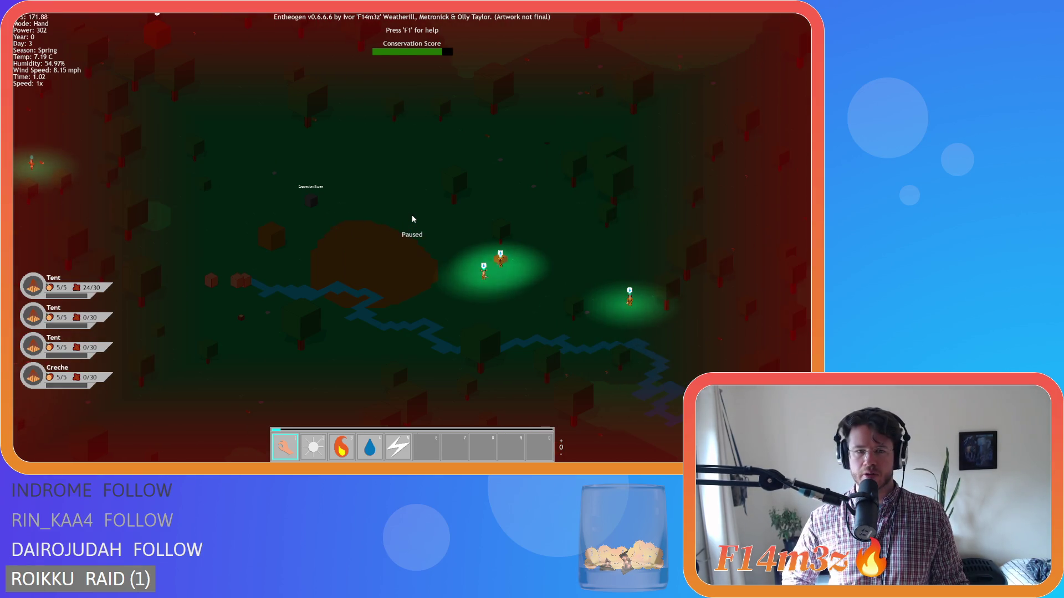
key("d")
key("a")
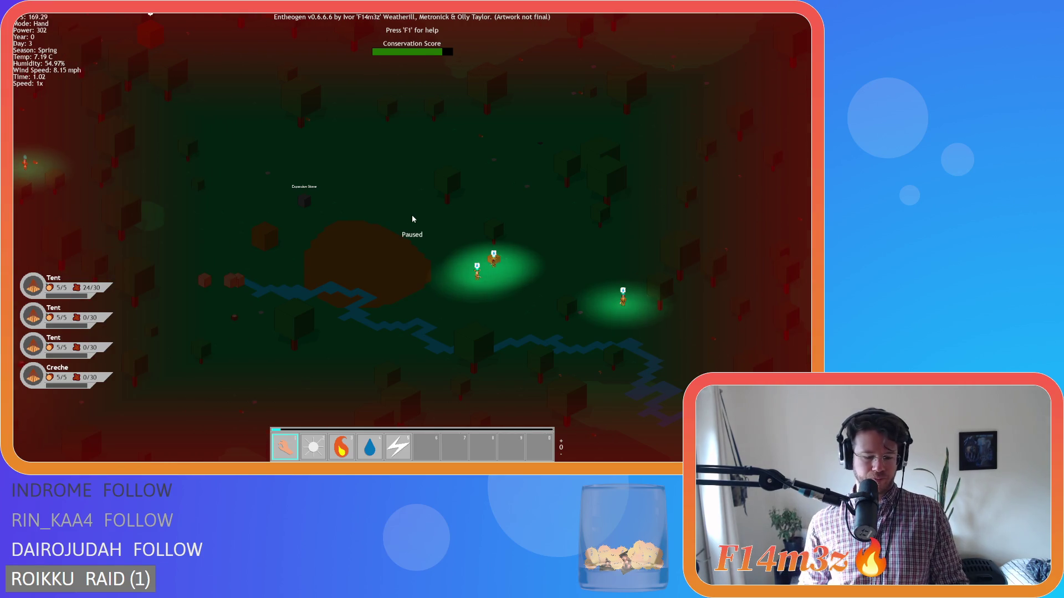
Step: Quicksave the game with F5
key("F5")
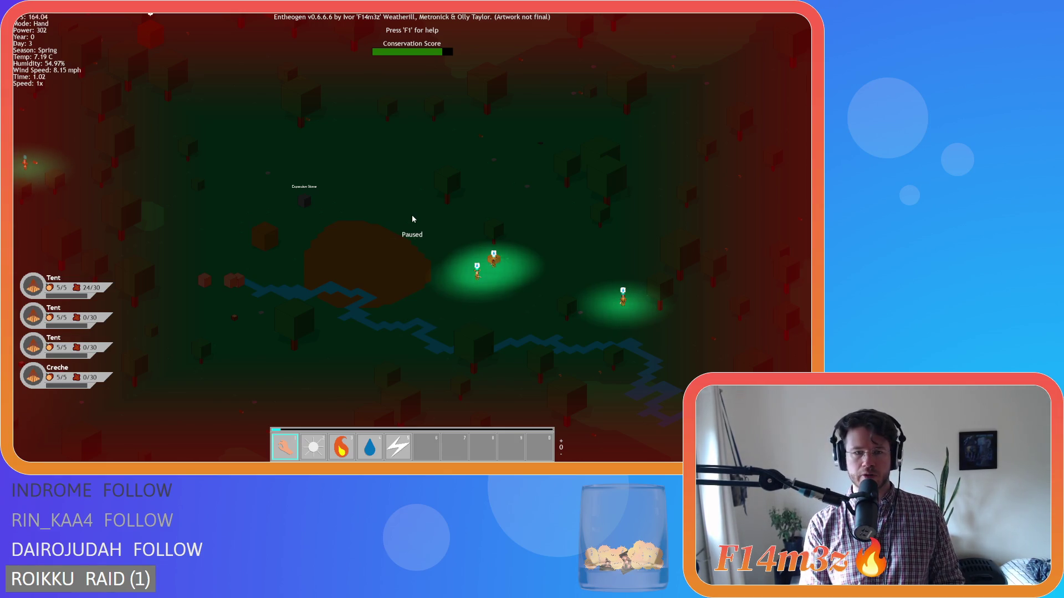
mouse_move(809, 227)
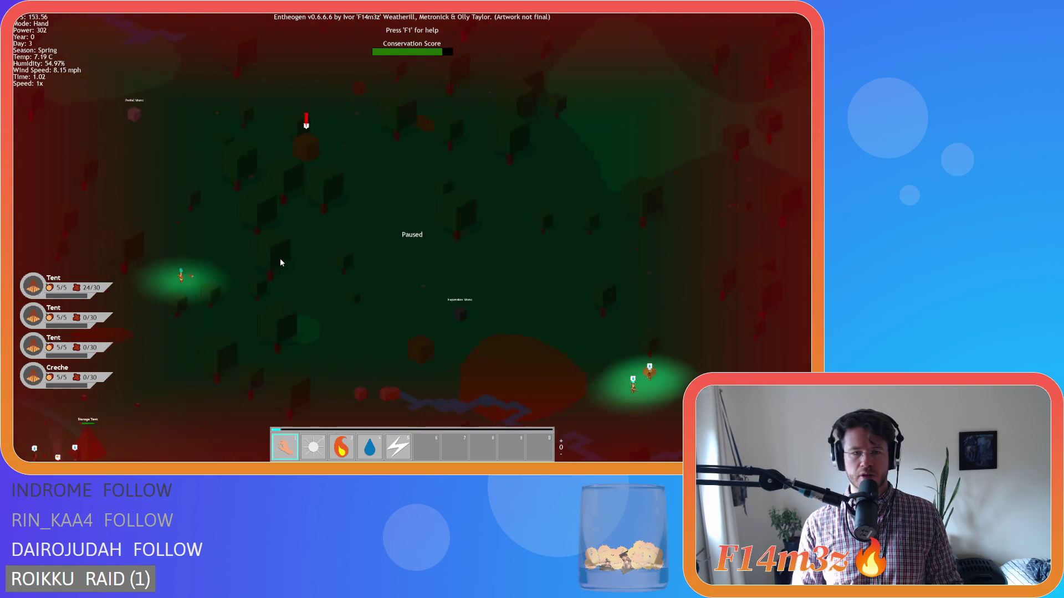
key("w")
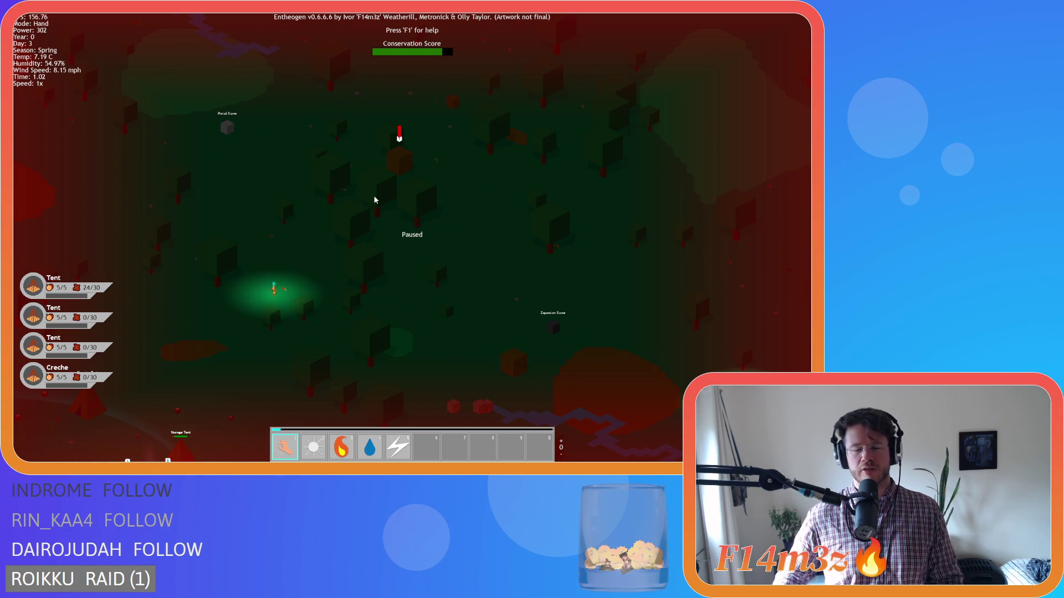
Step: Pan the camera east, west, north and south around the camp
key("d")
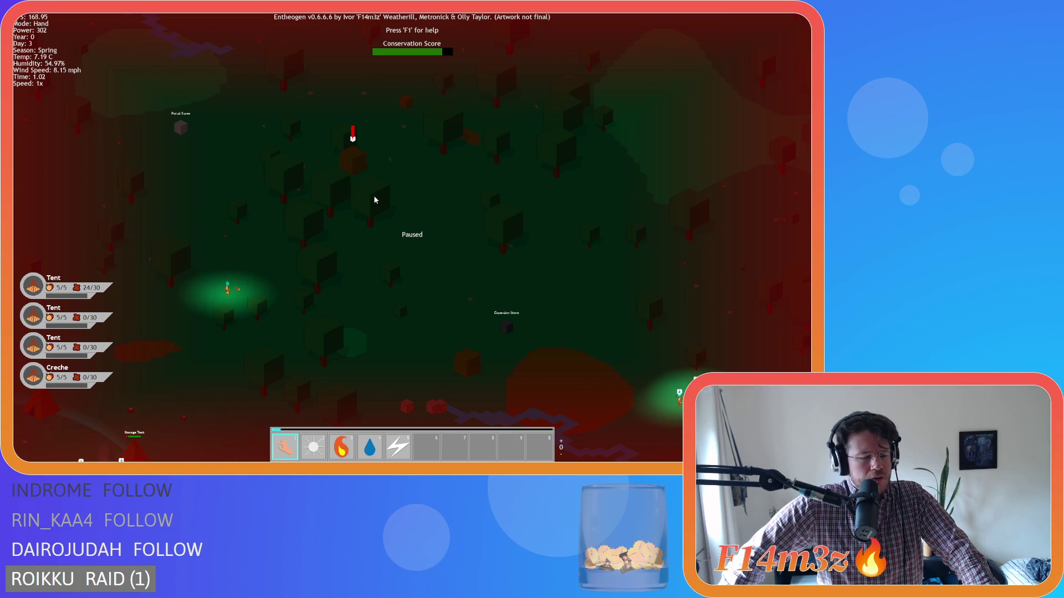
key("a")
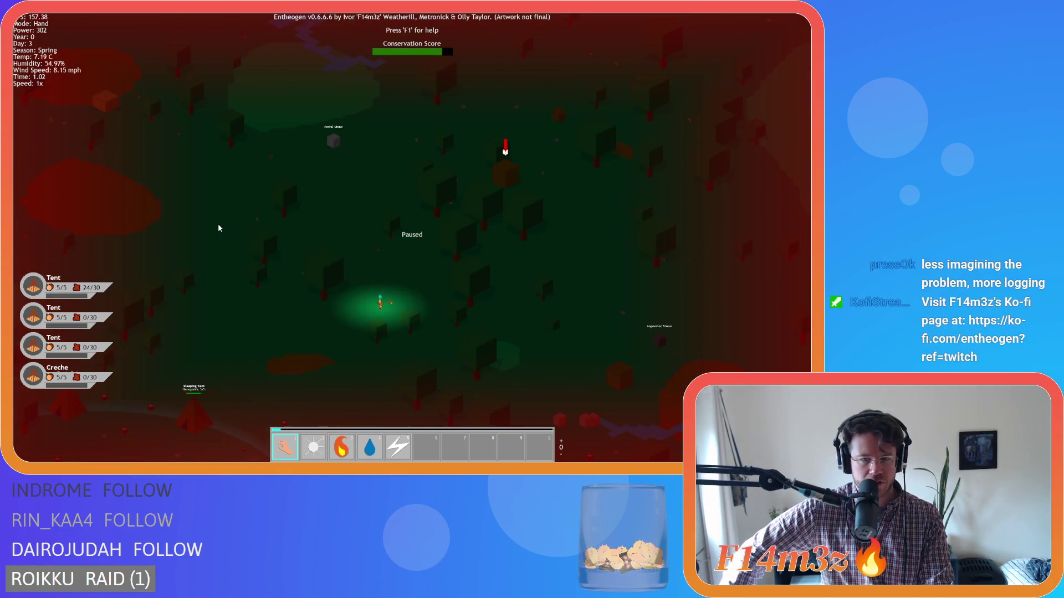
key("w")
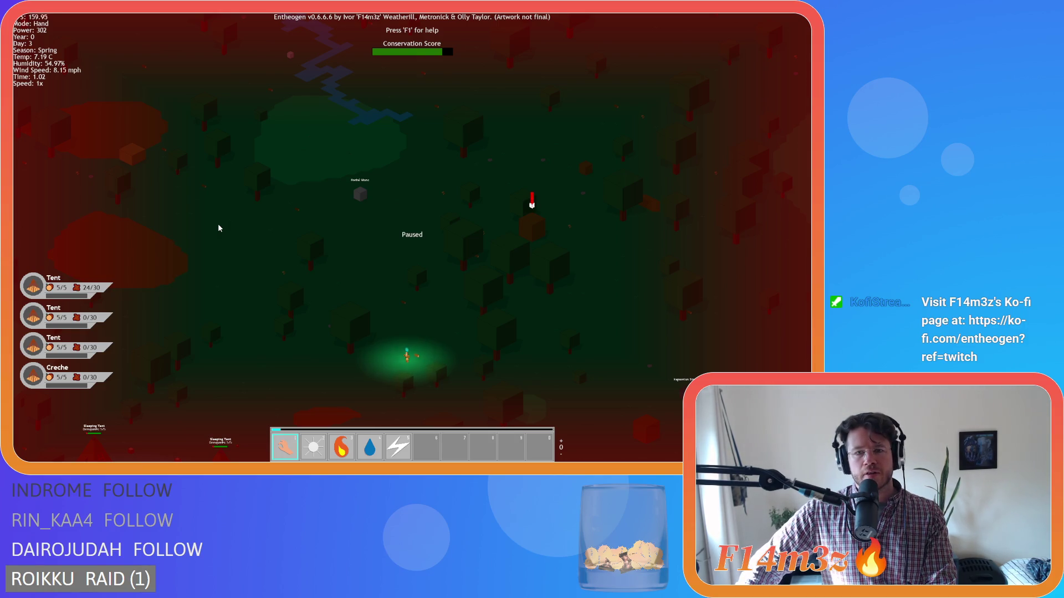
key("d")
key("s")
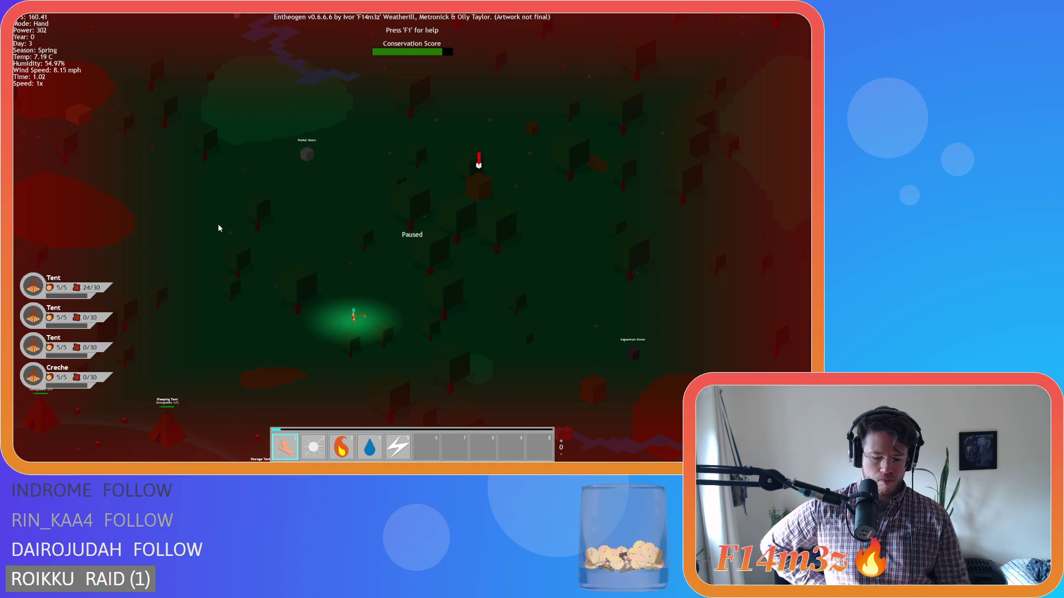
Step: Quit to the main menu, confirming with Y, then exit the game entirely
key("Escape")
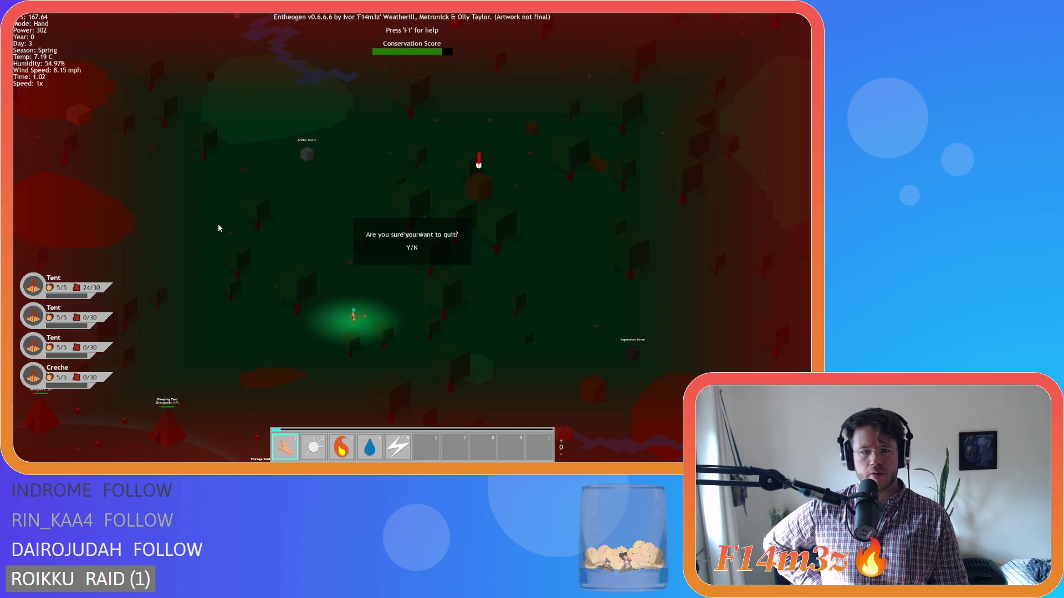
key("y")
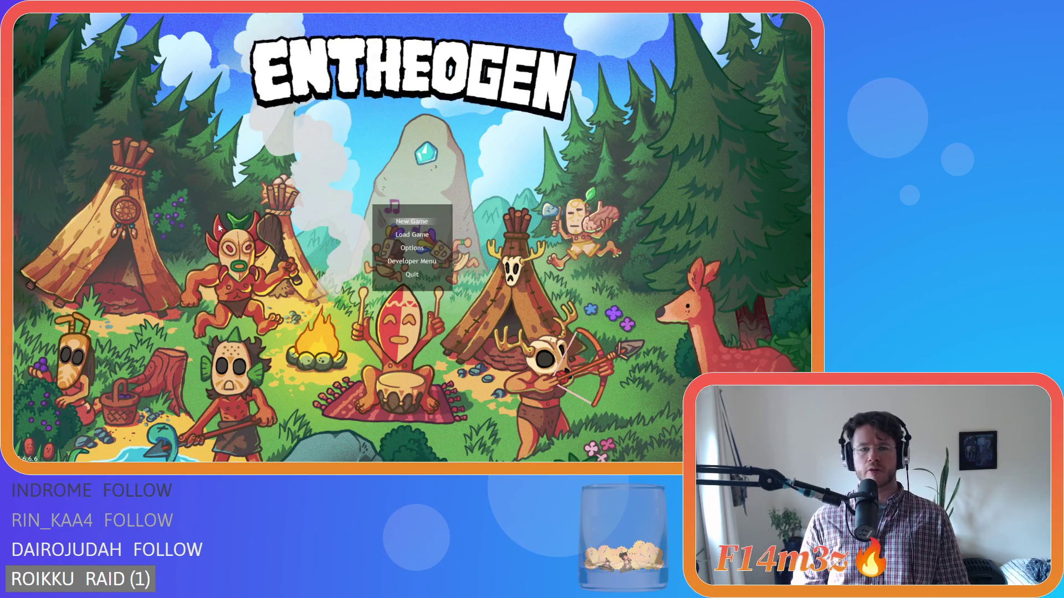
key("Escape")
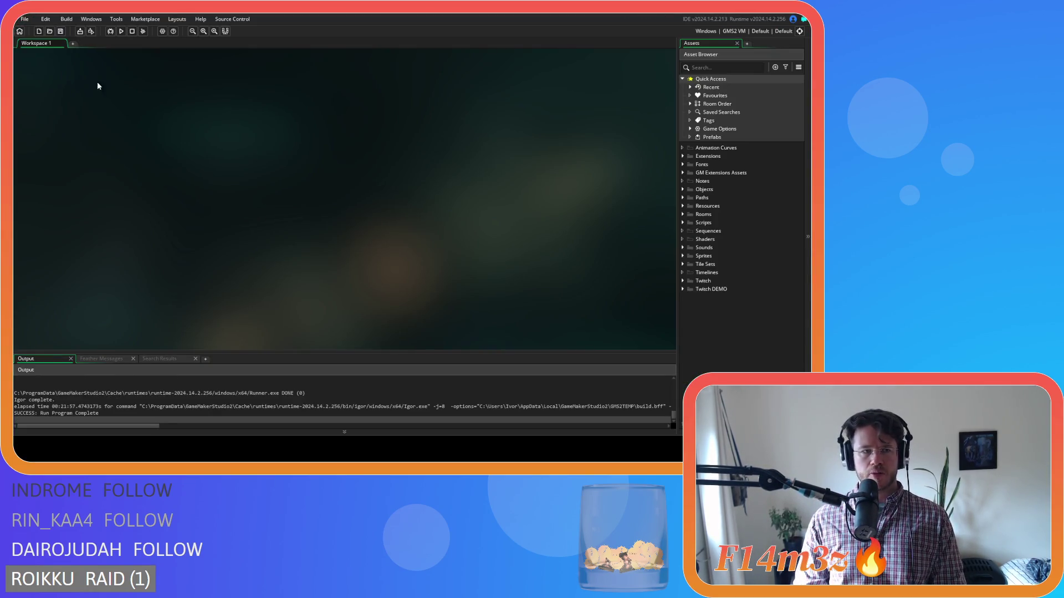
Step: Expand the Scripts folder in the Asset Browser, then expand and collapse its Game subfolder
left_click(683, 223)
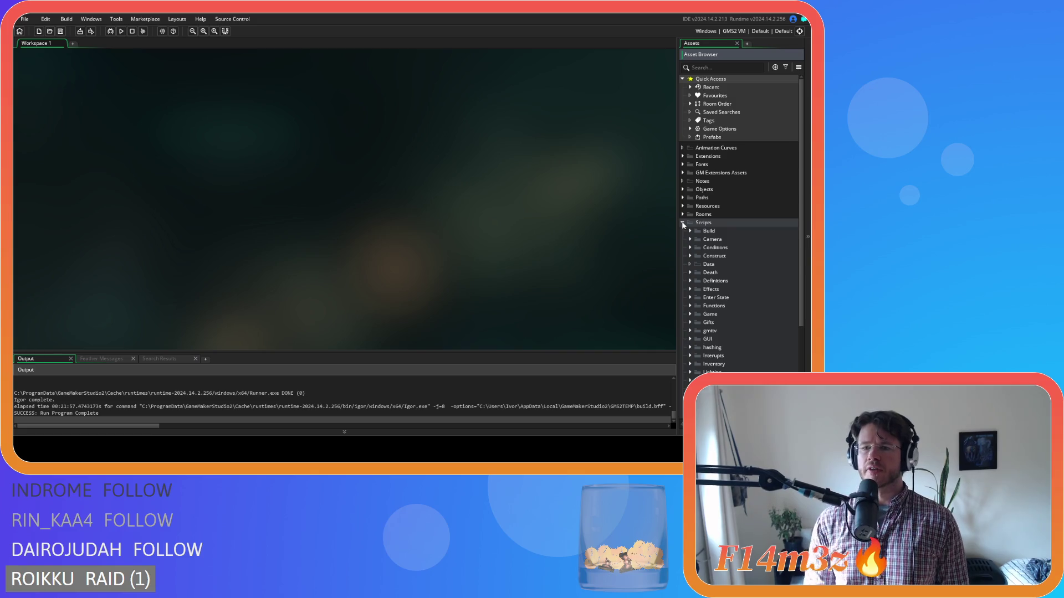
left_click(690, 313)
scroll(690, 314, "down", 2)
left_click(691, 265)
scroll(691, 265, "down", 3)
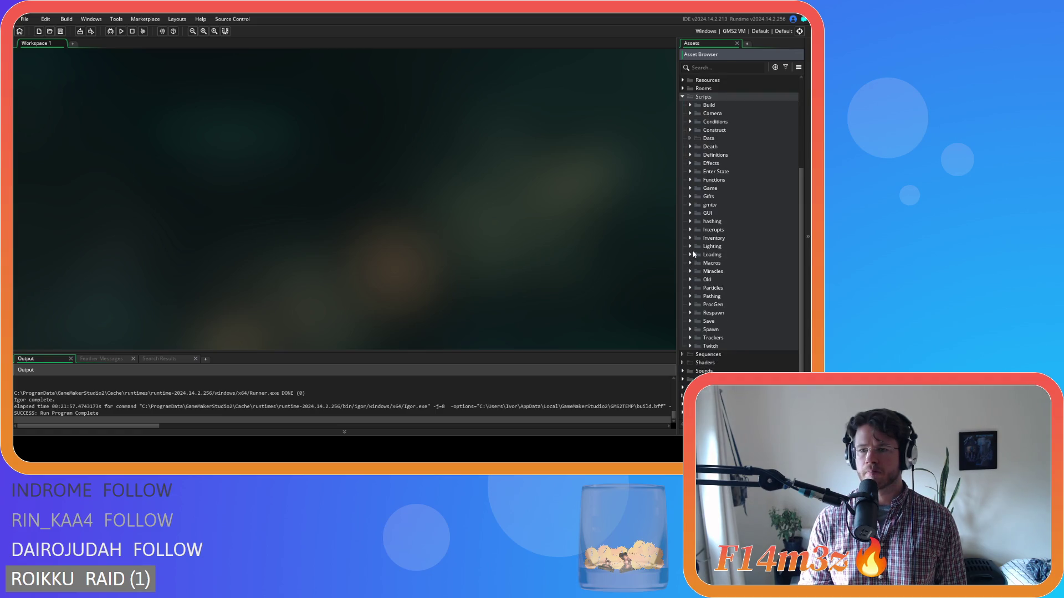